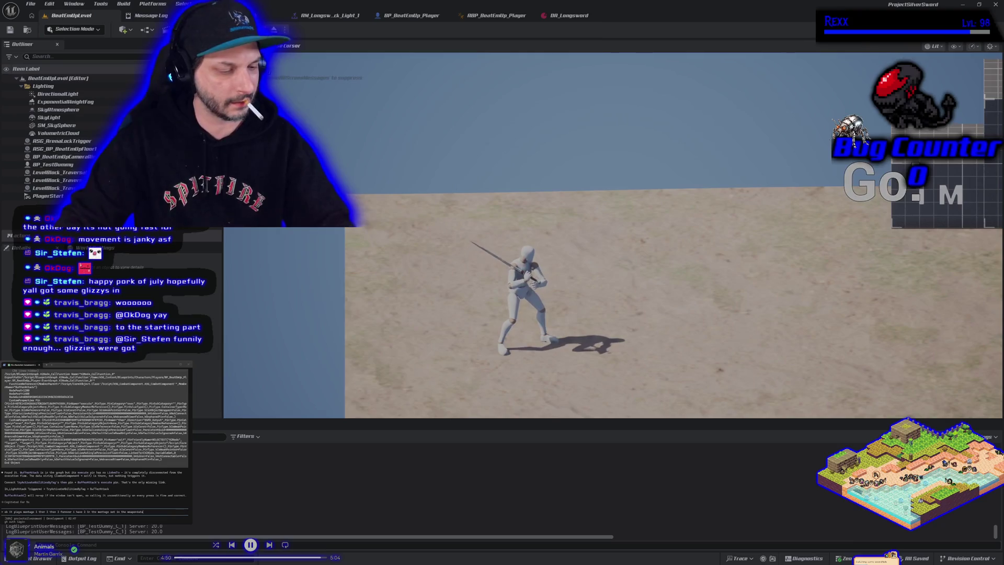
Stop the running play-in-editor session and return to the level editor.
key(Escape)
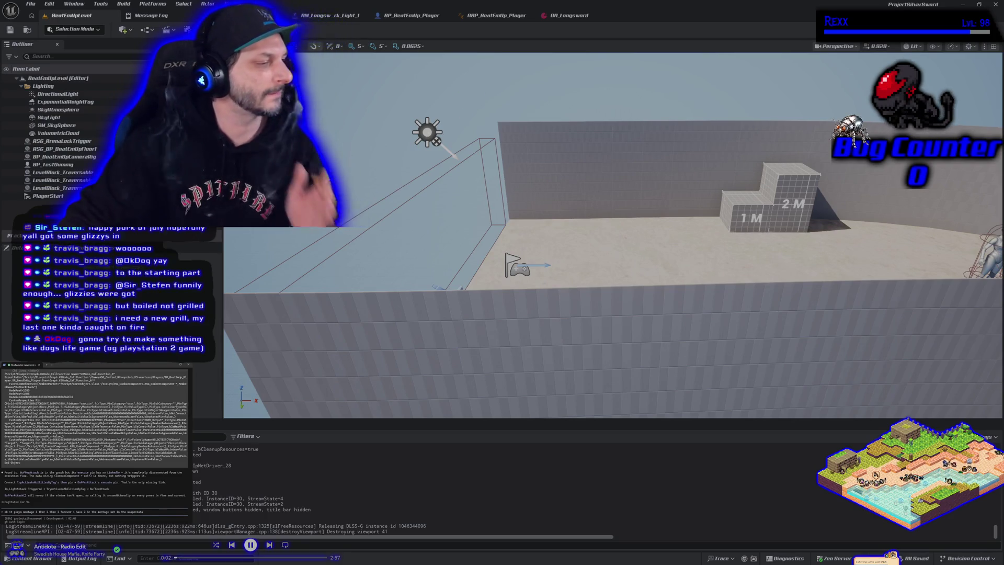
Copy the console line and tell the assistant it 'seems to be working', then interrupt its reply.
drag(91, 511, 2, 511)
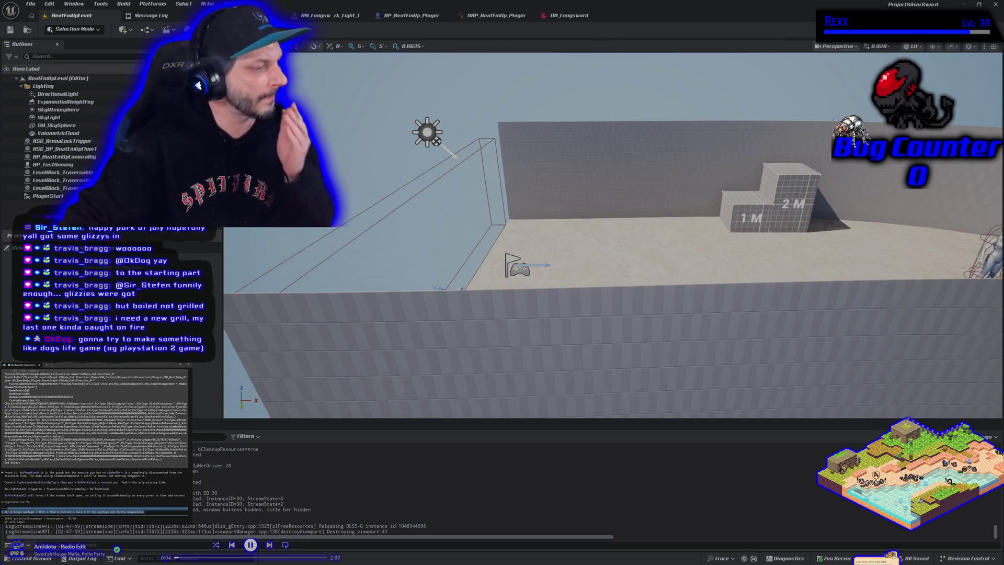
text(s to be )
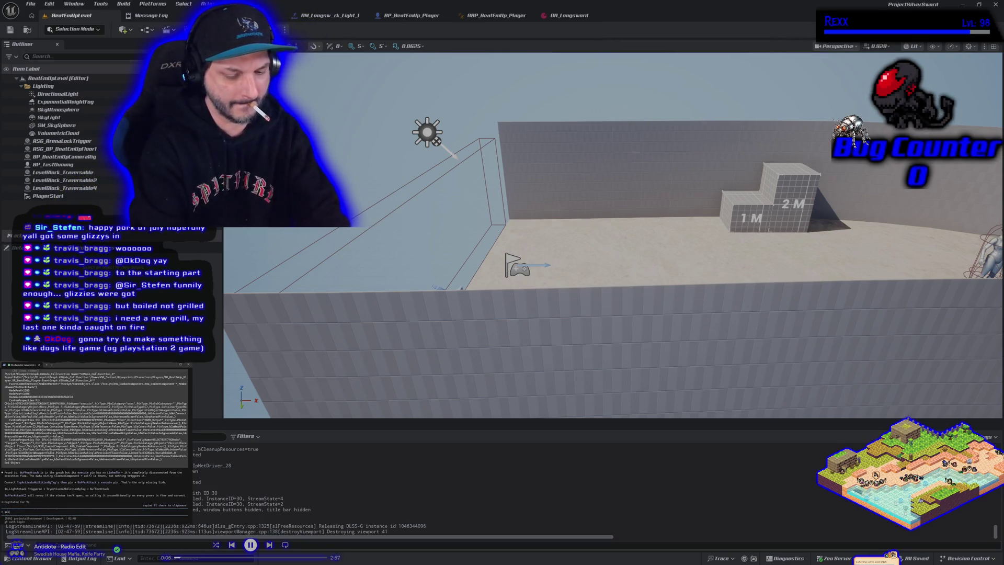
text(working)
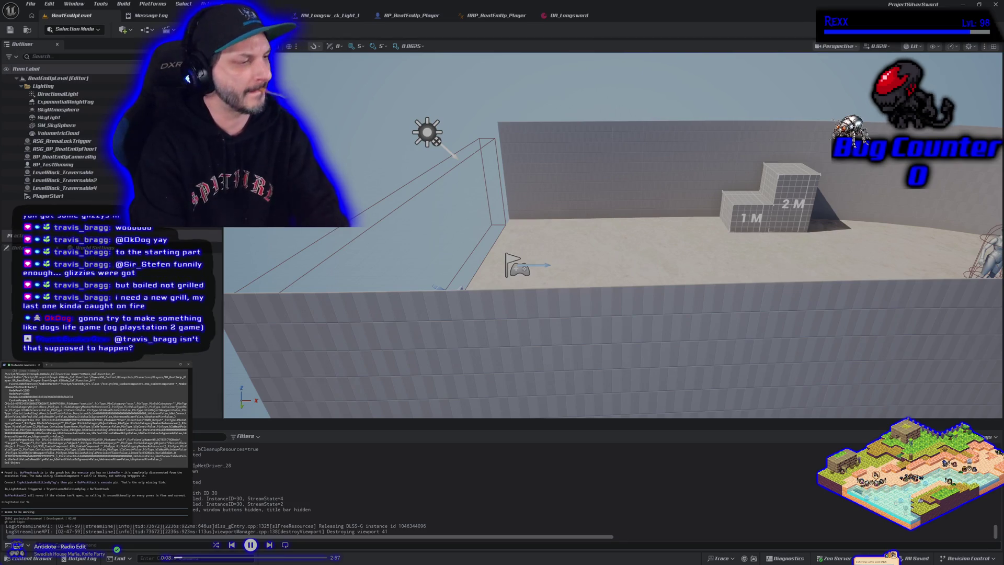
key(Return)
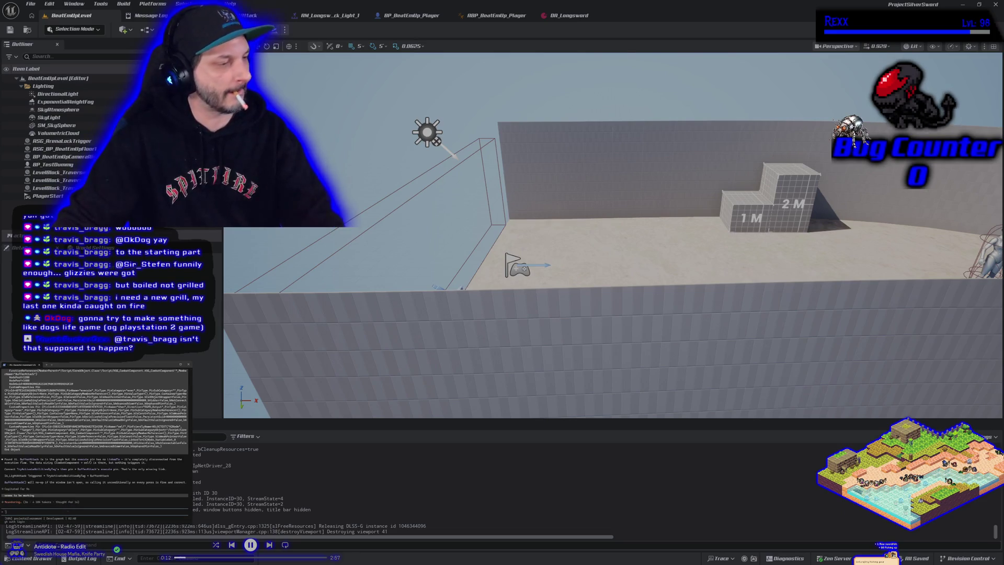
key(Escape)
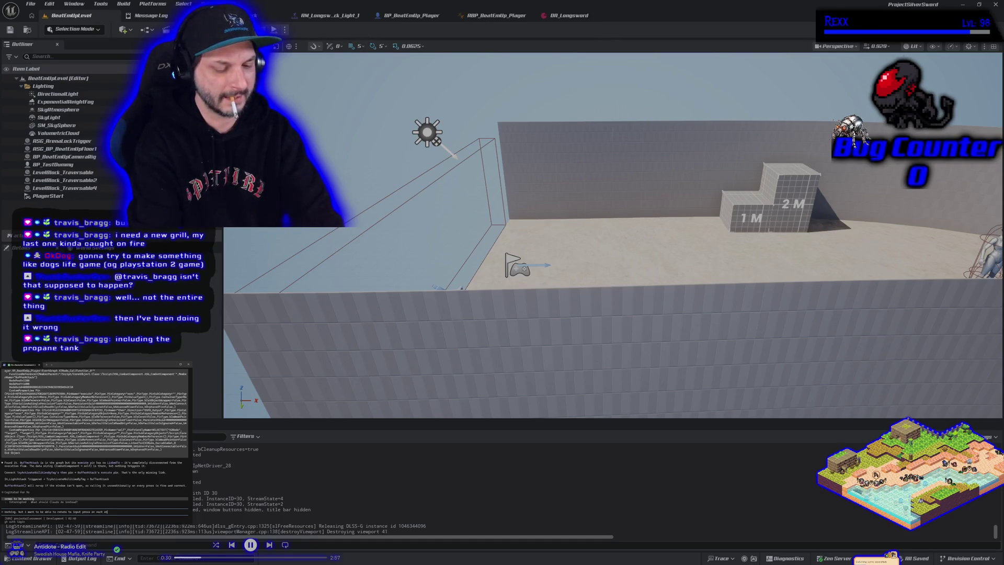
Submit a revised attack prompt to the assistant, then type 'it worked, now commit'.
text(tack)
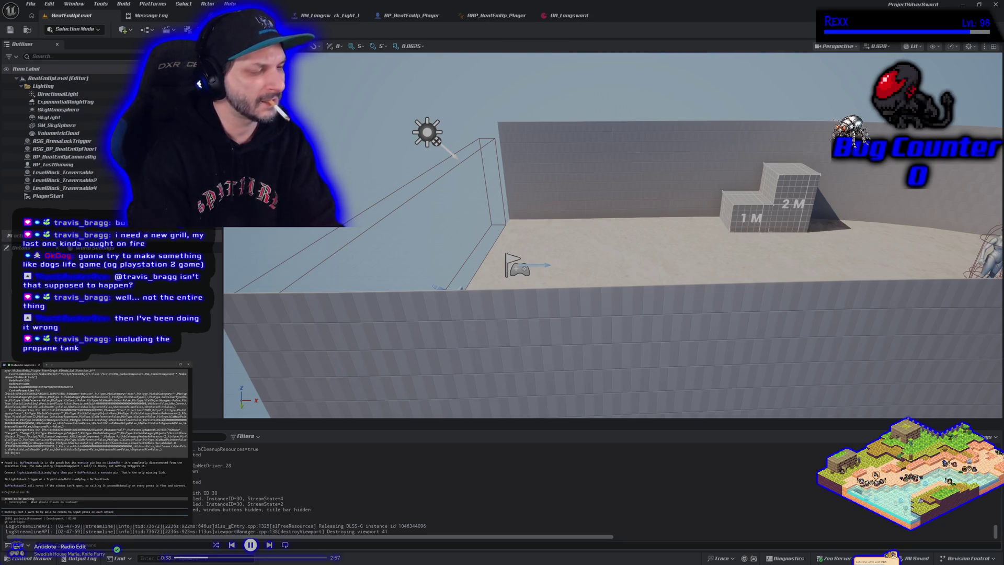
key(Return)
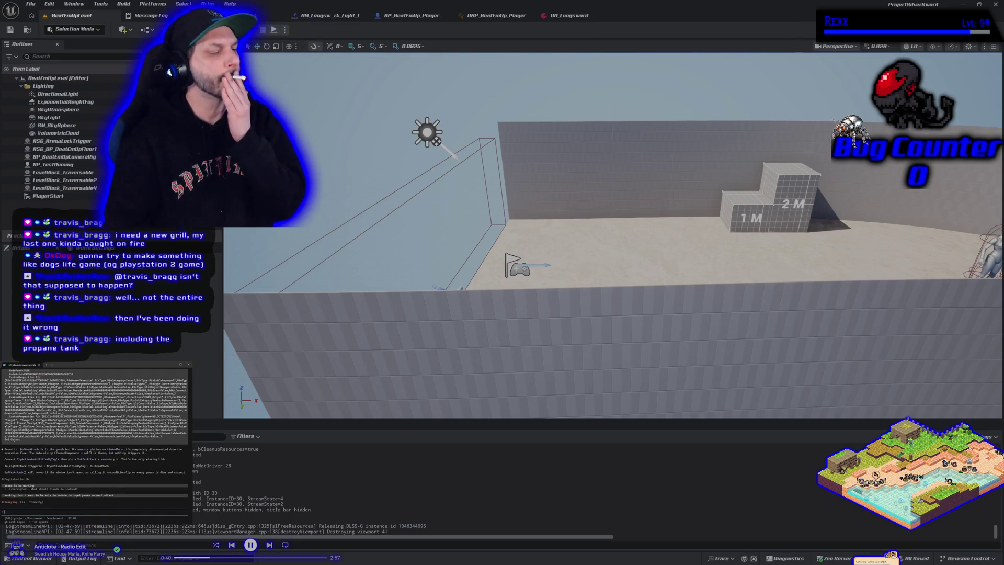
key(Escape)
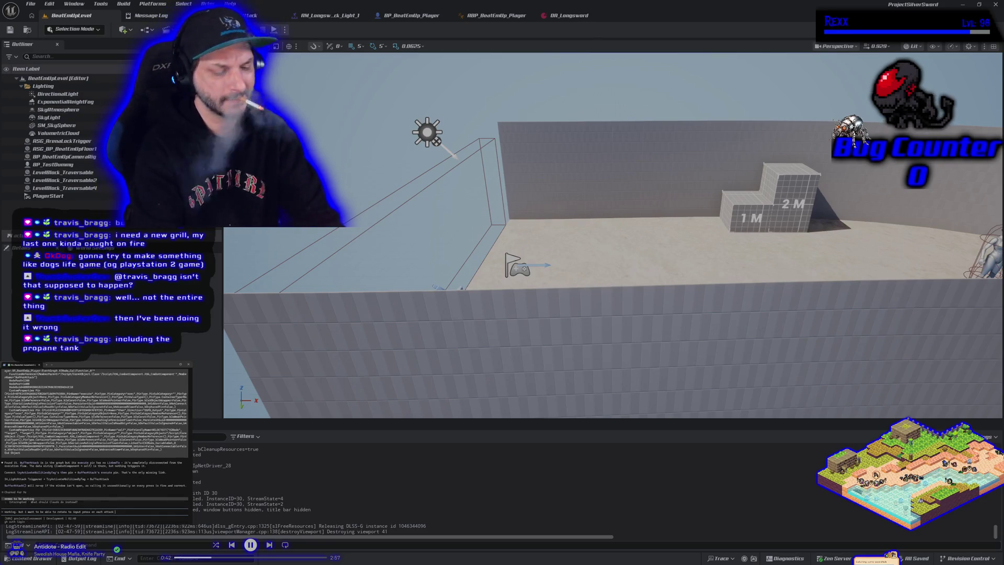
text( right now it)
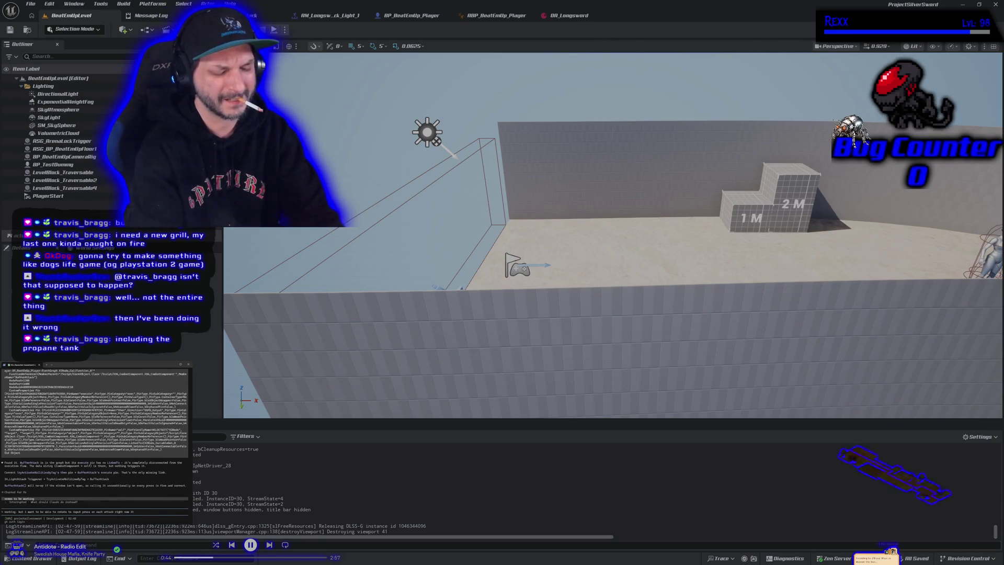
text( k of d)
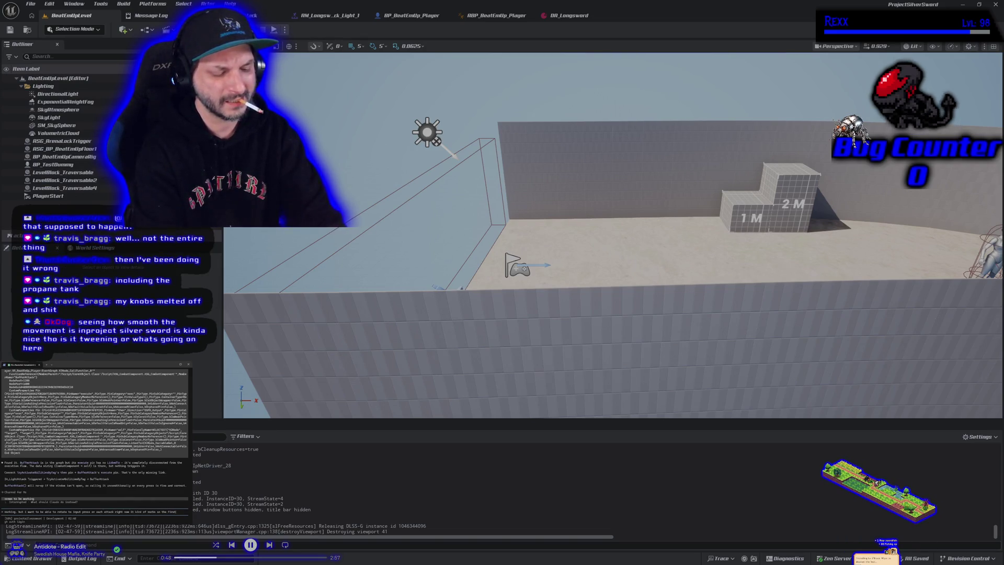
text(ack)
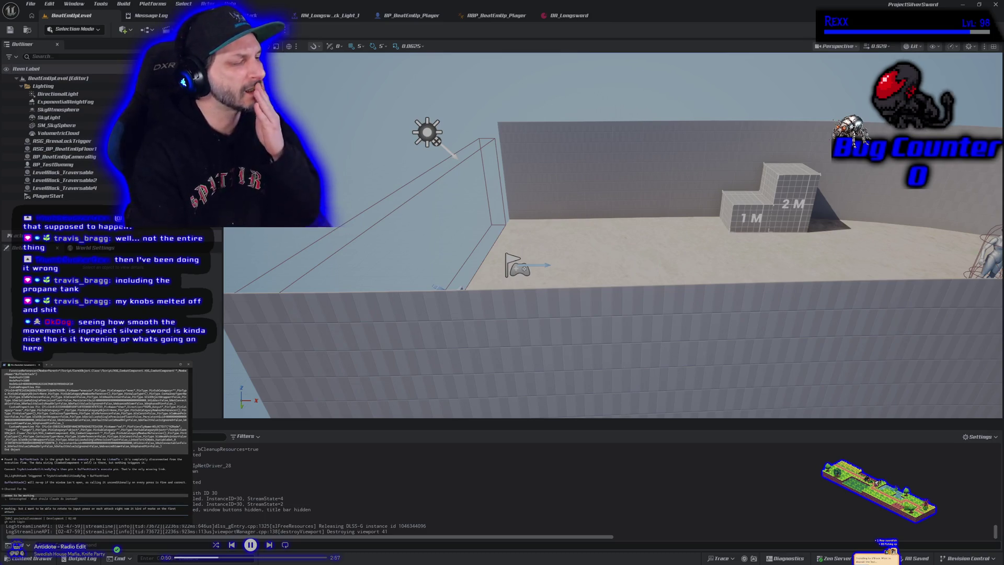
key(Return)
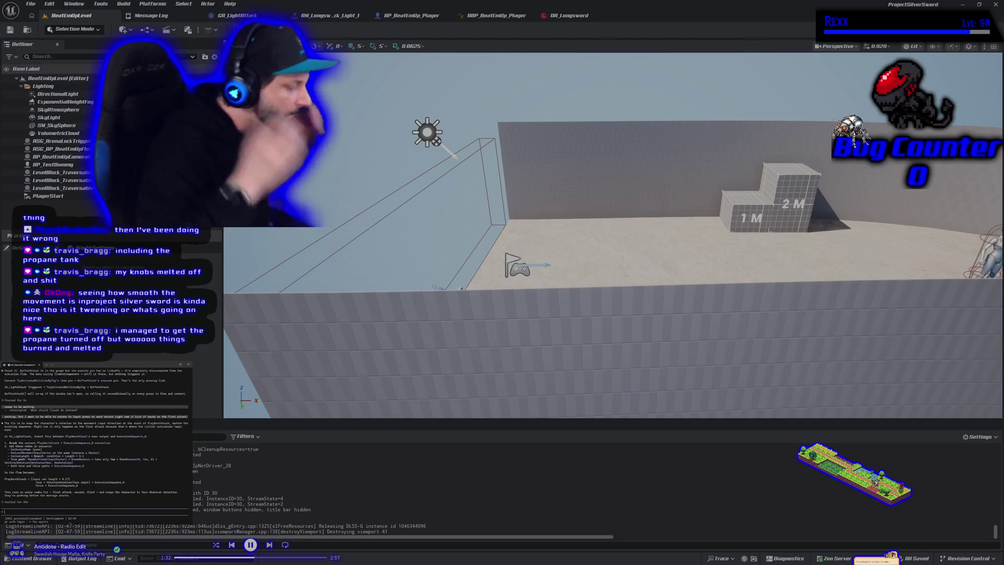
text(it worked, now commit)
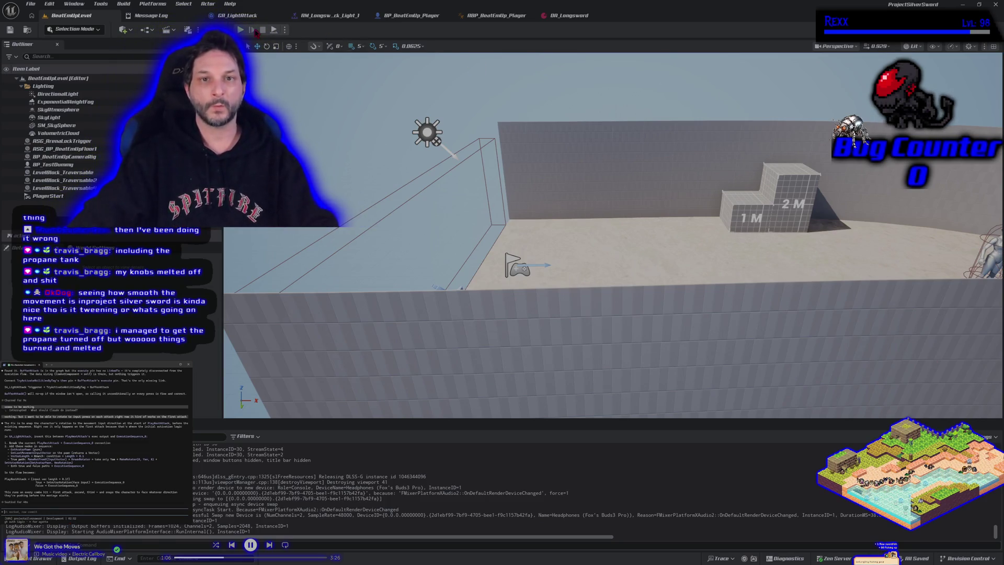
Run the character onto the 2M block, drop down, and run back toward it.
key(d)
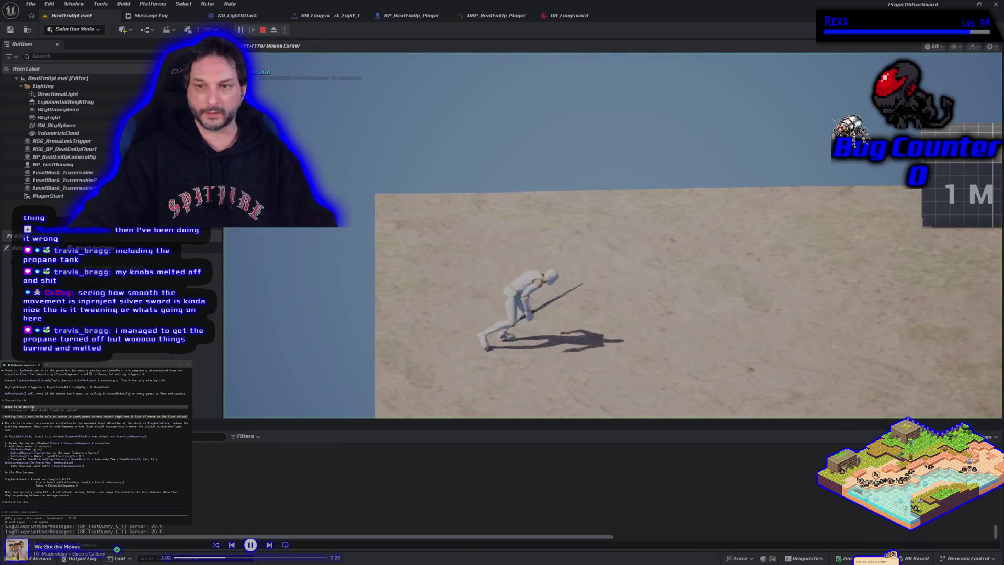
key(space)
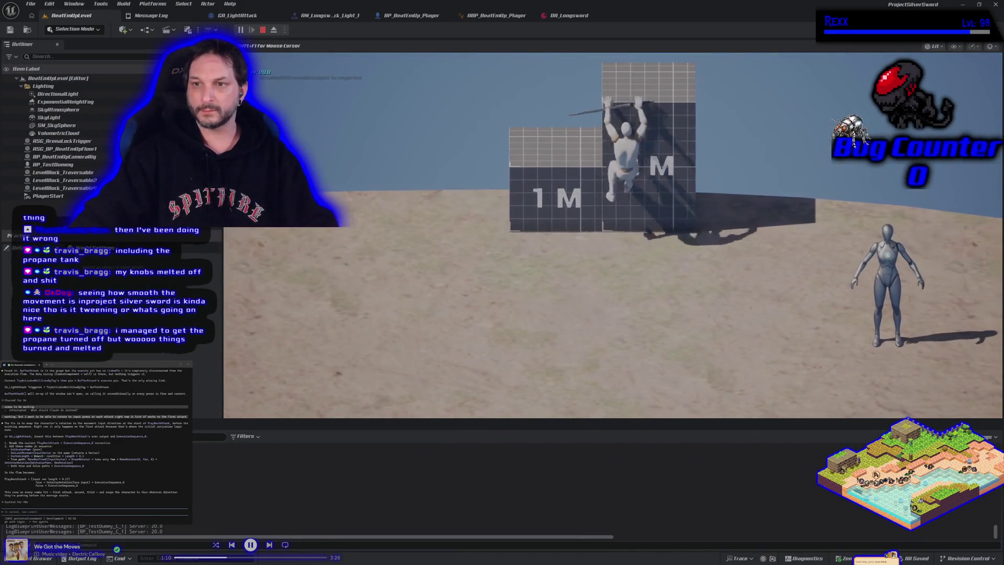
key(s)
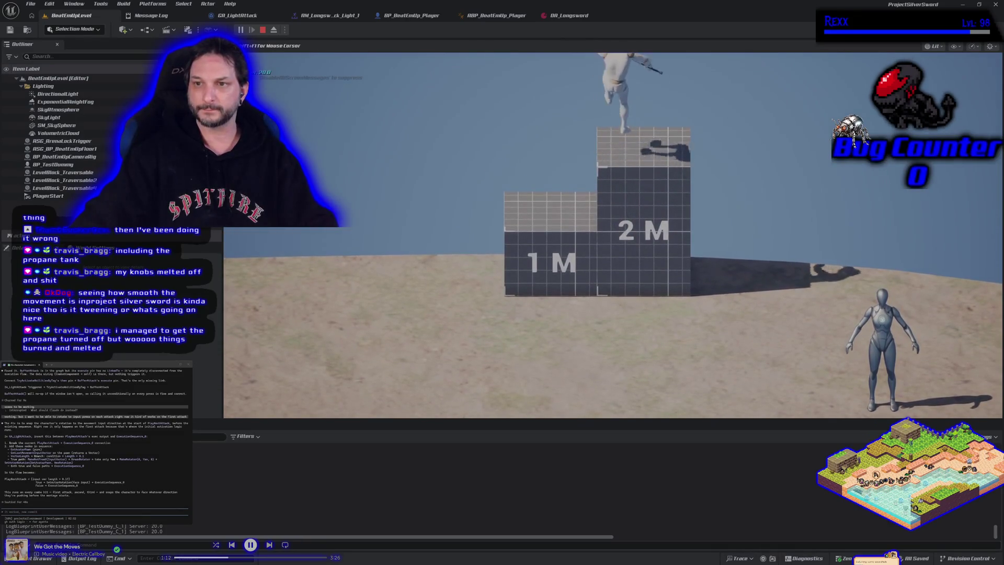
key(a)
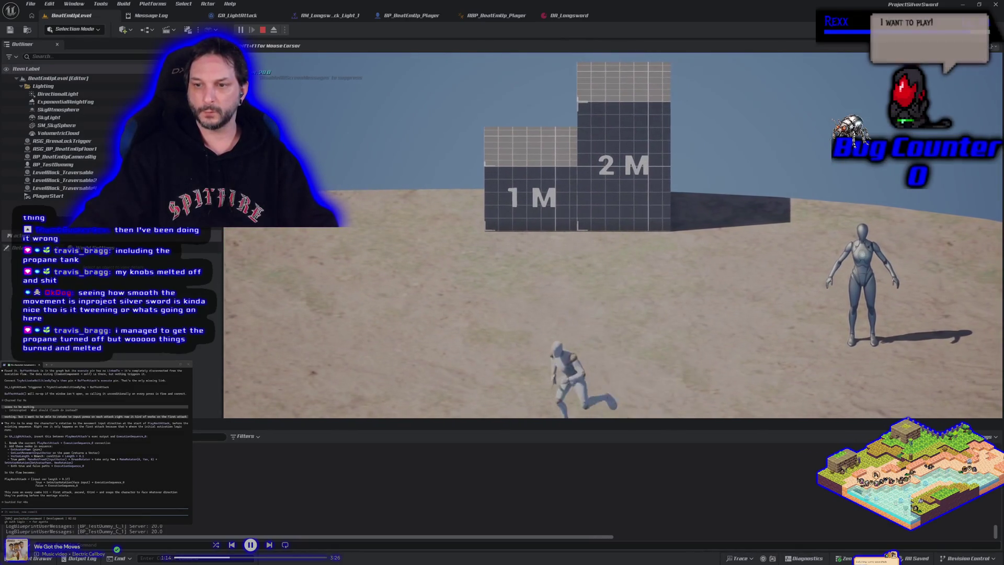
key(d)
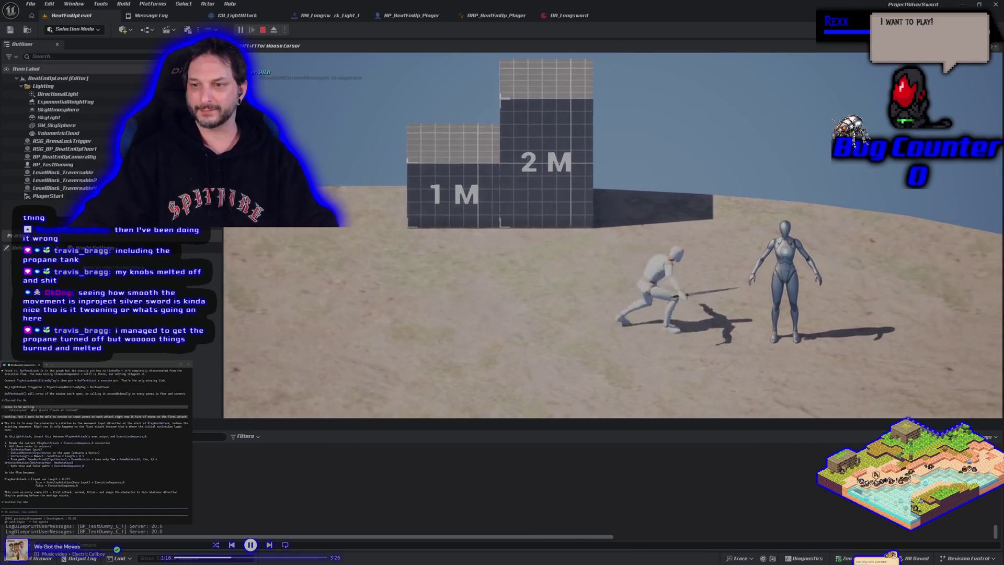
key(a)
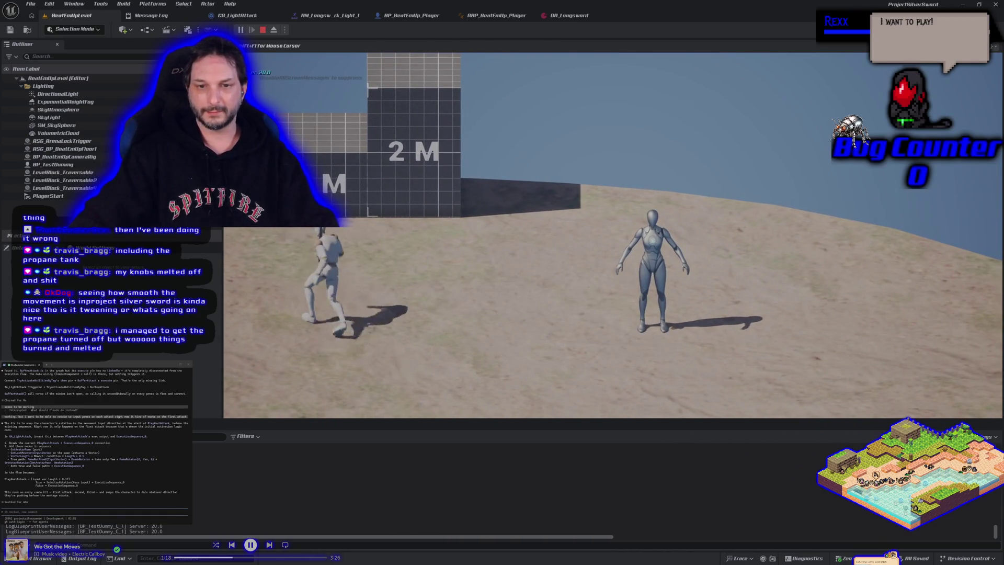
key(w)
key(s)
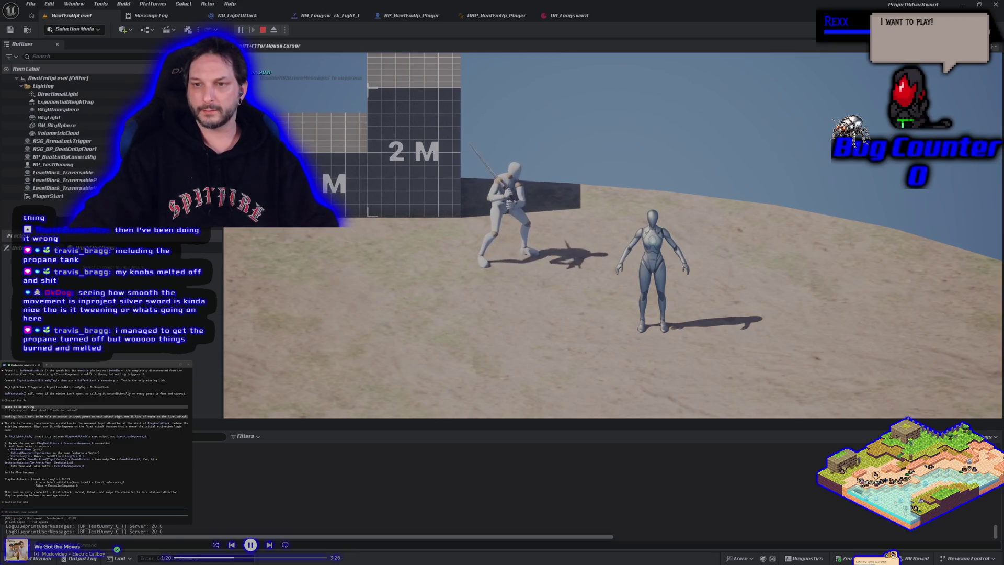
Circle and strike the training dummy, dropping its health from 20 to 14, then stop play.
key(d)
key(s)
key(a)
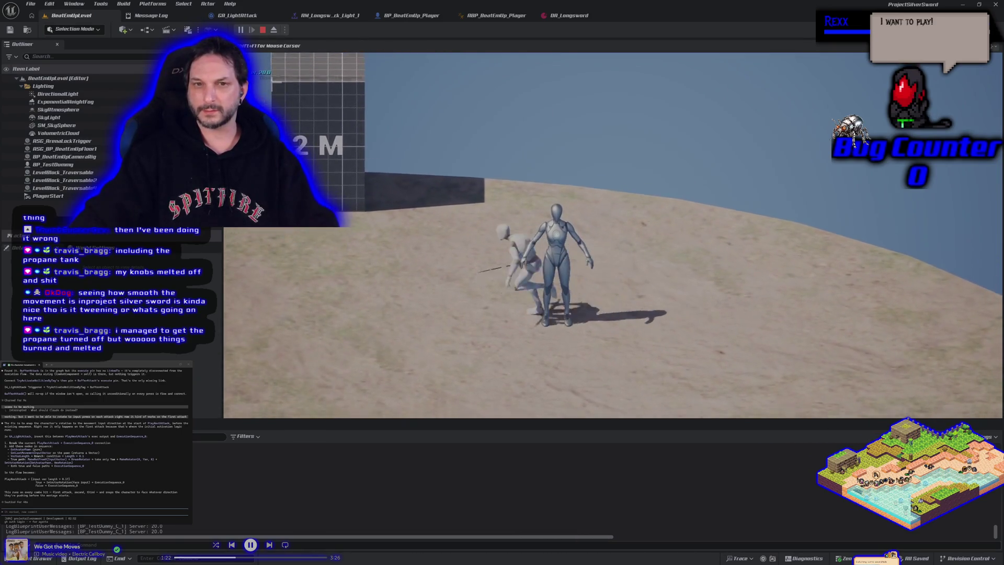
key(d)
key(a)
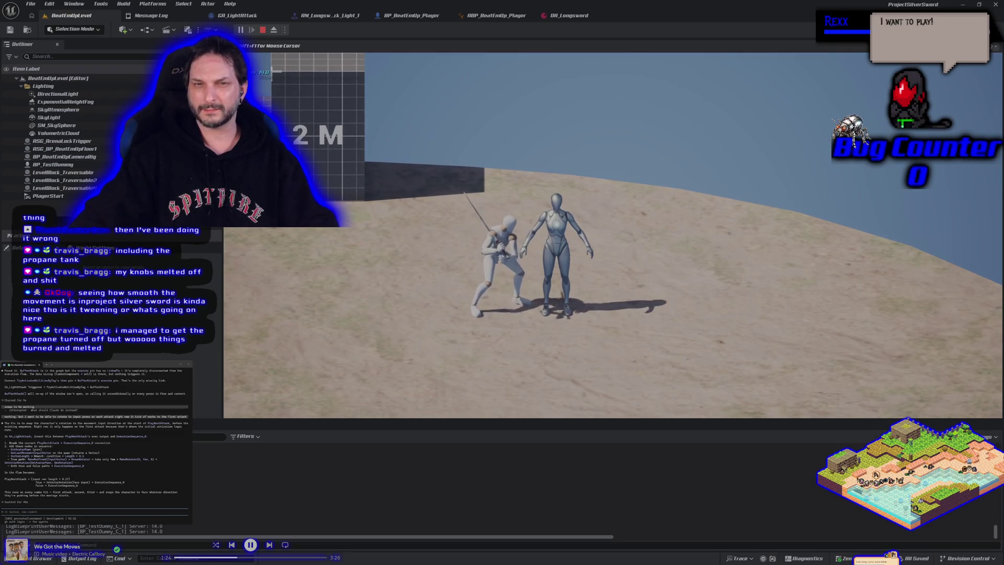
key(s)
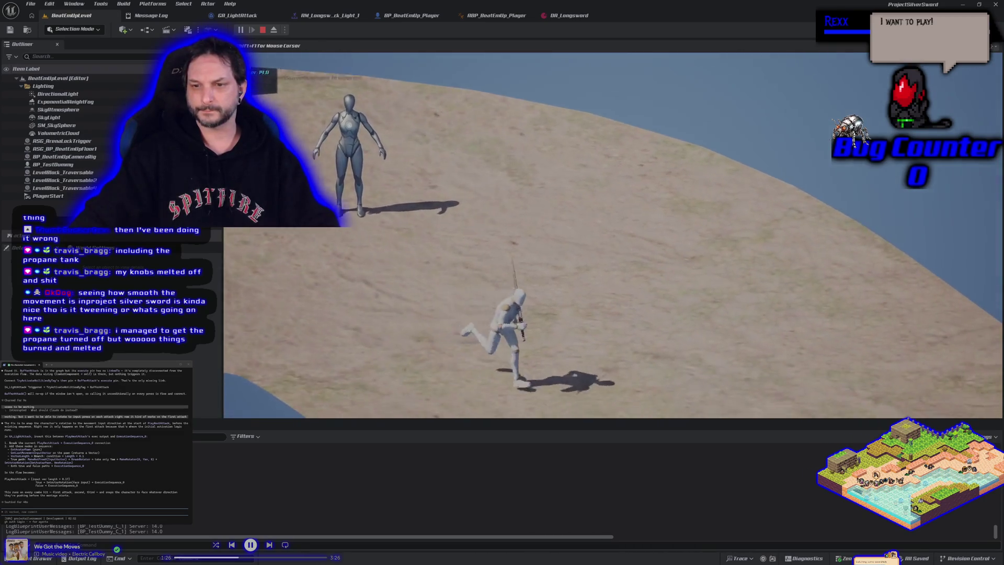
key(w)
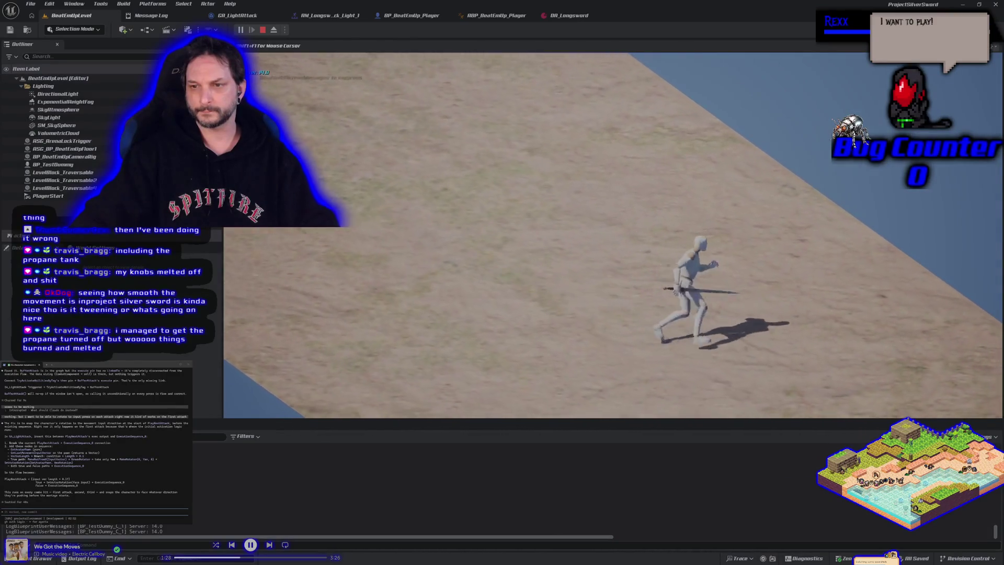
key(a)
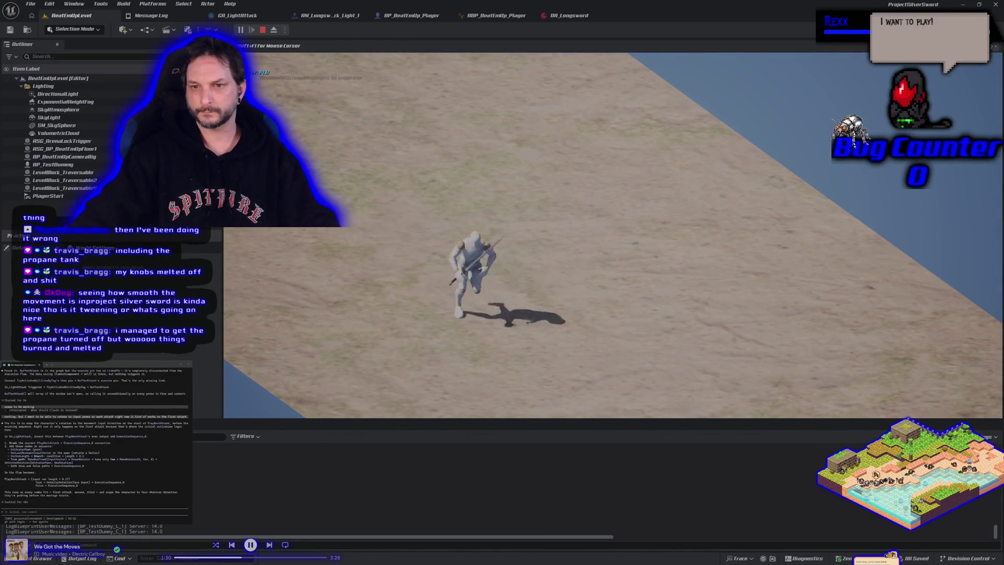
key(w)
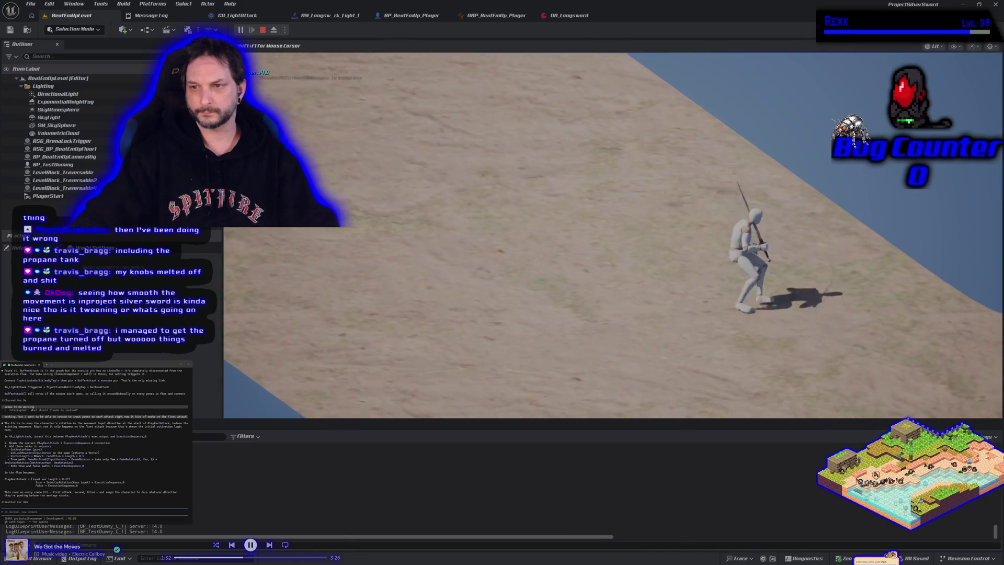
key(a)
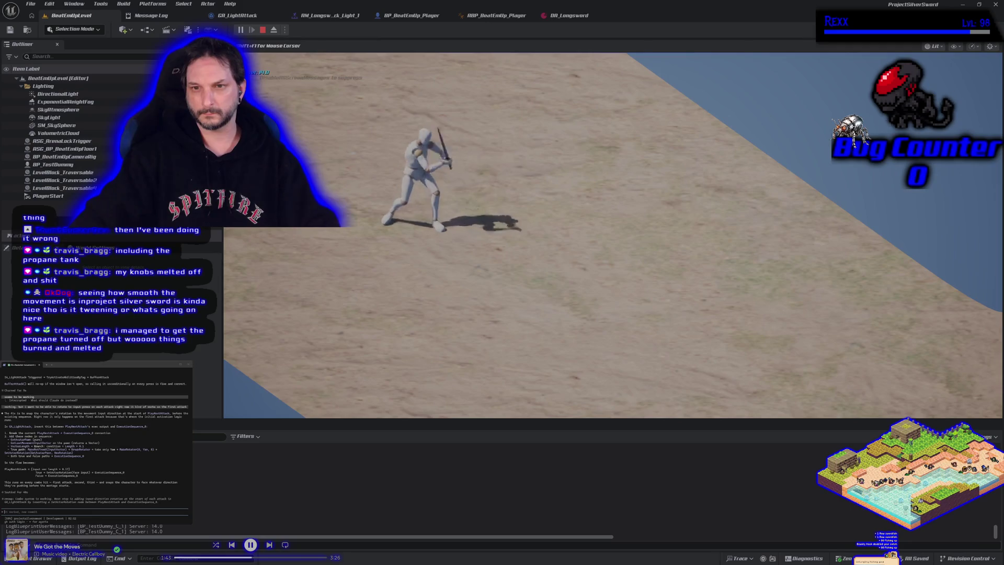
key(Escape)
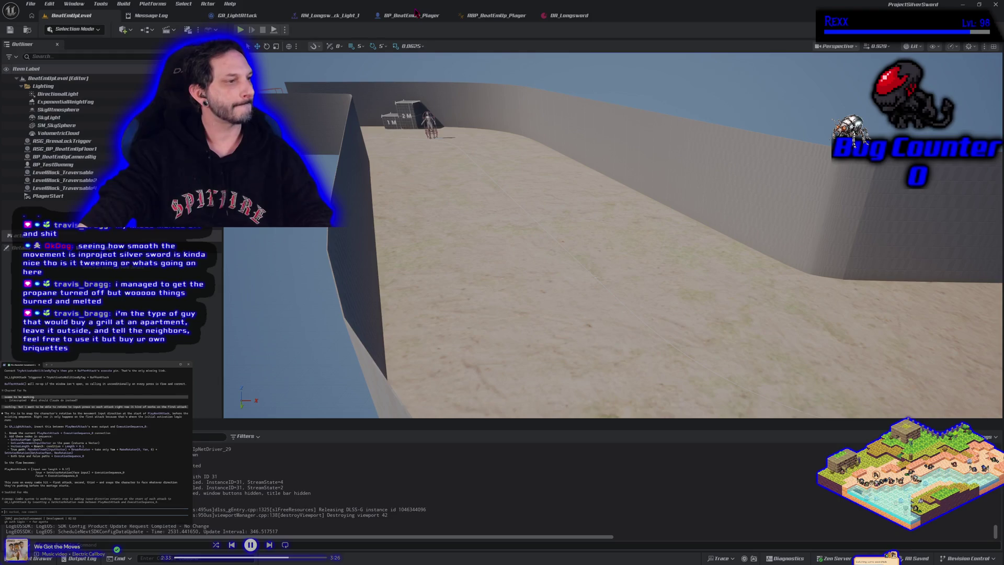
Switch to the GA_LightAttack blueprint tab to view its event graph.
click(236, 15)
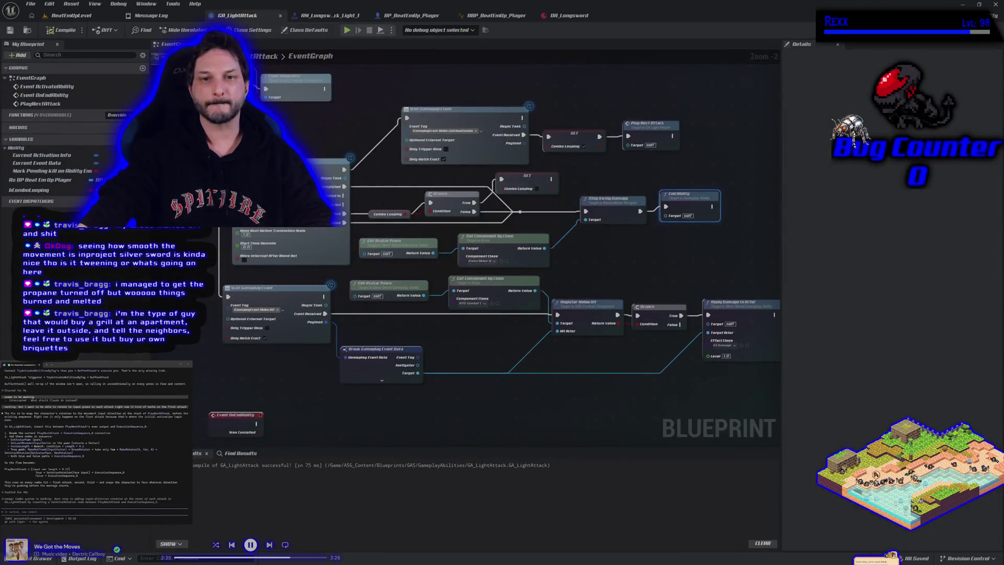
Drag the PlayNextAttack custom event off the activation chain to the graph's left side.
drag(272, 147, 583, 269)
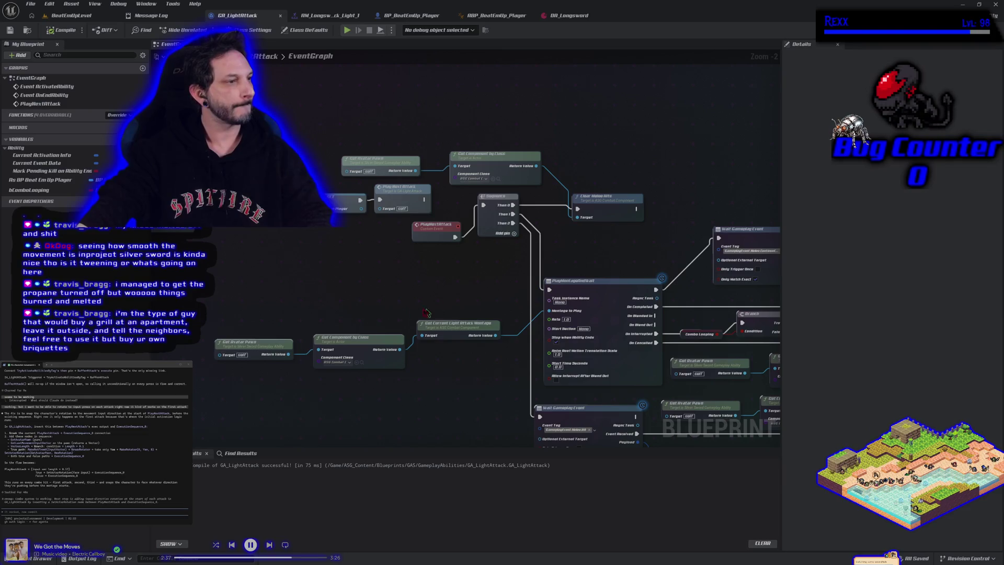
drag(372, 309, 495, 292)
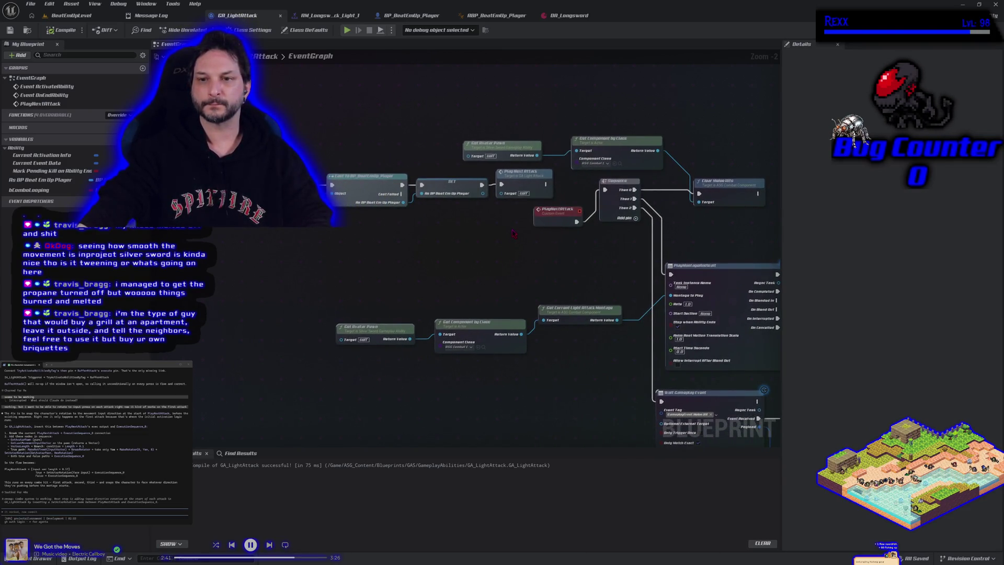
mouse_move(513, 233)
mouse_down()
mouse_move(353, 204)
mouse_move(288, 178)
mouse_move(300, 261)
mouse_move(346, 148)
mouse_move(523, 139)
mouse_move(580, 124)
mouse_move(497, 188)
mouse_move(408, 177)
mouse_up()
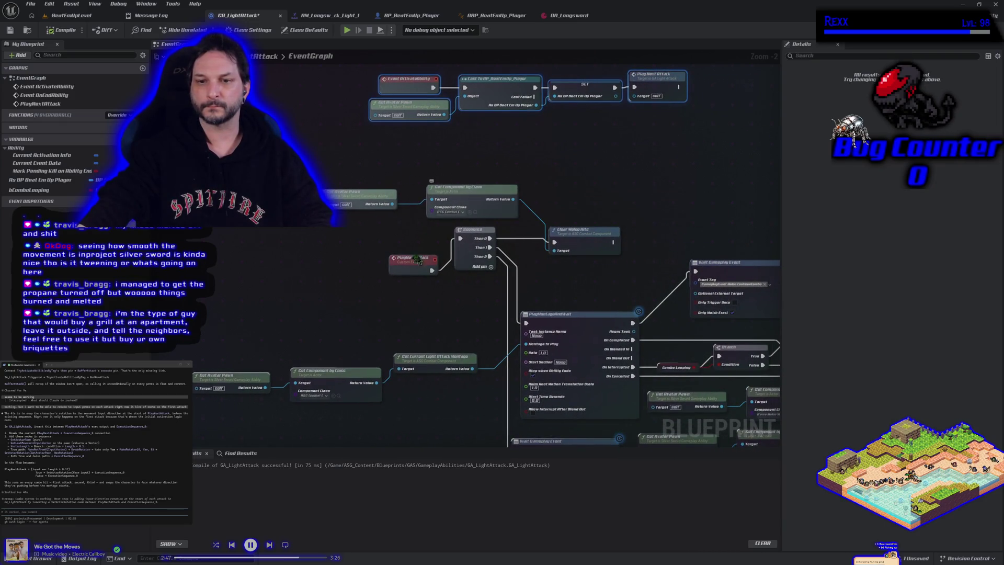
drag(408, 270, 204, 238)
right_click(184, 267)
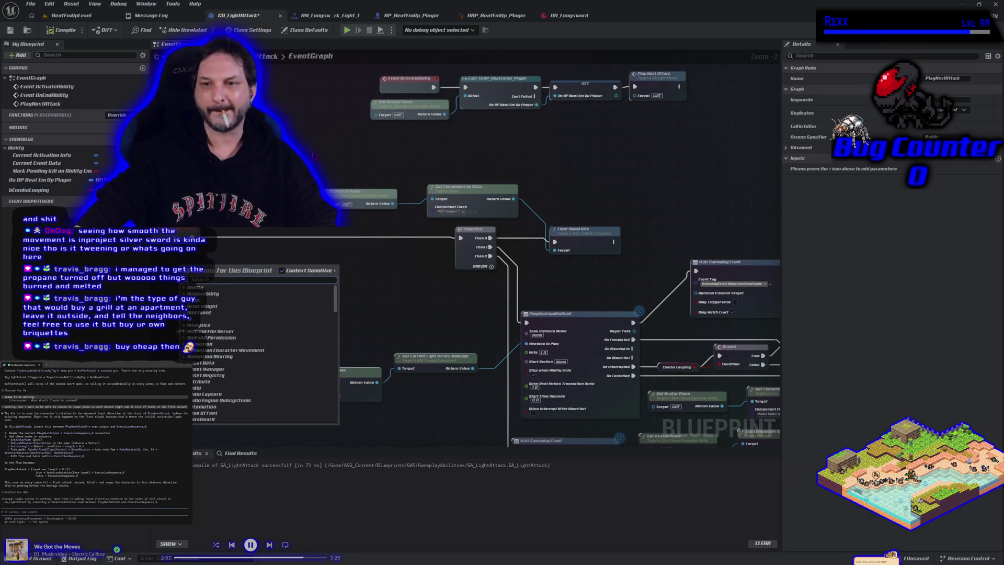
key(Escape)
drag(313, 155, 499, 149)
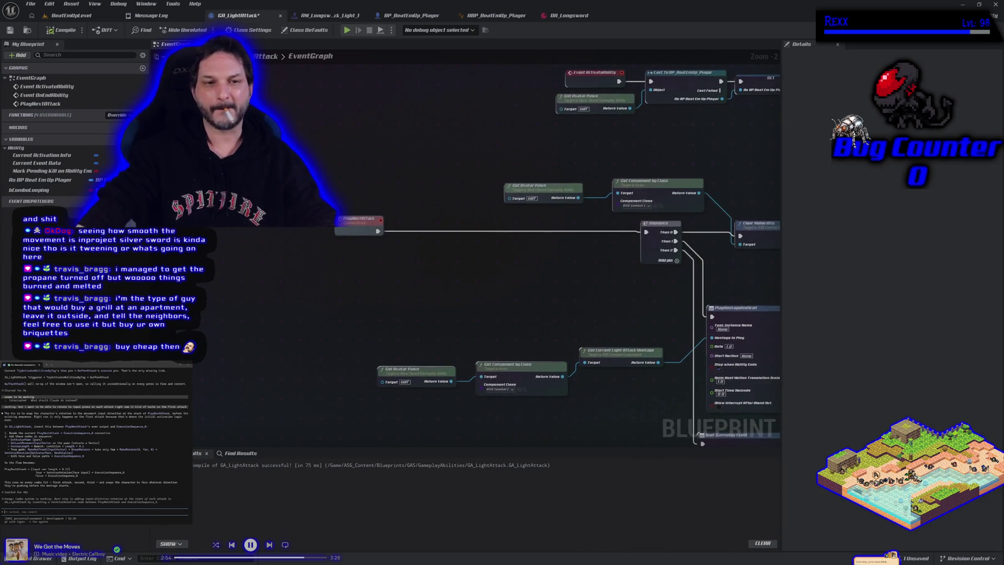
click(31, 181)
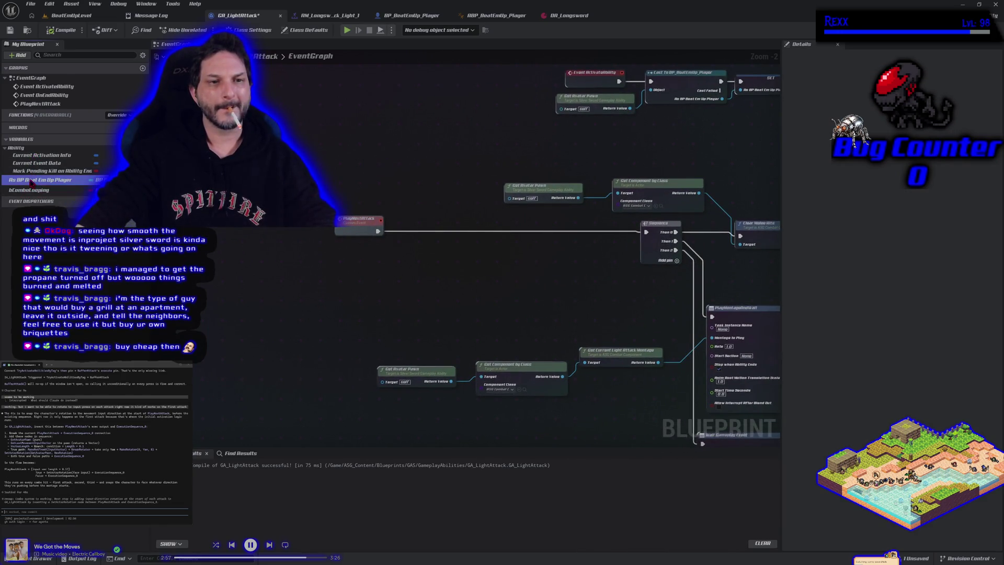
Place an As BP Beat Em Up Player getter wired into a Get Last Movement Input Vector node.
mouse_move(31, 181)
mouse_down()
mouse_move(275, 280)
mouse_move(272, 266)
mouse_move(351, 270)
mouse_up()
text(get k)
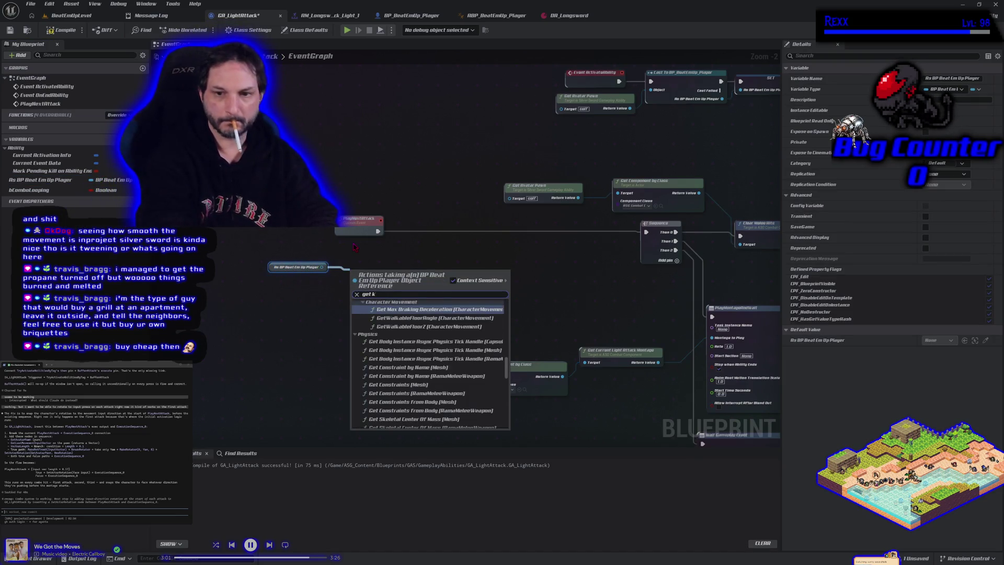
key(BackSpace)
text(l,as)
key(BackSpace)
key(BackSpace)
text(as)
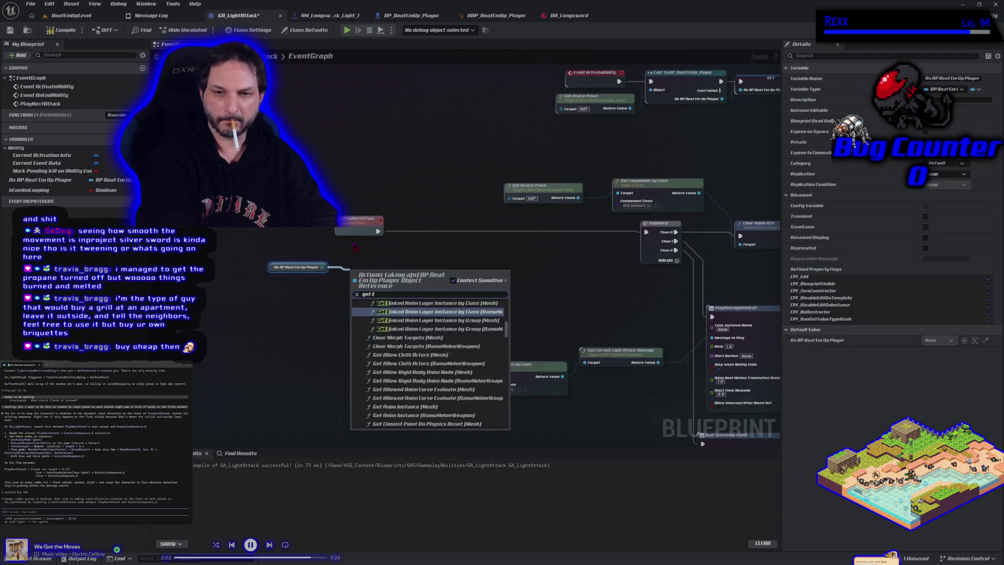
text(t movement)
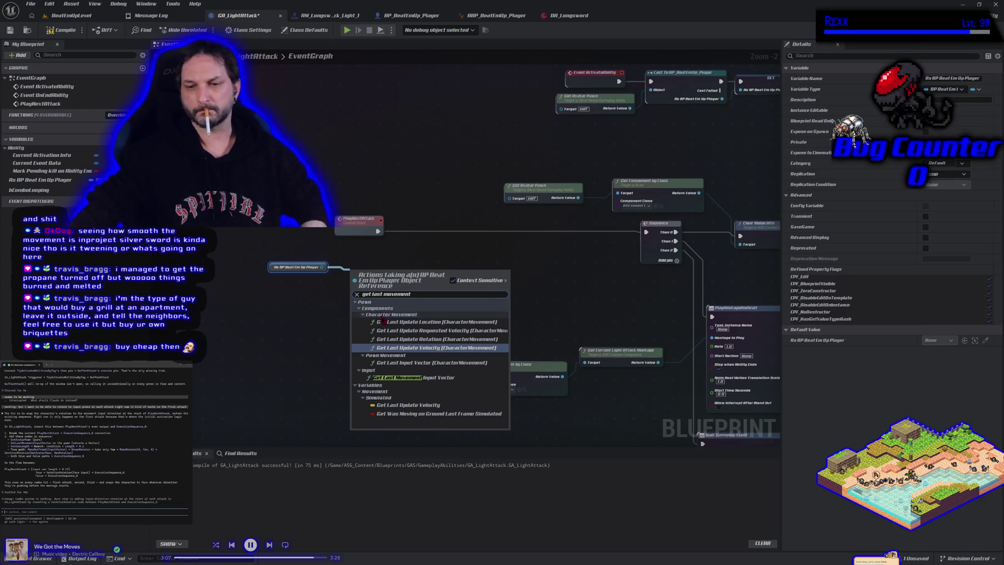
click(412, 377)
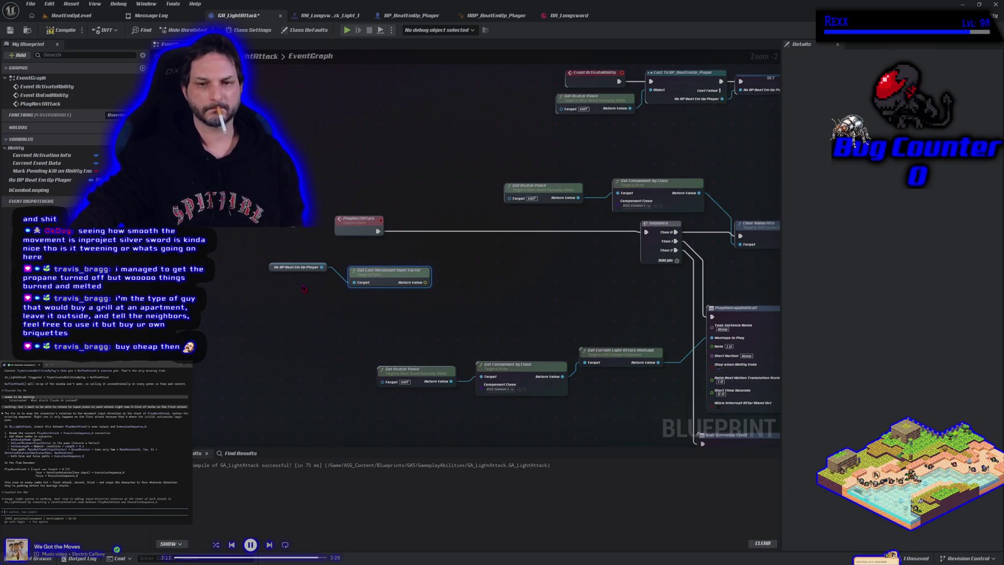
drag(269, 268, 267, 296)
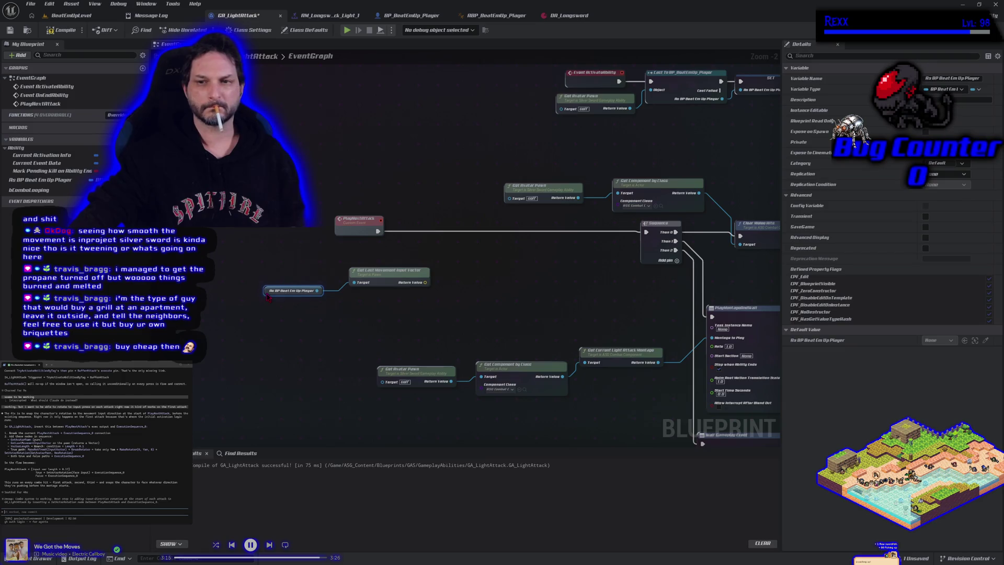
click(563, 184)
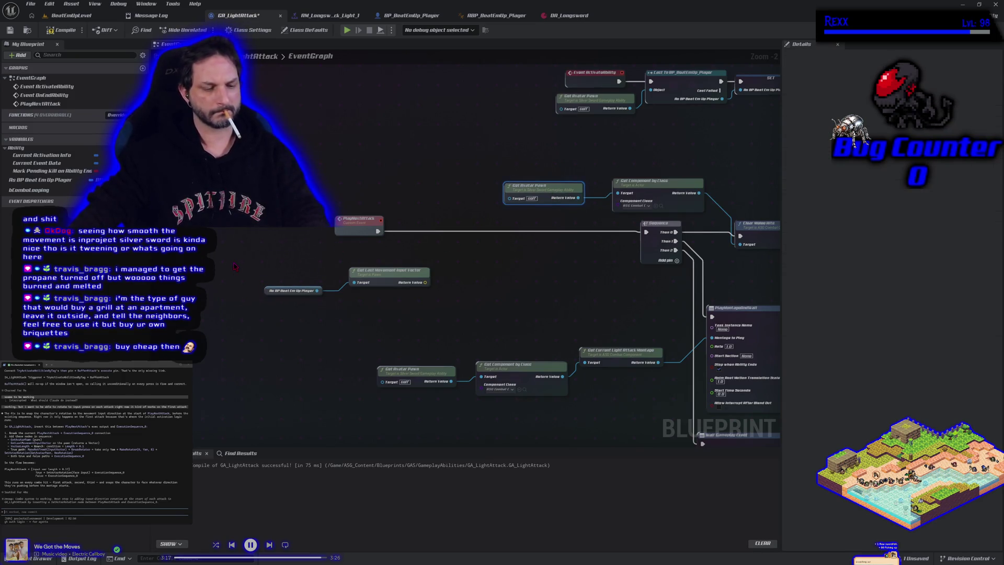
key(ctrl+v)
key(Delete)
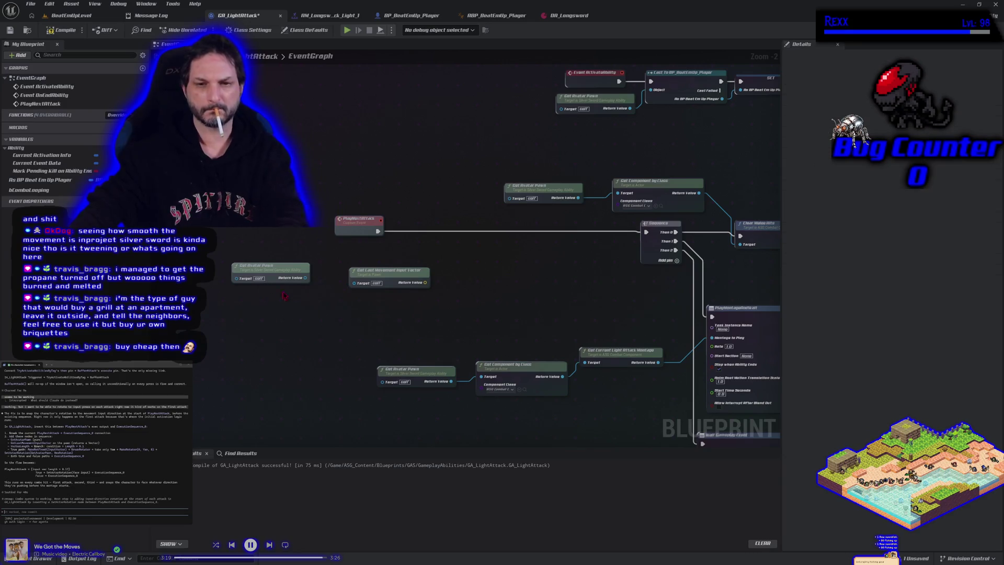
mouse_move(305, 278)
mouse_down()
mouse_move(359, 288)
mouse_move(337, 291)
mouse_up()
click(267, 336)
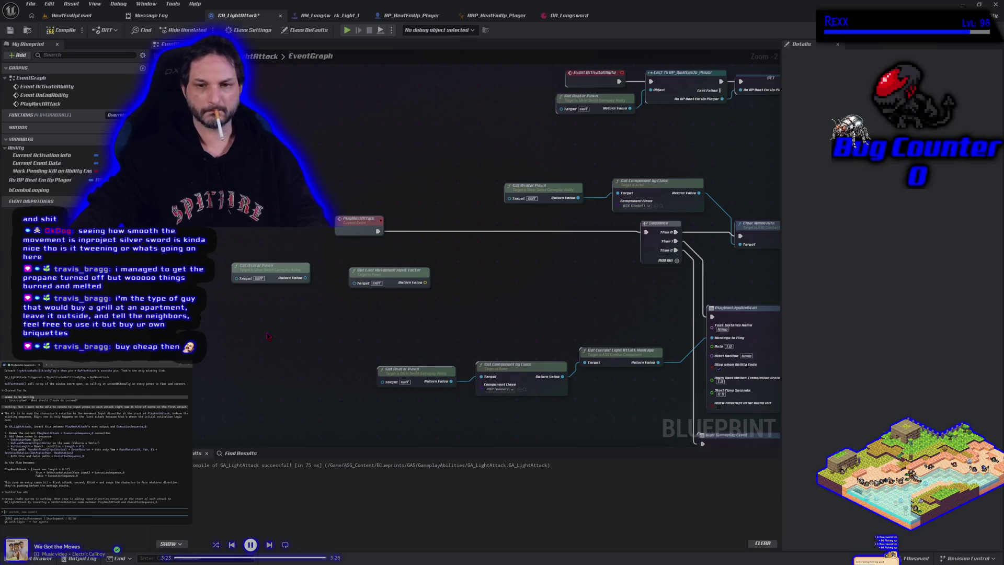
key(ctrl+z)
click(267, 273)
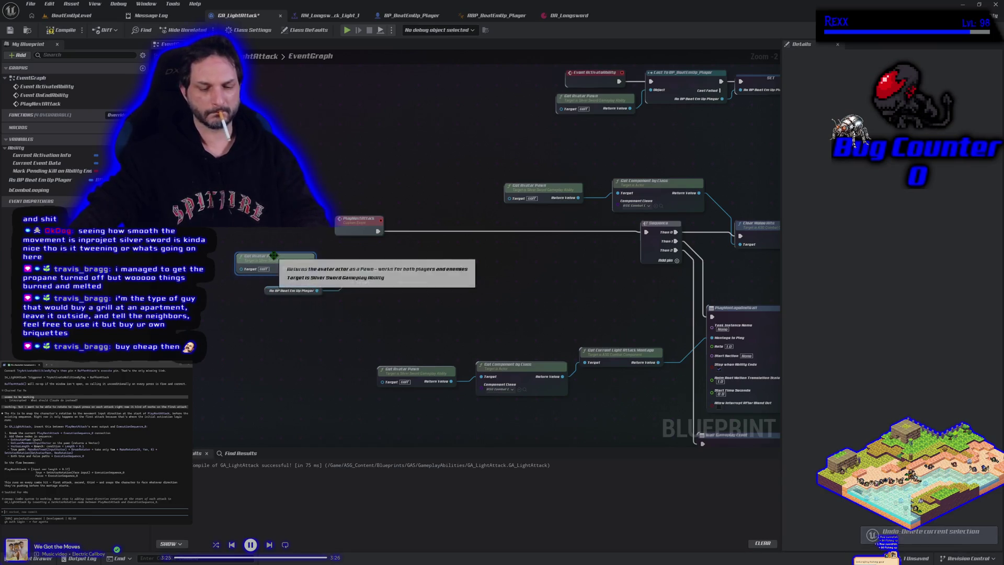
key(Delete)
drag(274, 293, 269, 283)
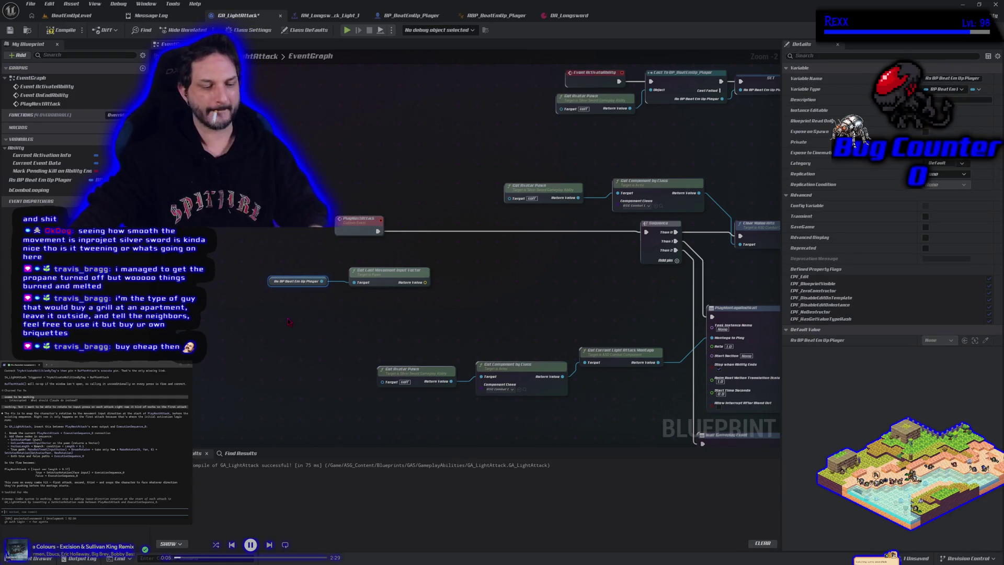
click(557, 185)
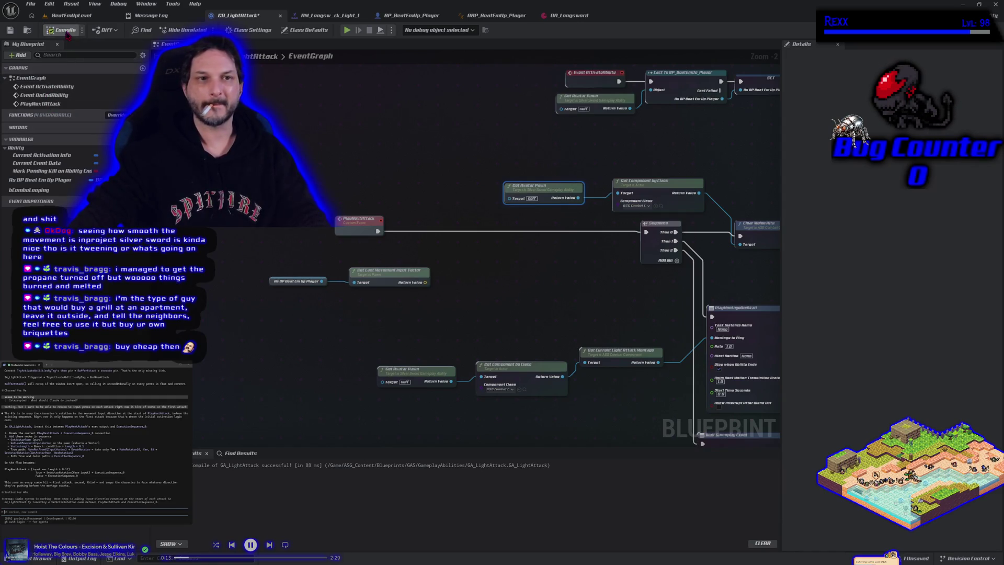
click(10, 30)
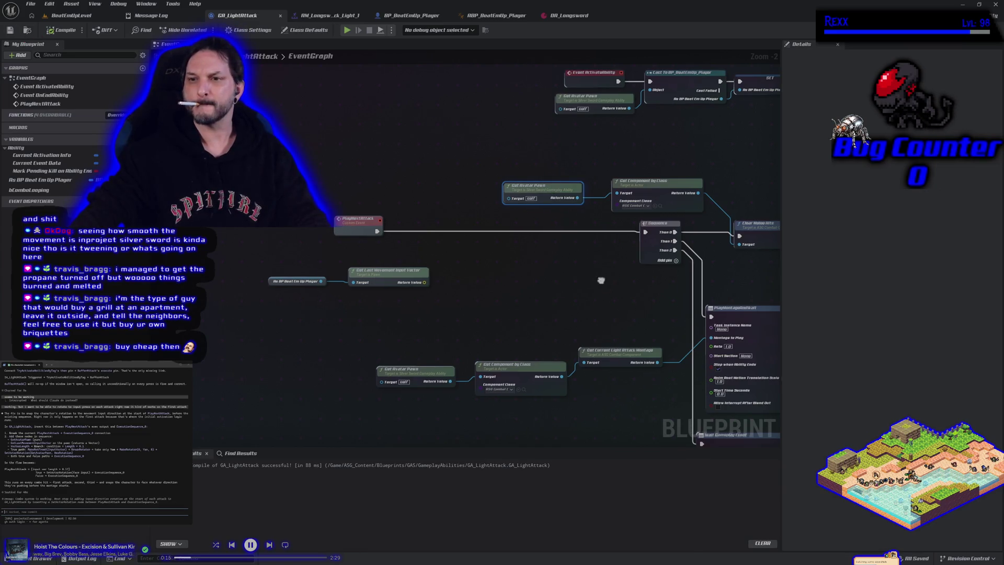
Pan across the graph to review PlayMontage, Wait Gameplay Event, End Ability and Apply Damage nodes.
drag(600, 280, 269, 168)
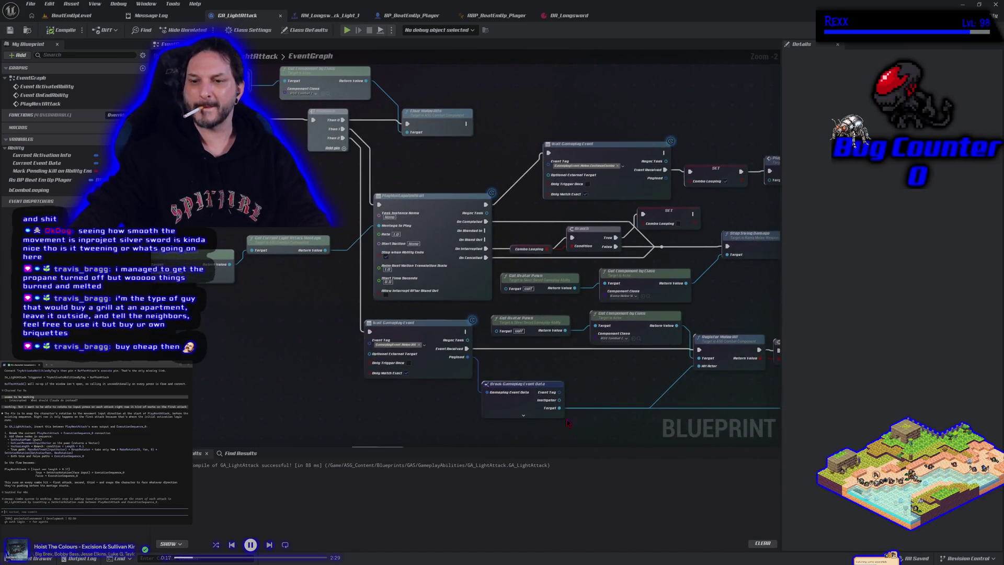
mouse_move(567, 422)
mouse_down()
mouse_move(441, 426)
mouse_move(752, 466)
mouse_move(422, 408)
mouse_move(488, 416)
mouse_move(463, 168)
mouse_move(473, 204)
mouse_move(455, 230)
mouse_move(448, 174)
mouse_move(334, 188)
mouse_move(304, 249)
mouse_move(185, 130)
mouse_move(221, 162)
mouse_up()
drag(614, 516, 448, 388)
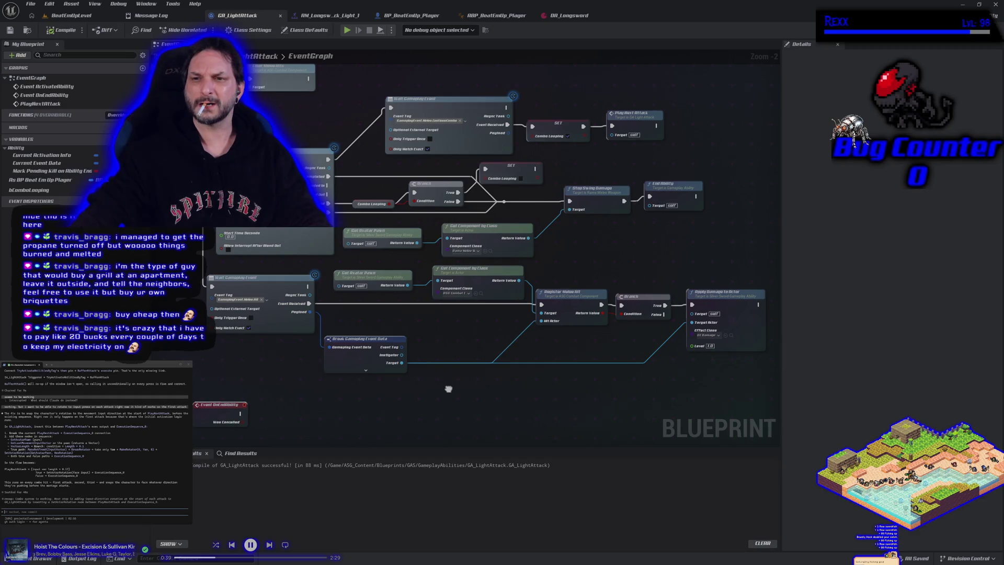
mouse_move(448, 388)
mouse_down()
mouse_move(601, 518)
mouse_move(488, 166)
mouse_up()
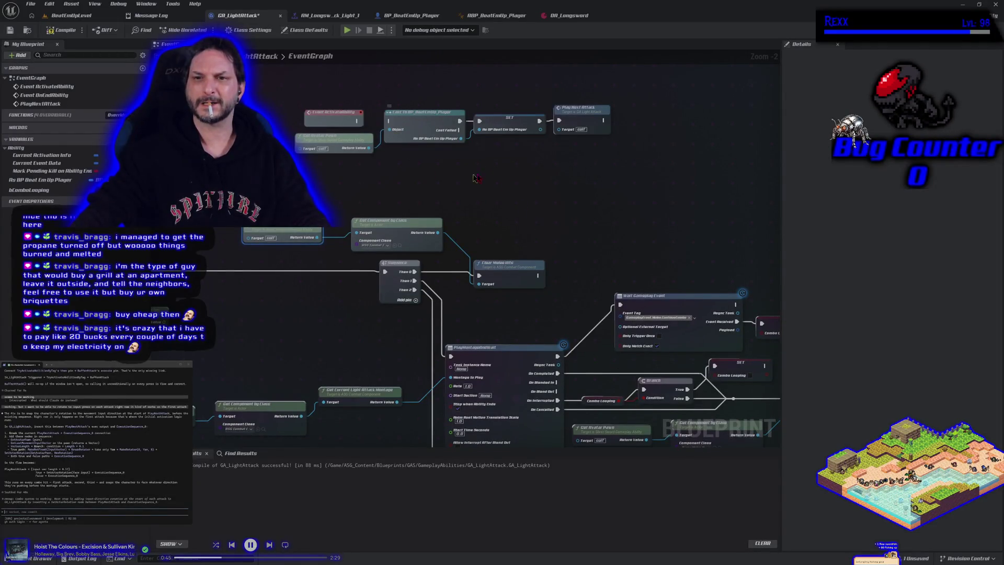
Raise the Play Next Attack node and wire Event ActivateAbility into it.
drag(572, 112, 573, 84)
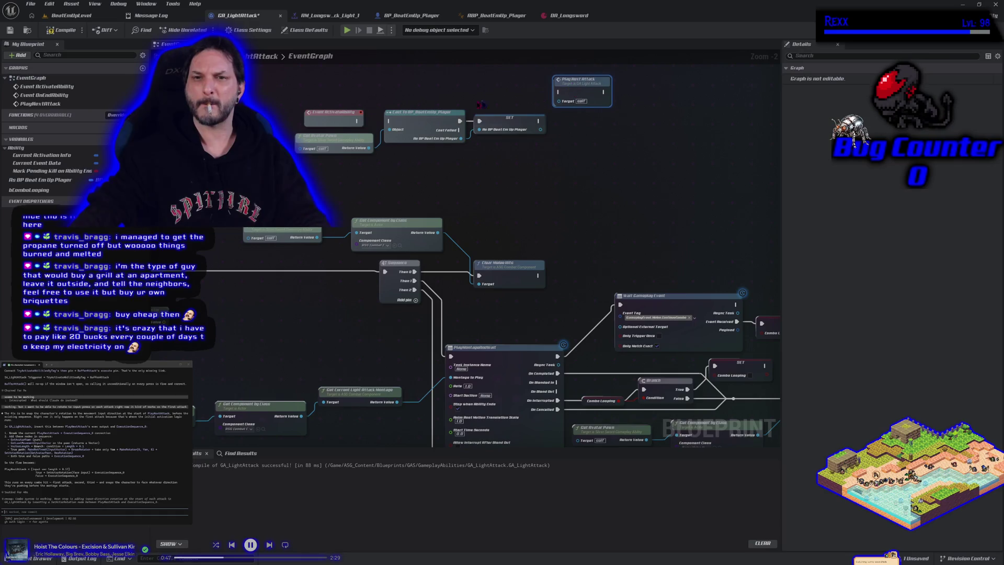
mouse_move(320, 116)
mouse_down()
mouse_move(334, 83)
mouse_move(551, 88)
mouse_move(563, 98)
mouse_up()
mouse_move(237, 298)
mouse_down()
mouse_move(340, 266)
mouse_move(485, 263)
mouse_up()
Feed a copied Get Avatar Pawn into Get Last Movement Input Vector's Target and compile.
click(532, 198)
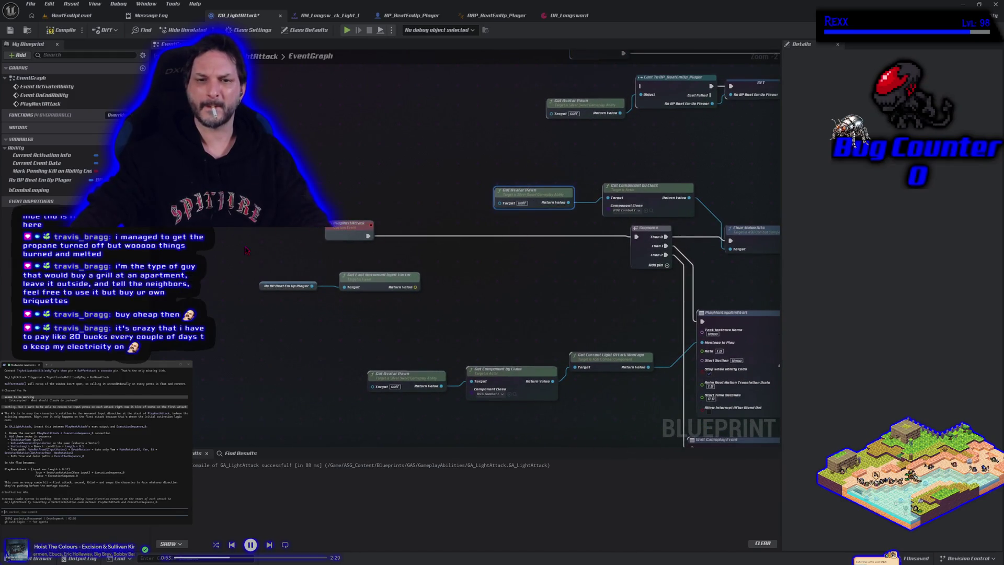
key(ctrl+v)
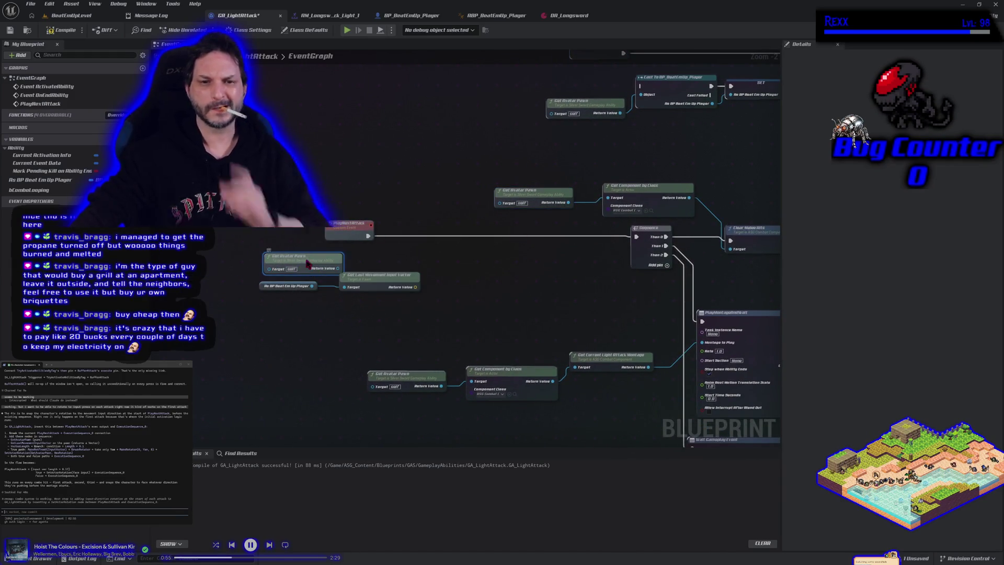
mouse_move(307, 264)
mouse_down()
mouse_move(283, 264)
mouse_move(344, 287)
mouse_up()
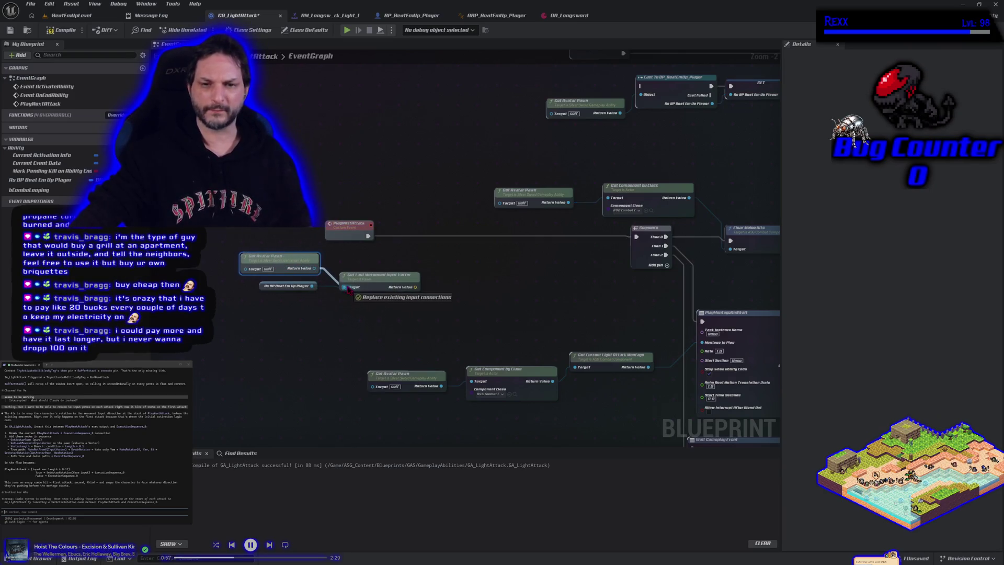
click(265, 287)
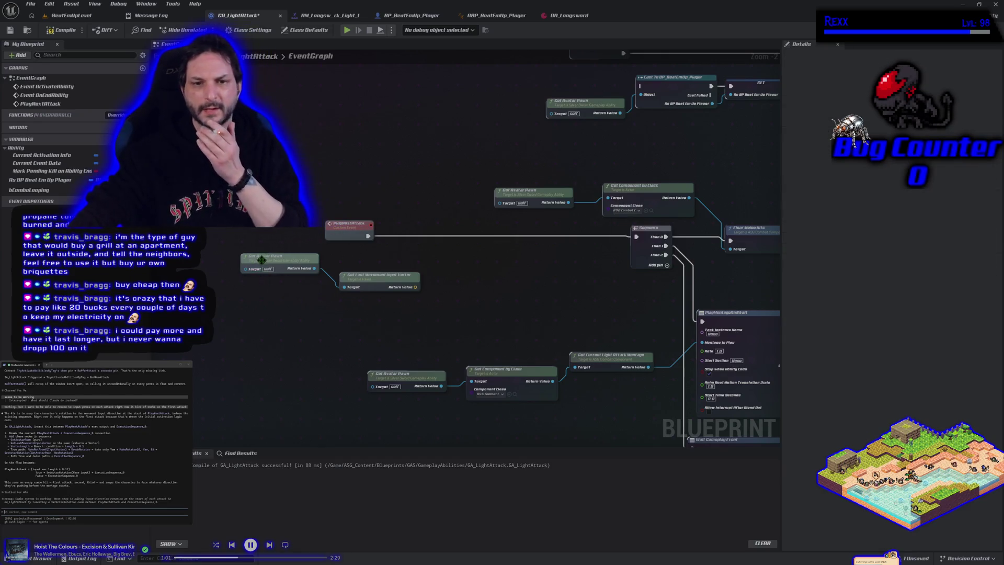
drag(263, 263, 264, 281)
click(62, 29)
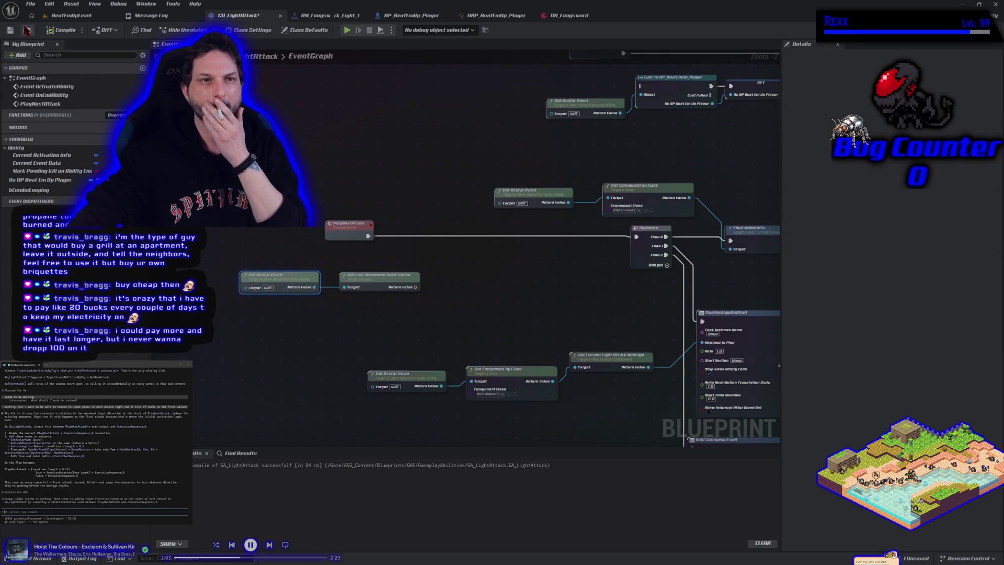
drag(454, 196, 312, 183)
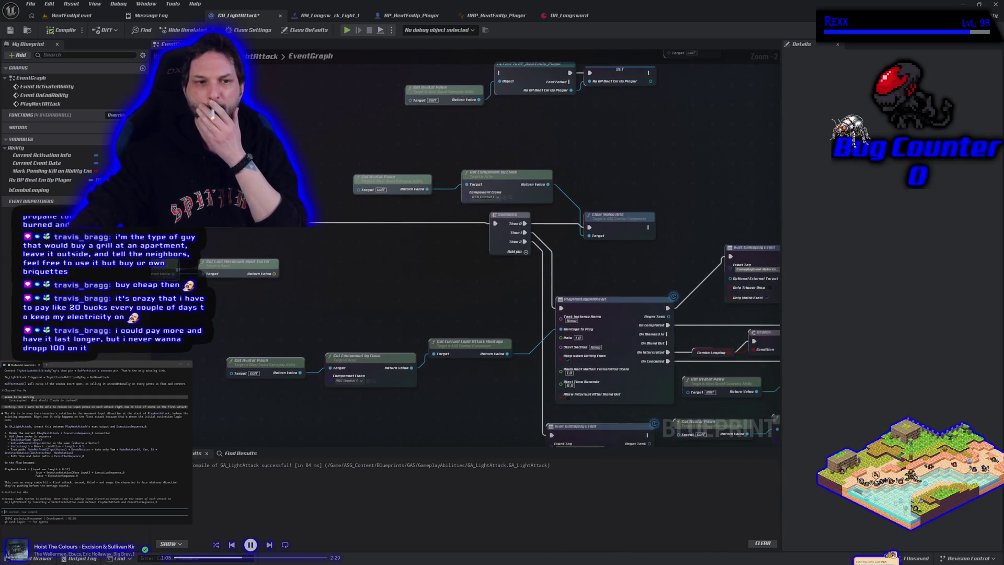
click(70, 180)
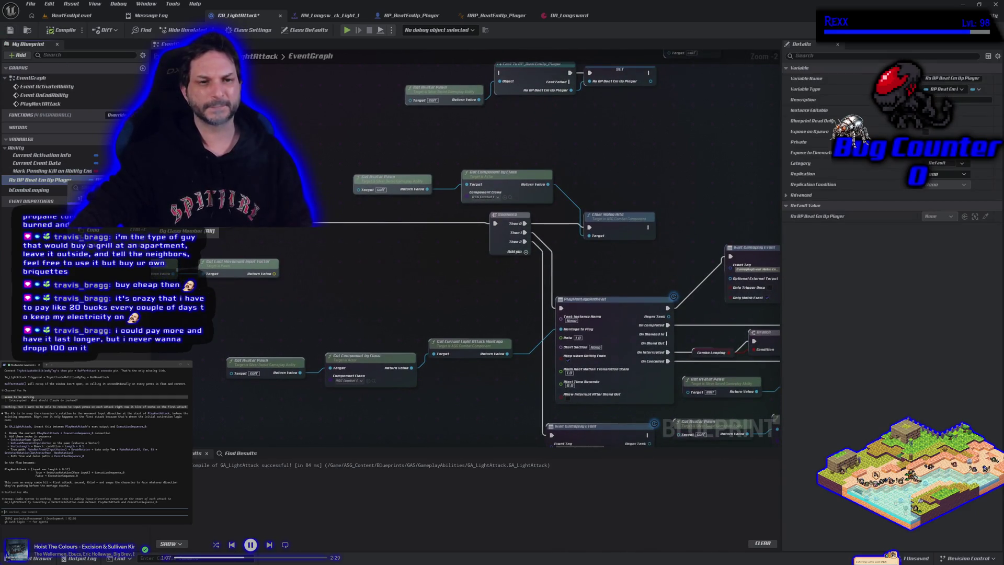
scroll(477, 170, down, 2)
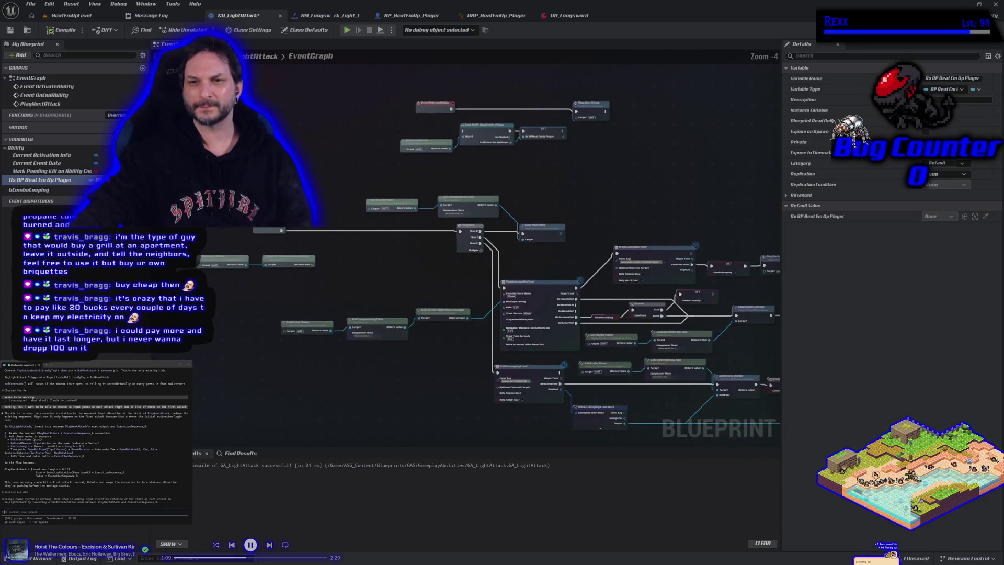
Delete the player cast and set nodes and the unused player reference variable, then compile.
drag(478, 170, 325, 92)
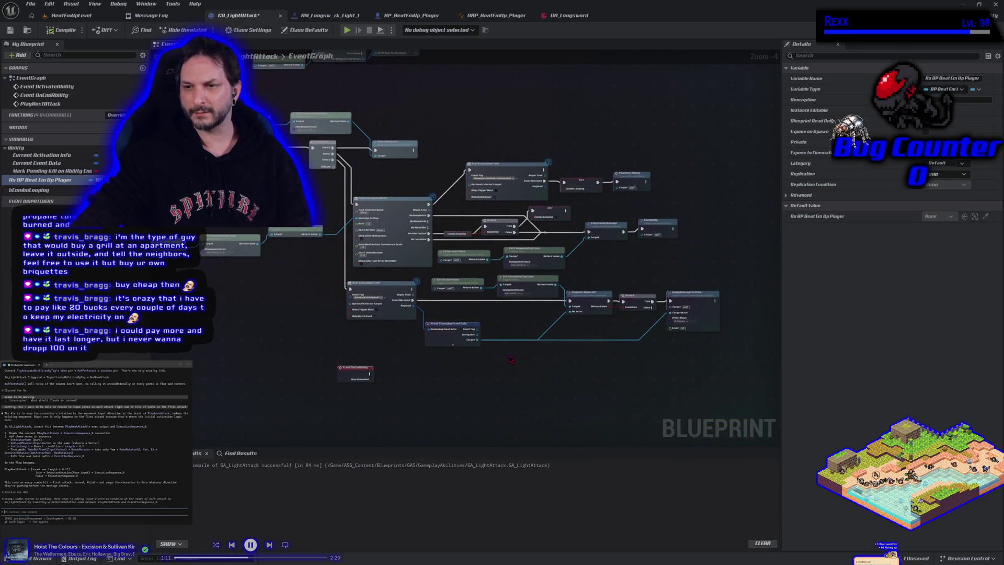
mouse_move(397, 184)
mouse_down()
mouse_move(430, 208)
mouse_move(505, 167)
mouse_up()
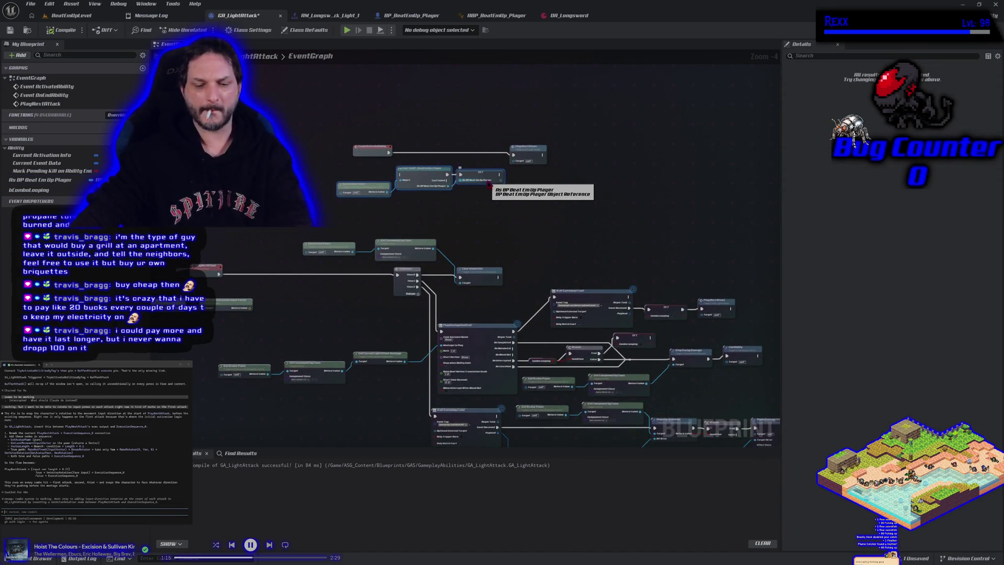
key(Delete)
click(41, 179)
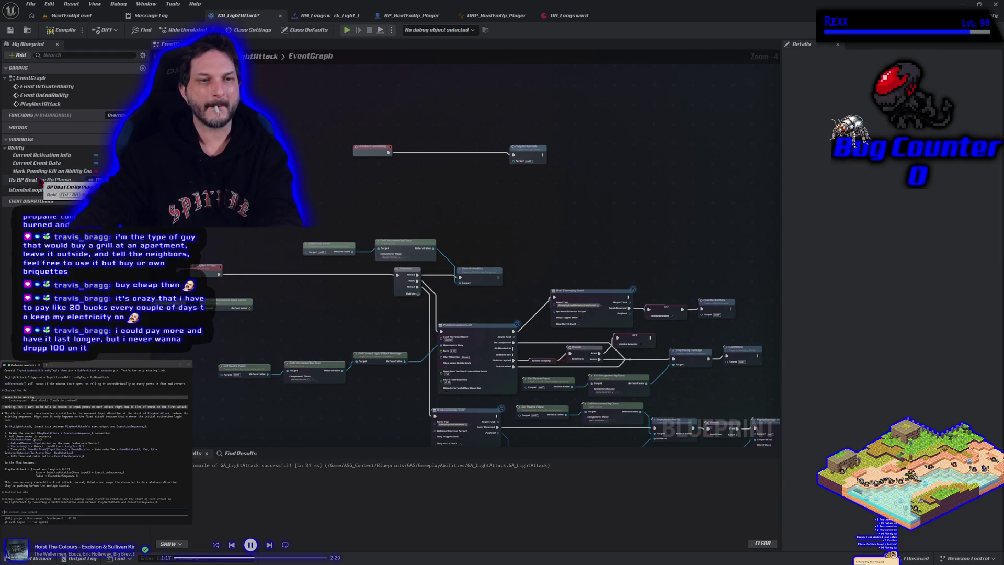
key(Delete)
click(62, 29)
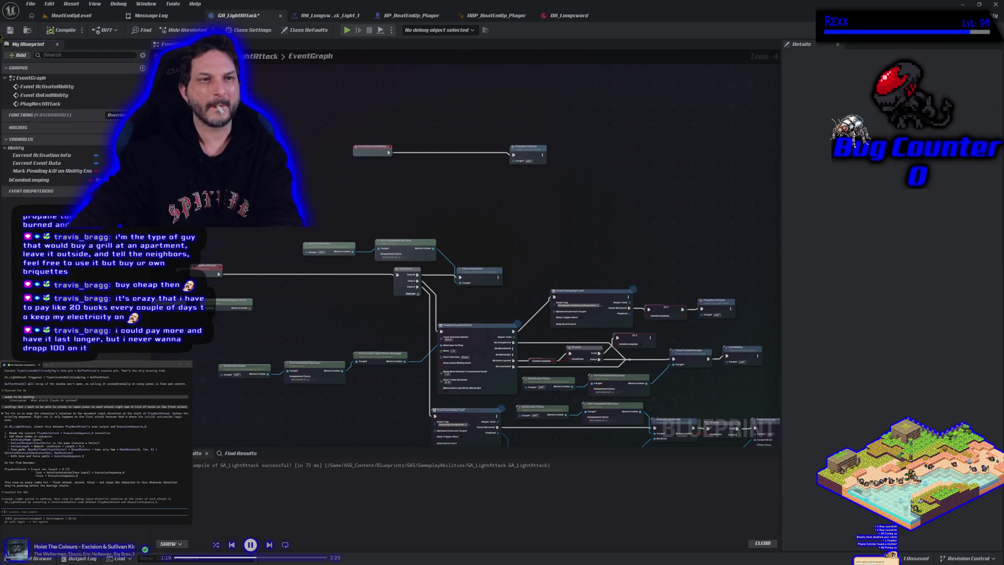
click(10, 30)
Move PlayNextAttack beside its event, nudge Get Last Movement Input Vector left, and search 'vector length'.
drag(527, 149, 424, 144)
drag(378, 202, 447, 211)
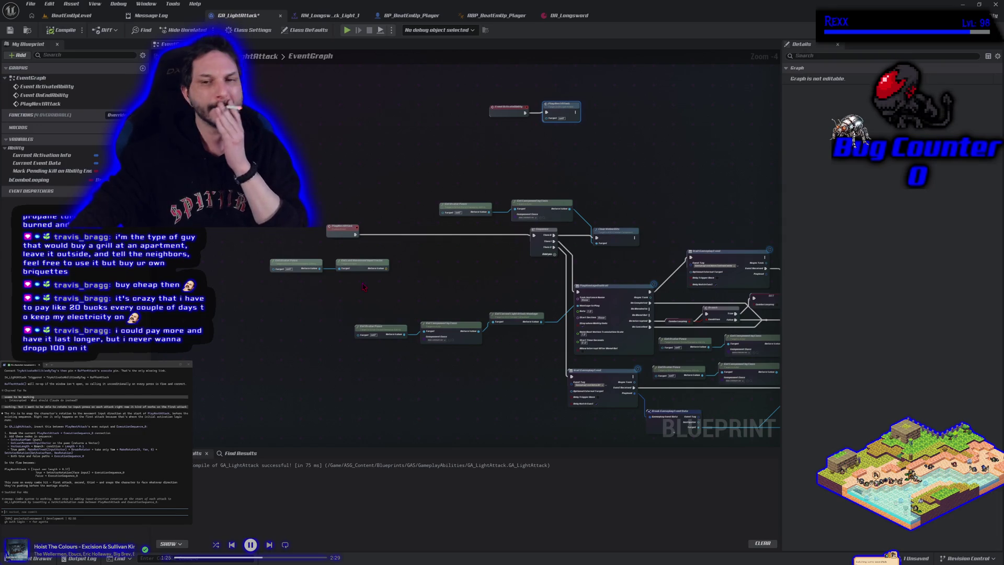
drag(389, 267, 402, 270)
text(vector length)
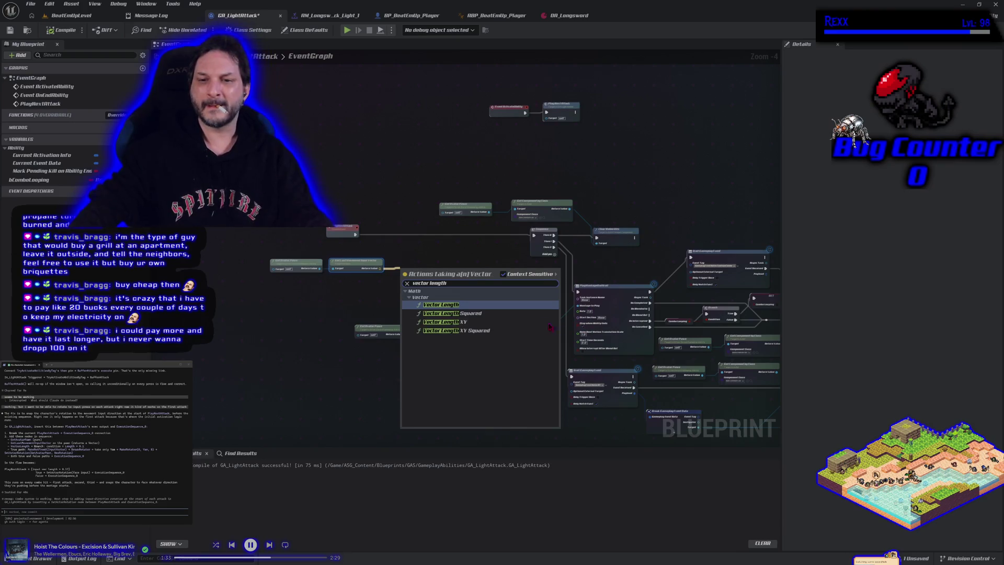
Add a Vector Length node on the movement vector and feed its output into a Greater (>) node.
click(447, 304)
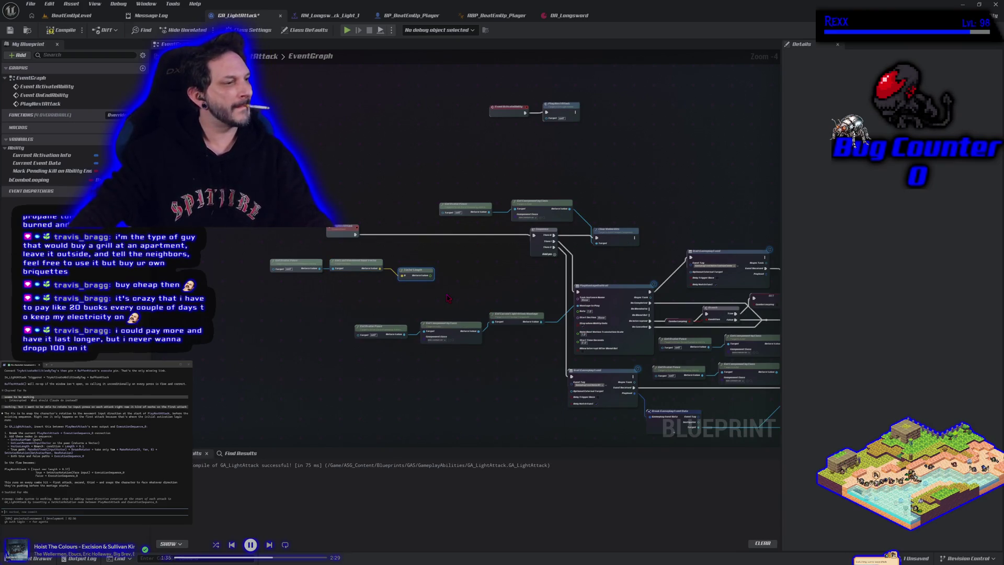
drag(430, 275, 453, 279)
text(bra)
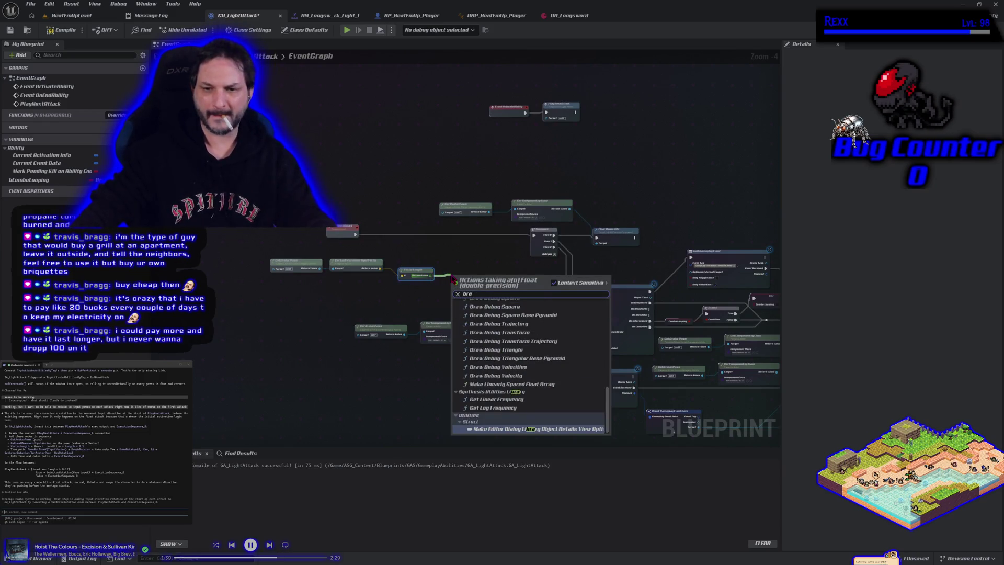
text(nch)
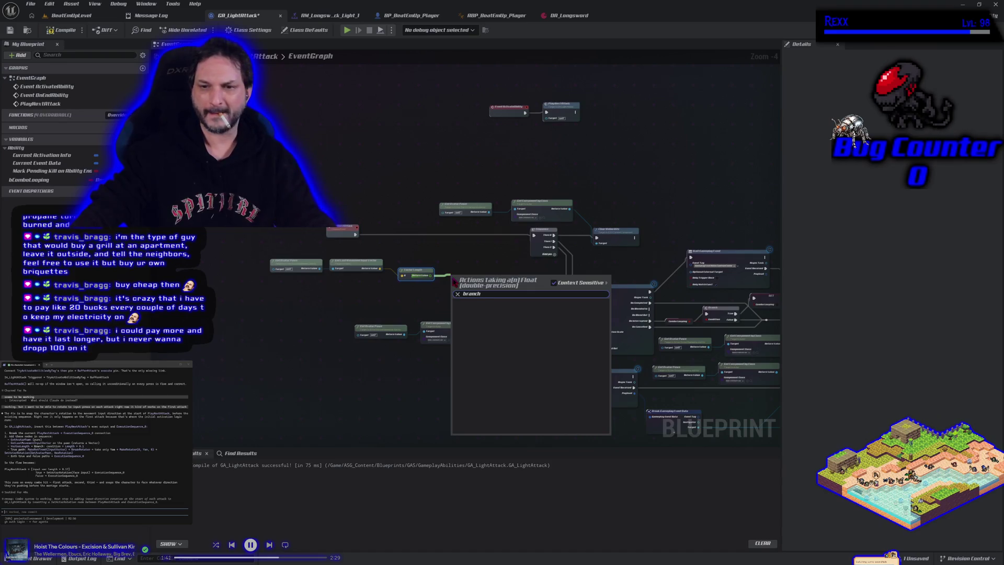
click(470, 265)
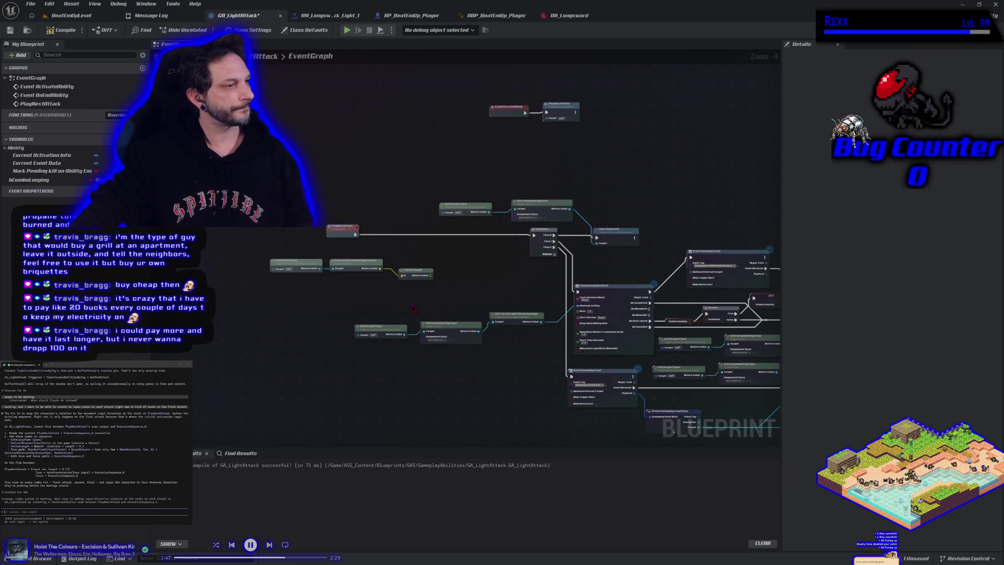
drag(430, 274, 449, 281)
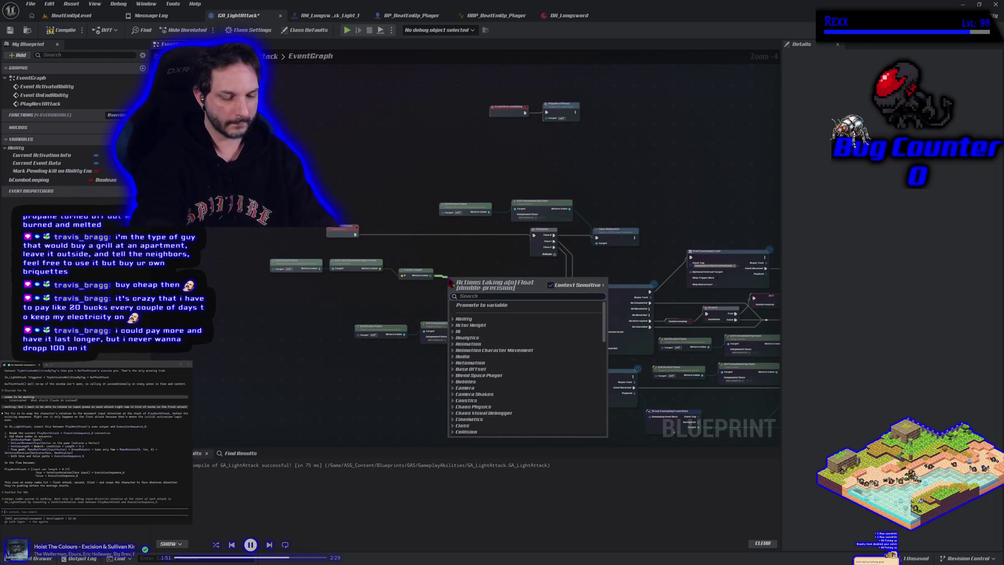
text(>)
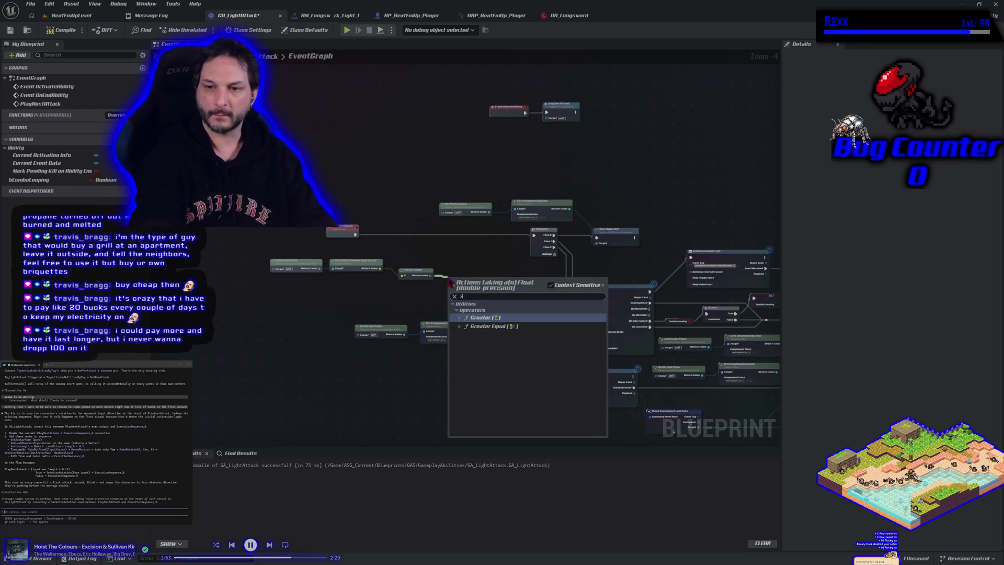
key(Return)
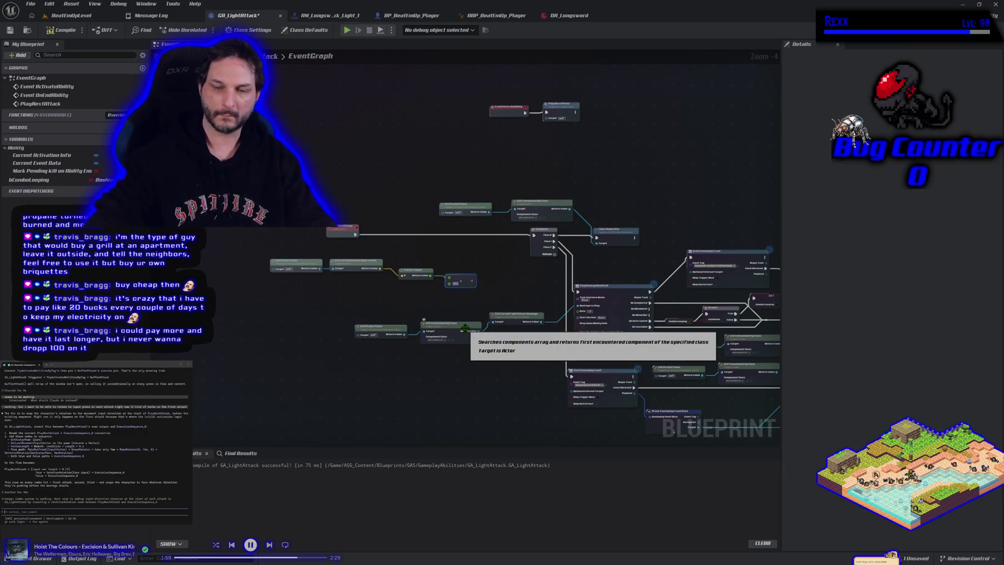
Add a Branch after PlayNextAttack, regroup the movement-check nodes, and wire Branch False to the Sequence.
click(486, 277)
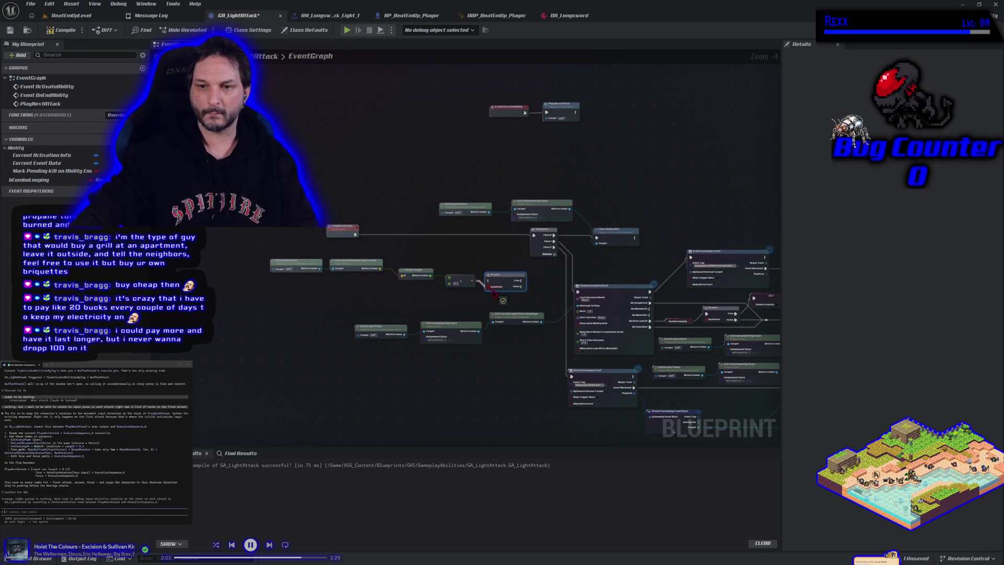
drag(498, 277, 493, 266)
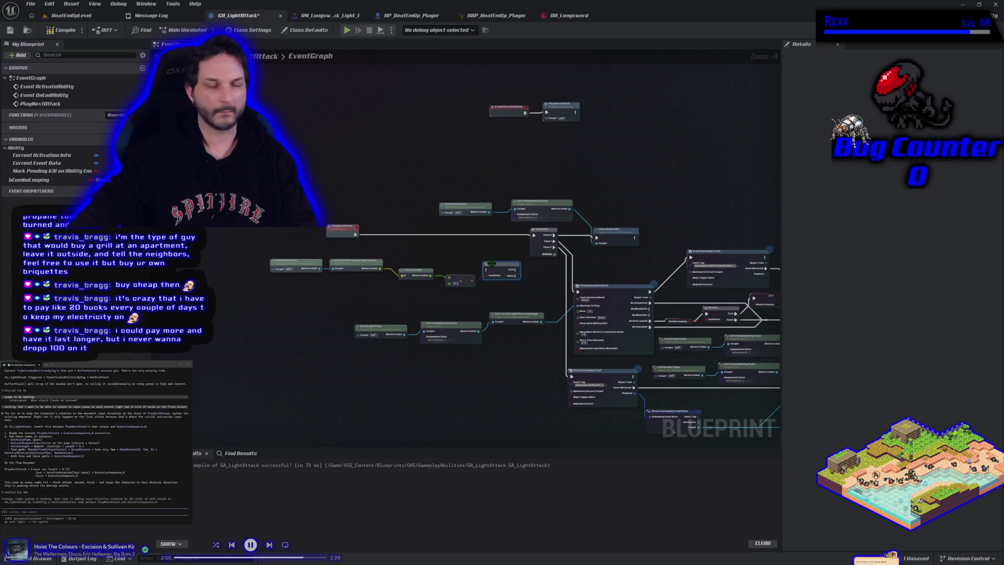
mouse_move(501, 303)
mouse_down()
mouse_move(335, 257)
mouse_move(294, 256)
mouse_up()
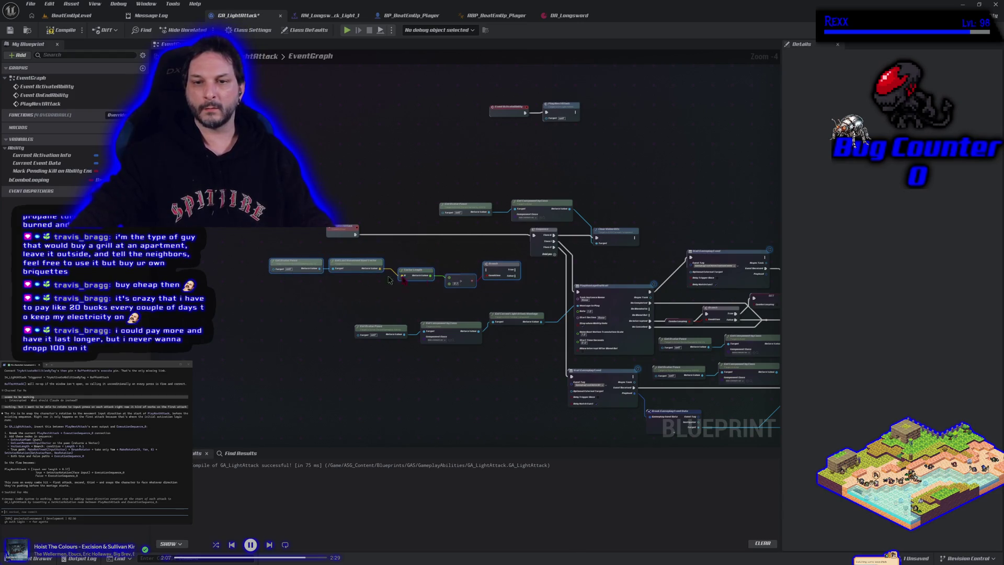
drag(504, 276, 390, 241)
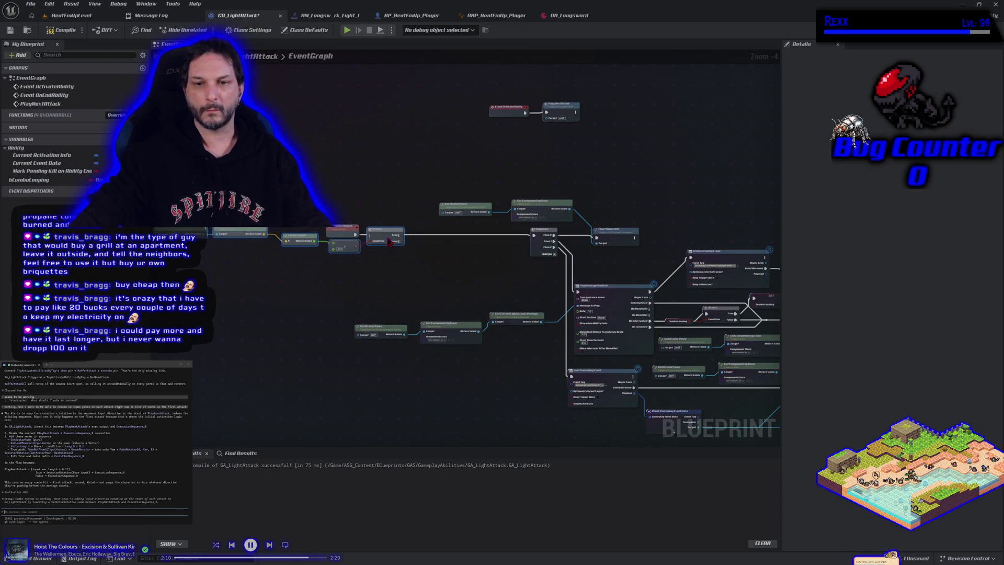
click(360, 267)
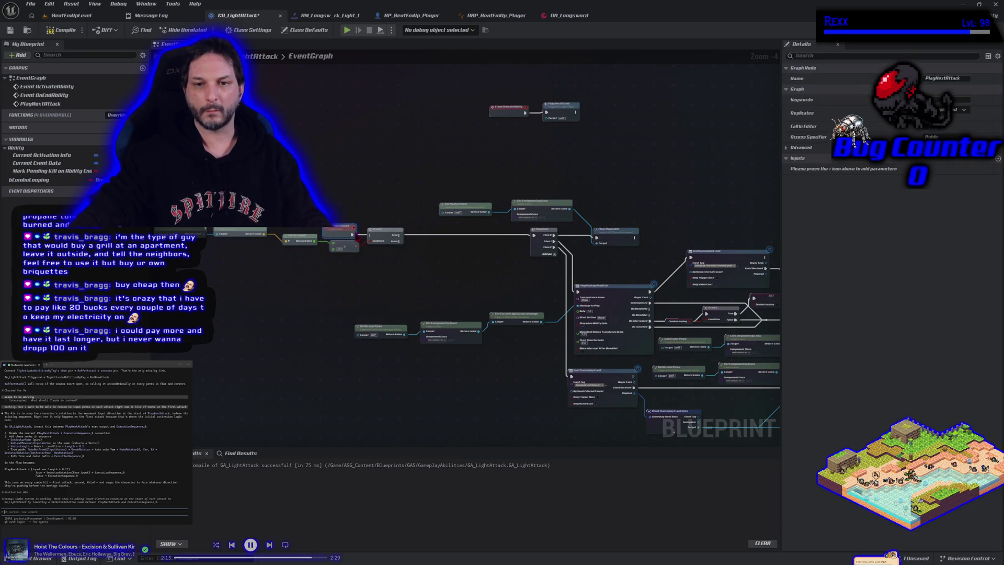
drag(353, 235, 372, 239)
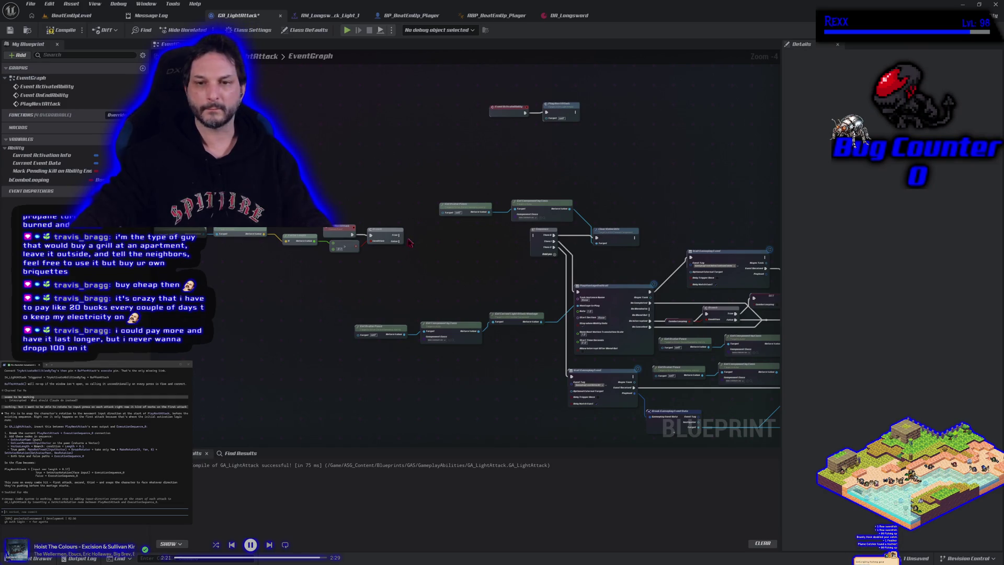
drag(400, 241, 533, 236)
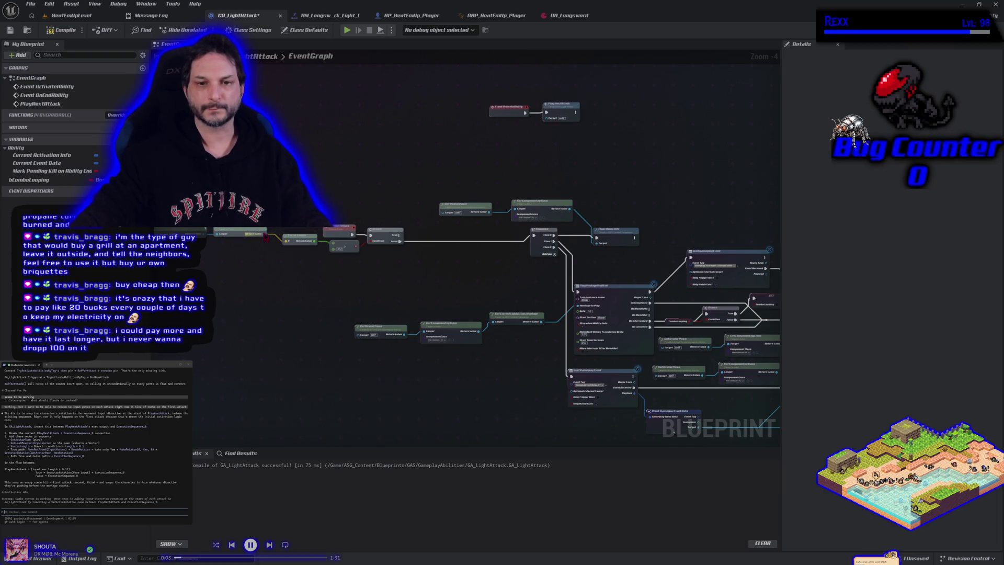
Start a 'make rot' node search from the return value pin, then cancel it without adding anything.
drag(265, 236, 278, 231)
text(make rot)
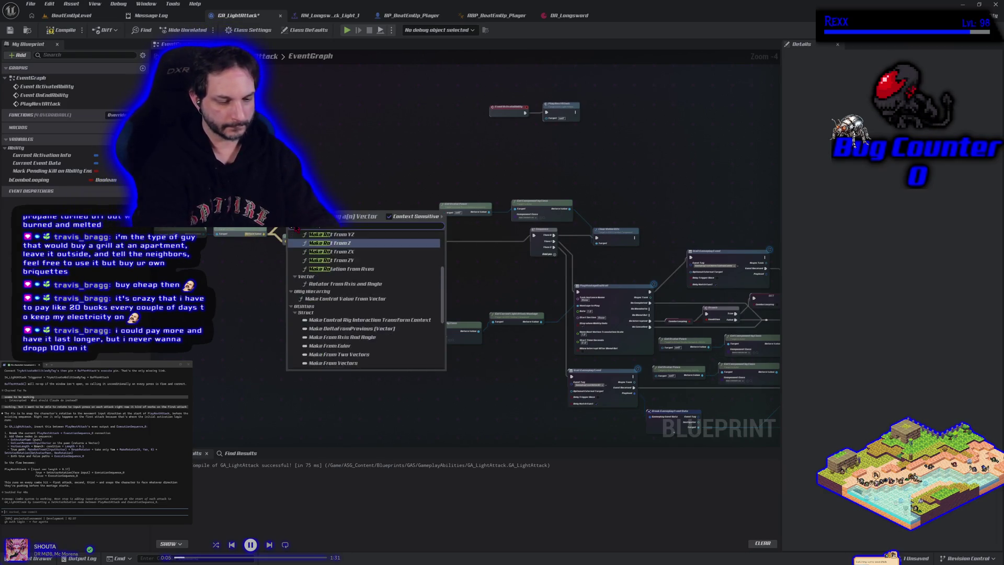
scroll(366, 301, up, 3)
key(Escape)
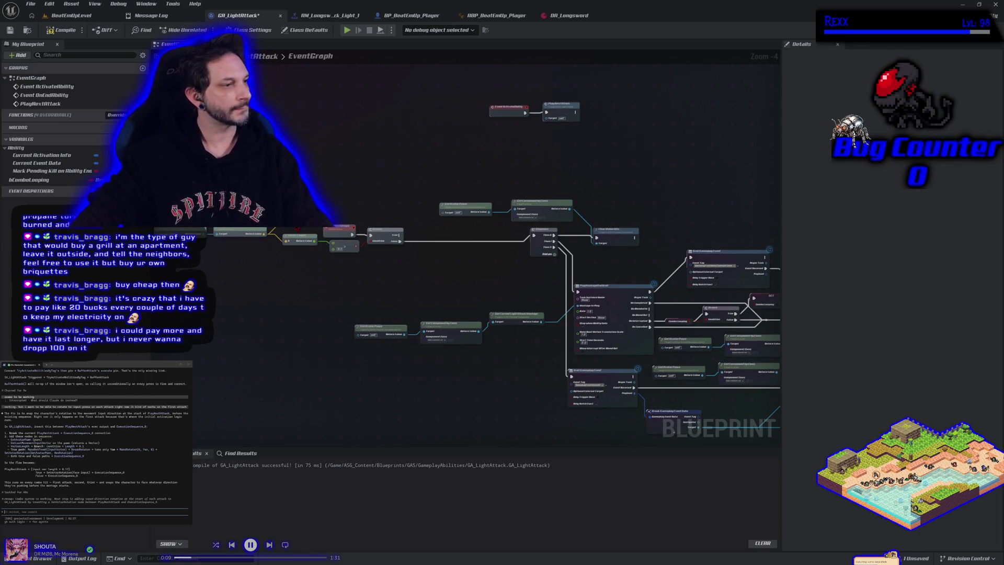
Try a Break Rotator on the rotator output, delete it, and use Split Struct Pin instead.
drag(352, 235, 330, 210)
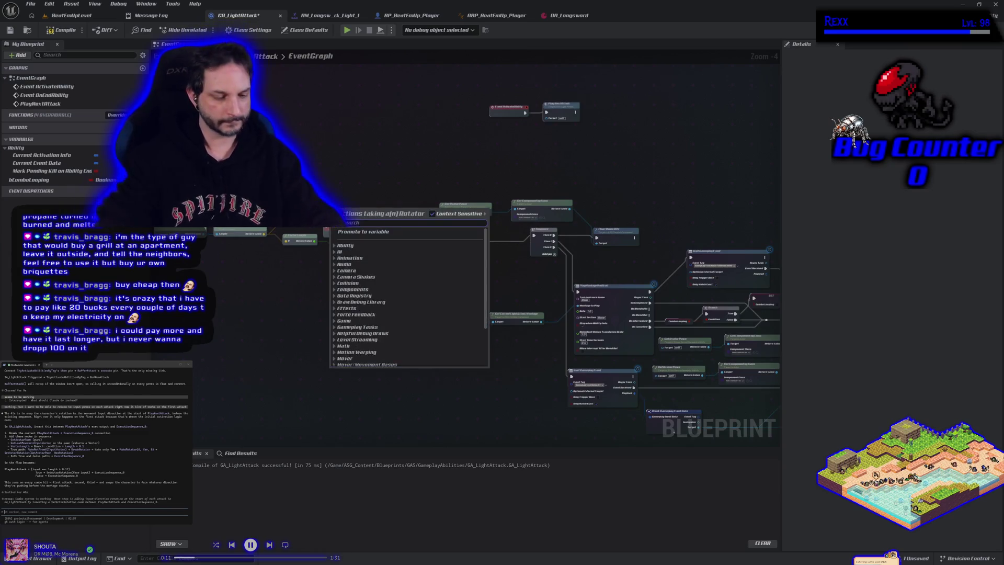
text(break)
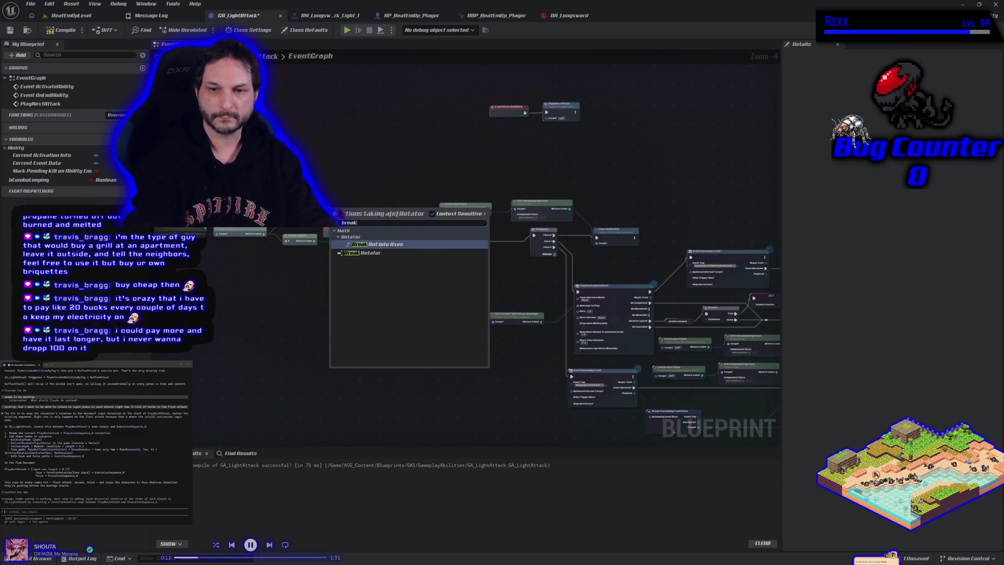
key(Down)
key(Return)
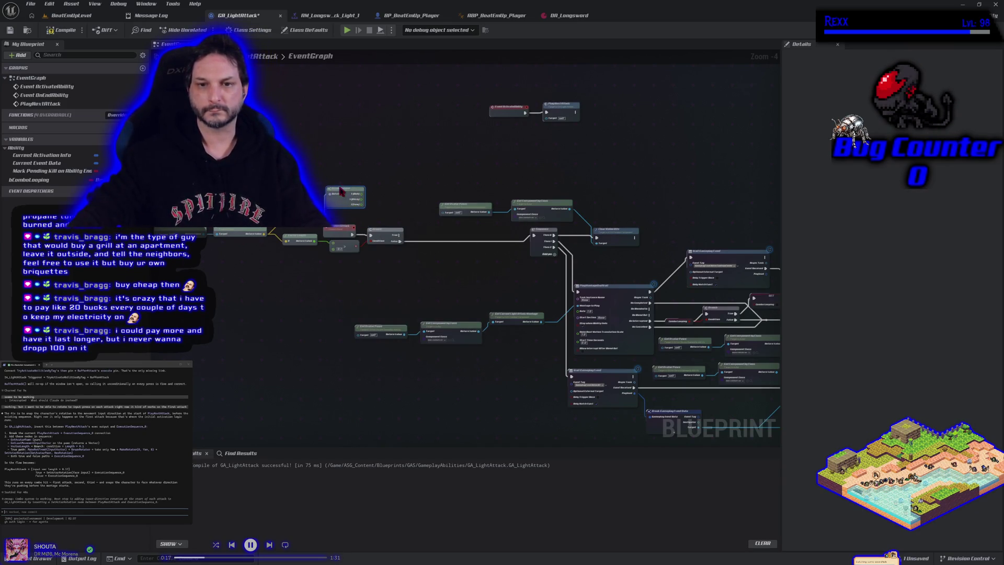
key(Delete)
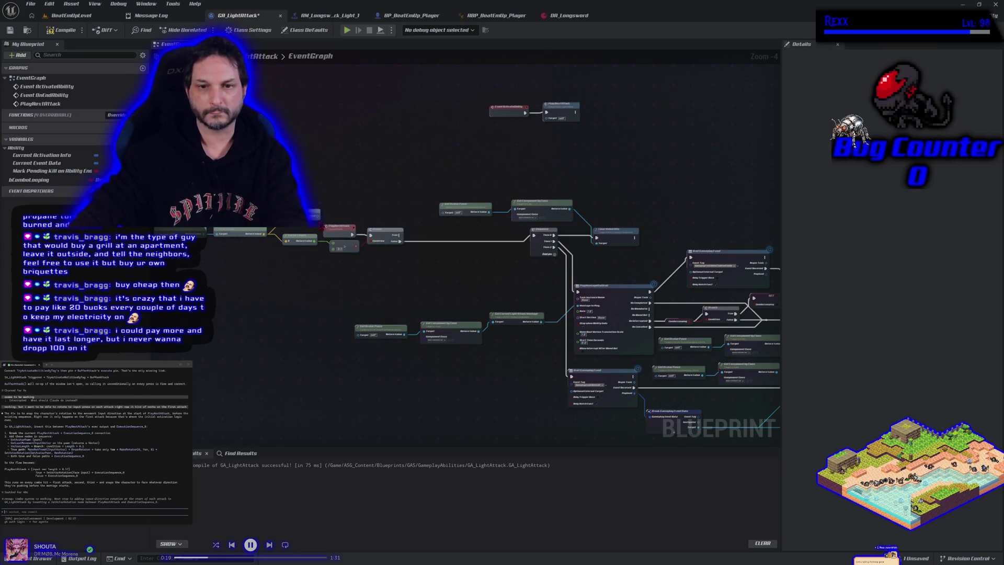
right_click(316, 216)
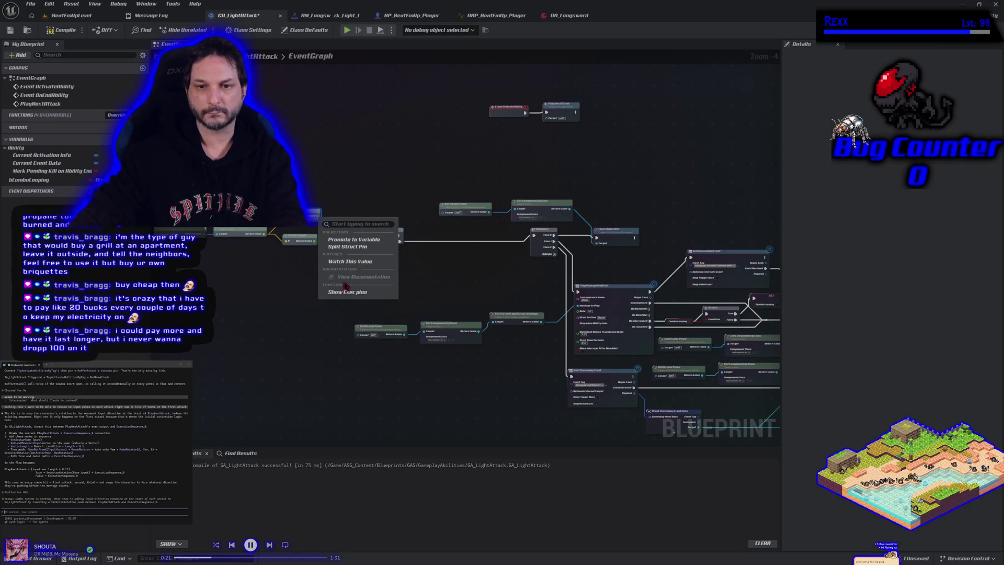
click(348, 246)
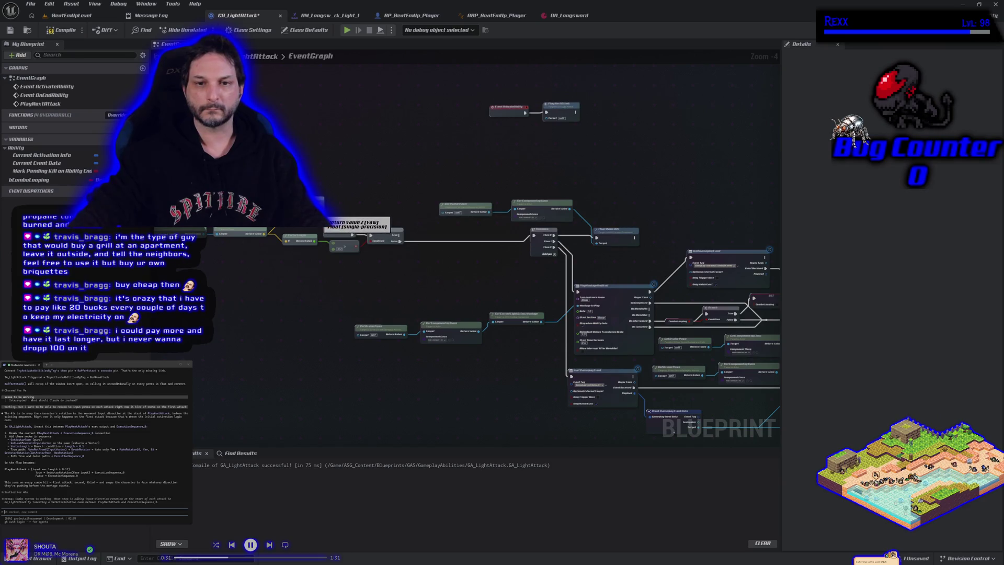
Add a Make Rotator fed by the Yaw value and place it above the red node.
mouse_move(353, 230)
mouse_down()
mouse_move(360, 223)
mouse_move(339, 221)
mouse_up()
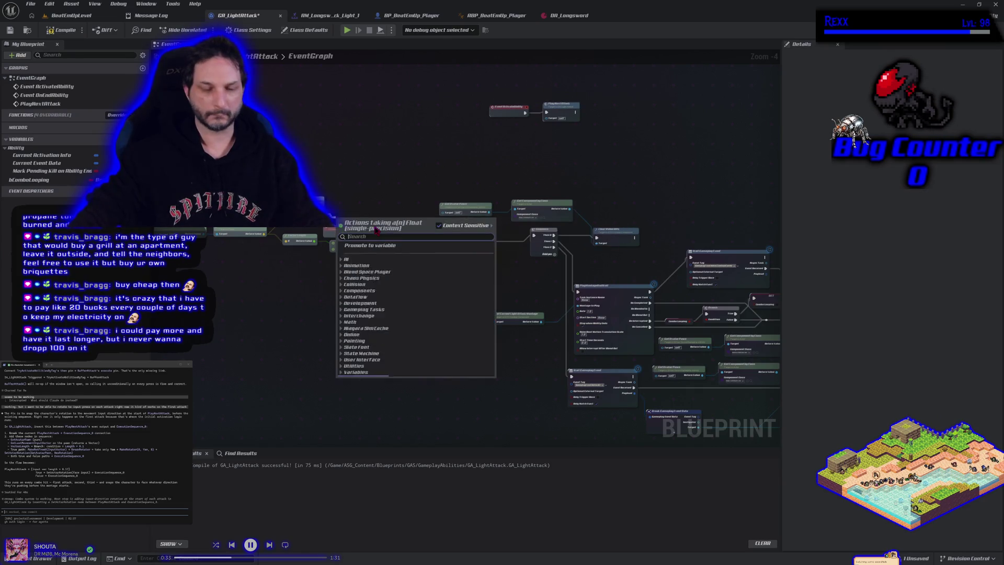
text(make rot)
key(Return)
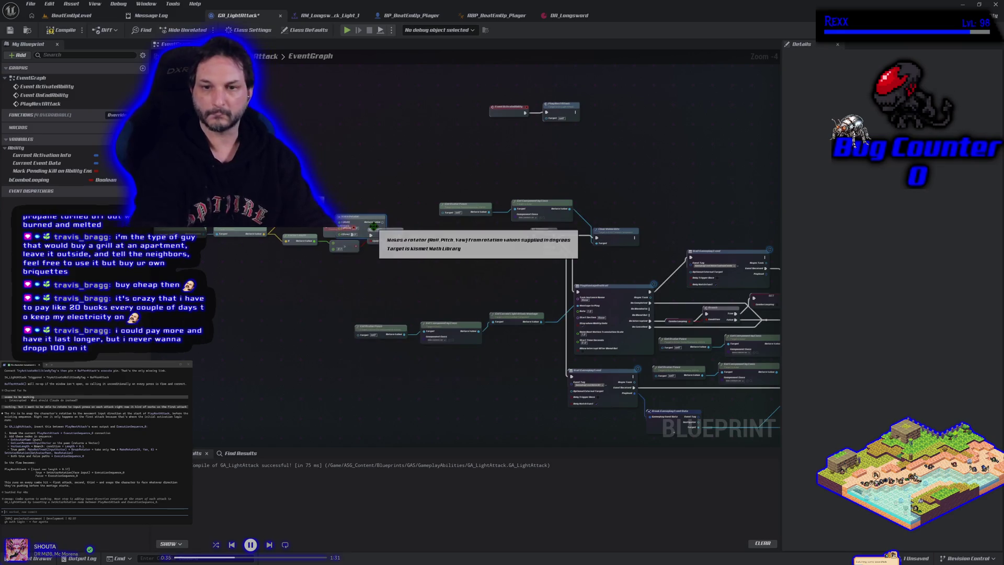
drag(356, 220, 353, 205)
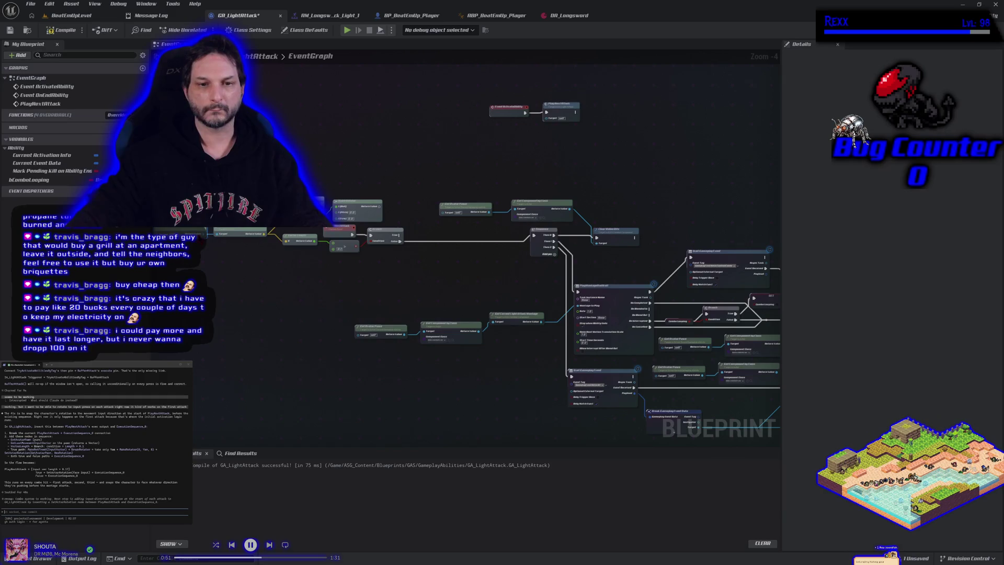
Add Set Actor Rotation on the avatar pawn, fed by Make Rotator and triggered by Branch True.
drag(207, 232, 212, 264)
text(set)
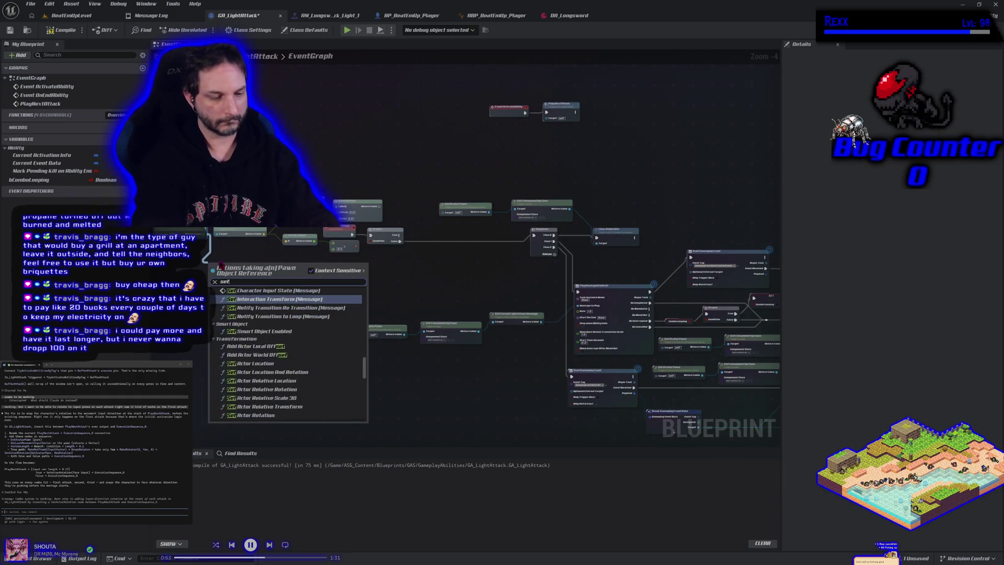
text( actor rotati)
key(Return)
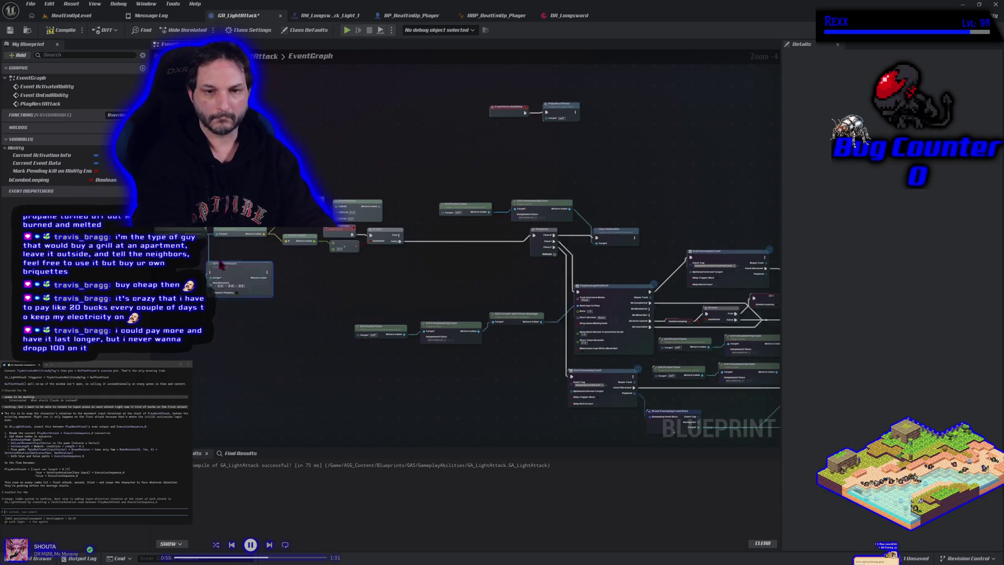
mouse_move(225, 265)
mouse_down()
mouse_move(412, 277)
mouse_move(332, 287)
mouse_move(407, 159)
mouse_up()
drag(382, 212, 389, 170)
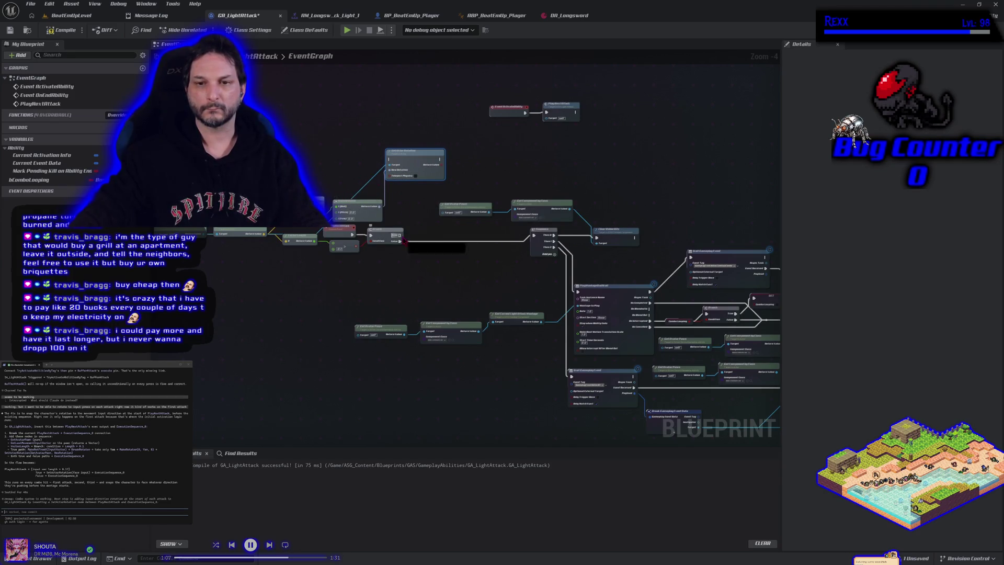
mouse_move(401, 235)
mouse_down()
mouse_move(400, 173)
mouse_move(433, 159)
mouse_move(538, 249)
mouse_move(539, 239)
mouse_up()
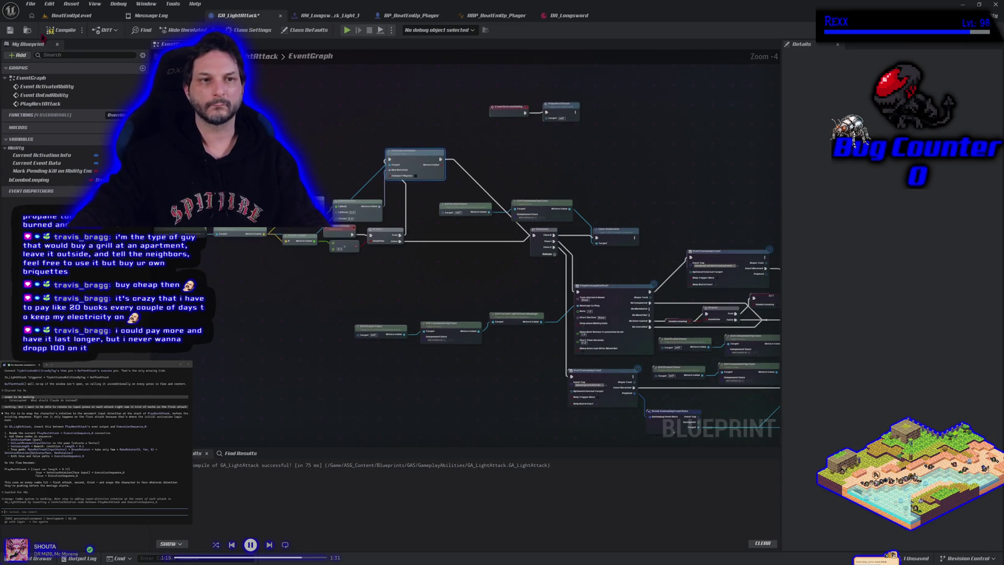
Save all modified assets and briefly launch a standalone game preview.
click(31, 4)
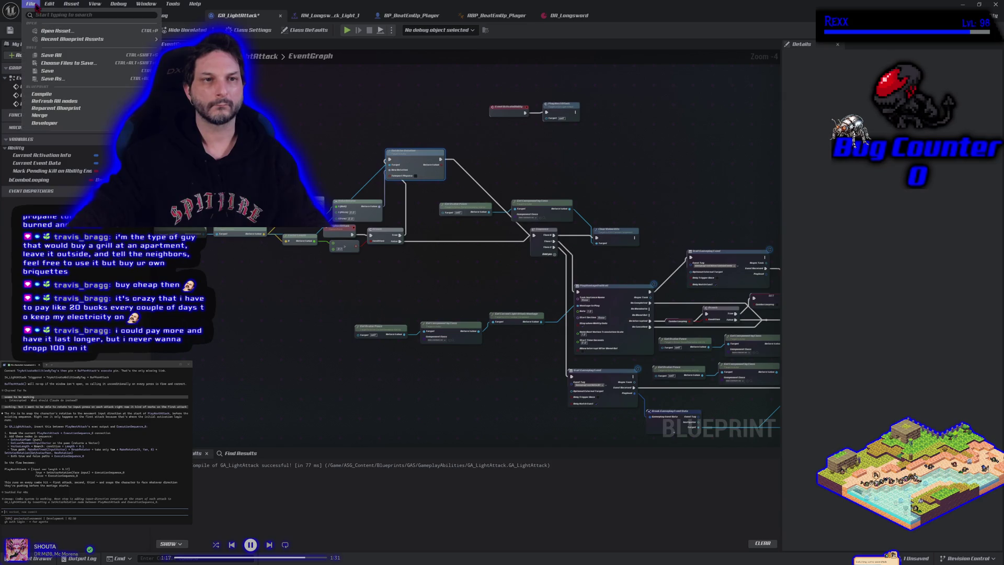
click(54, 55)
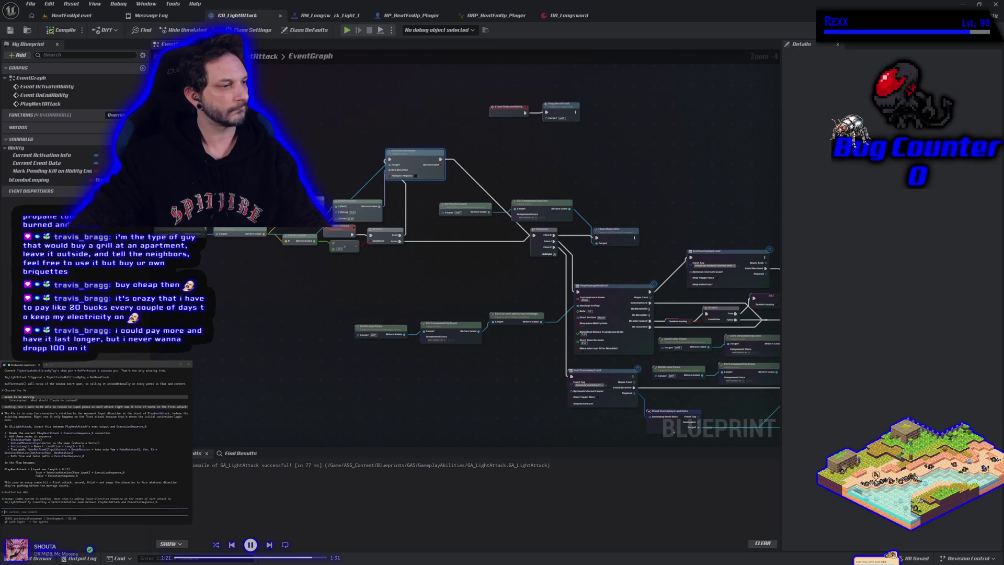
click(347, 31)
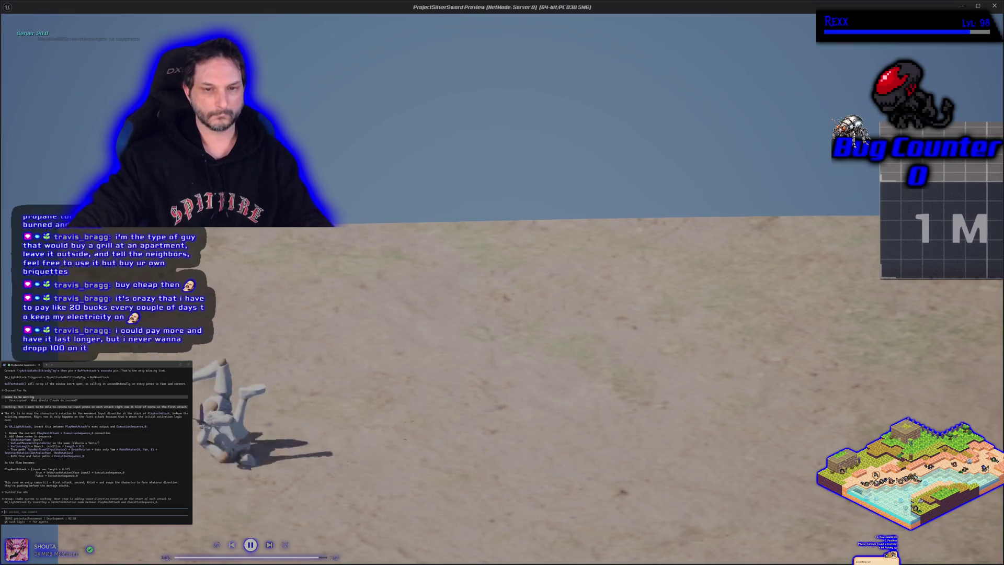
key(Escape)
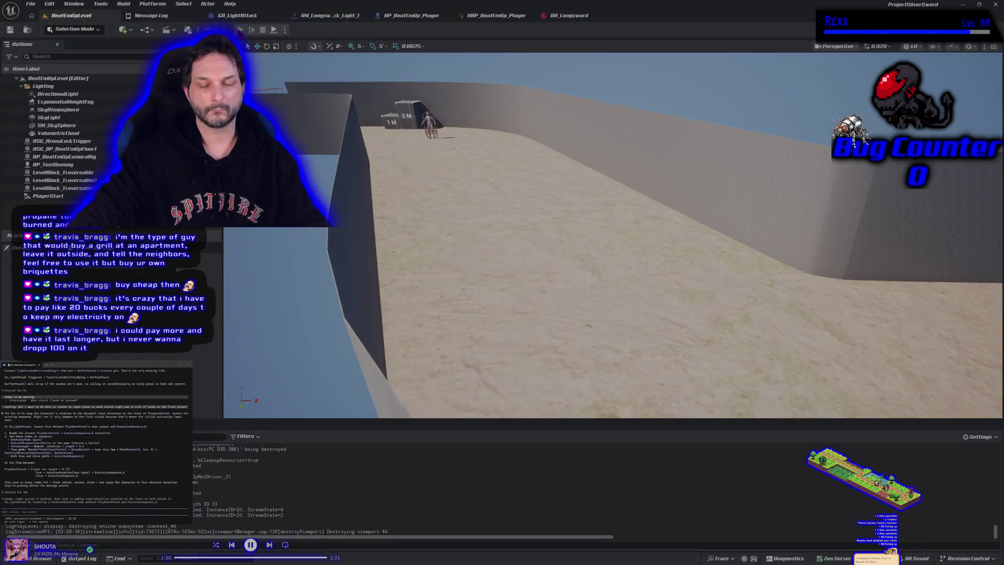
Test the light attack in play-in-editor by running right, then return to the GA_LightAttack graph.
click(240, 30)
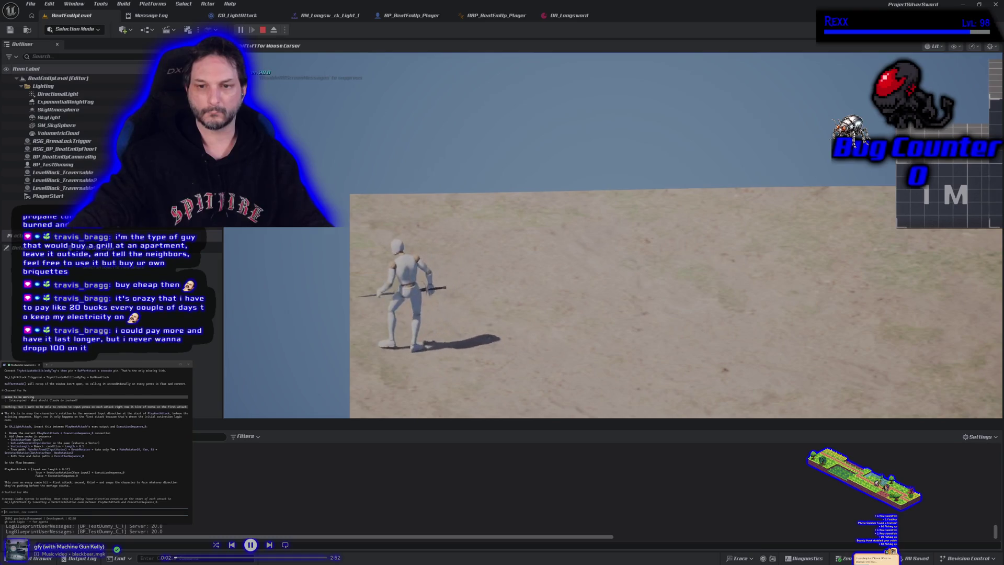
key(d)
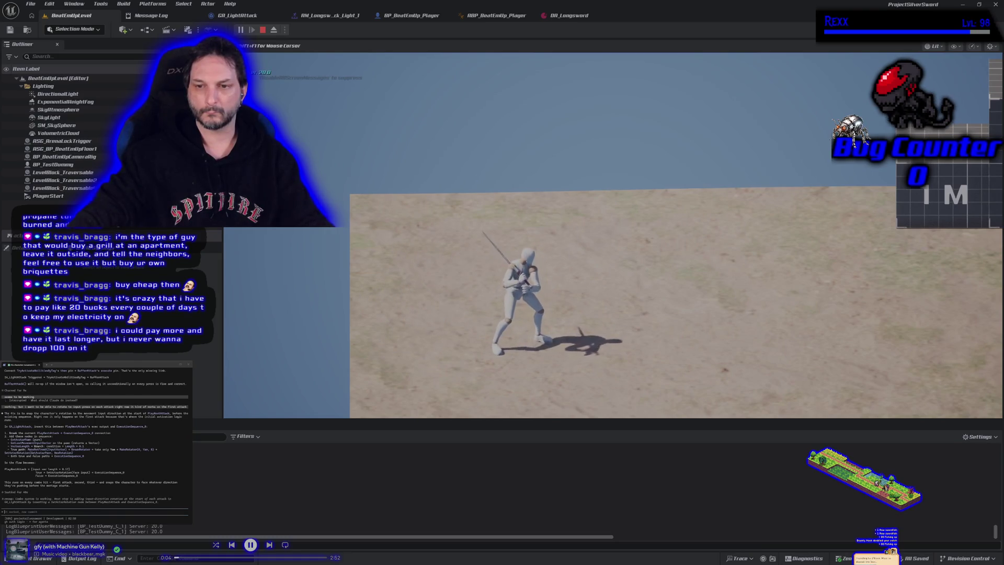
key(Escape)
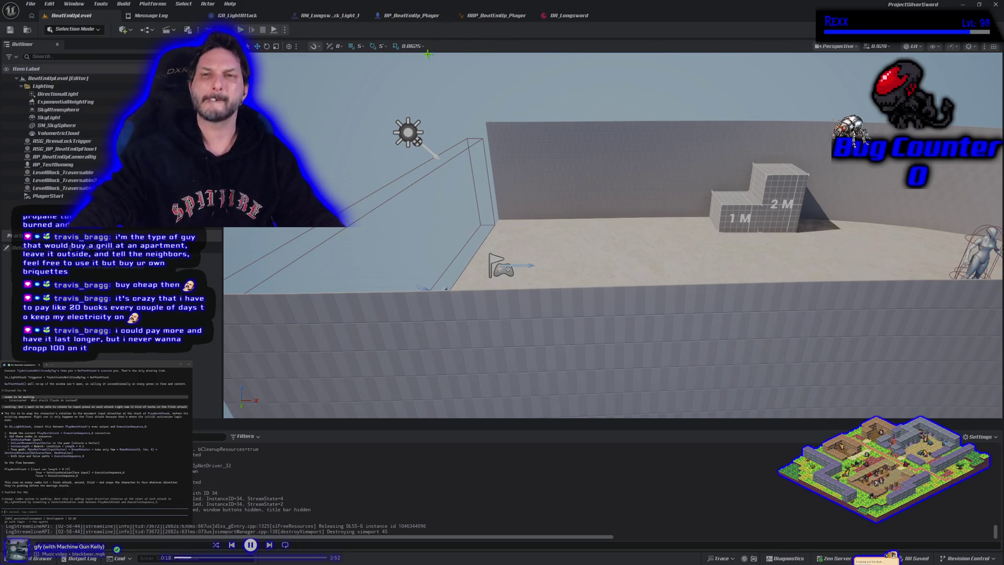
click(258, 17)
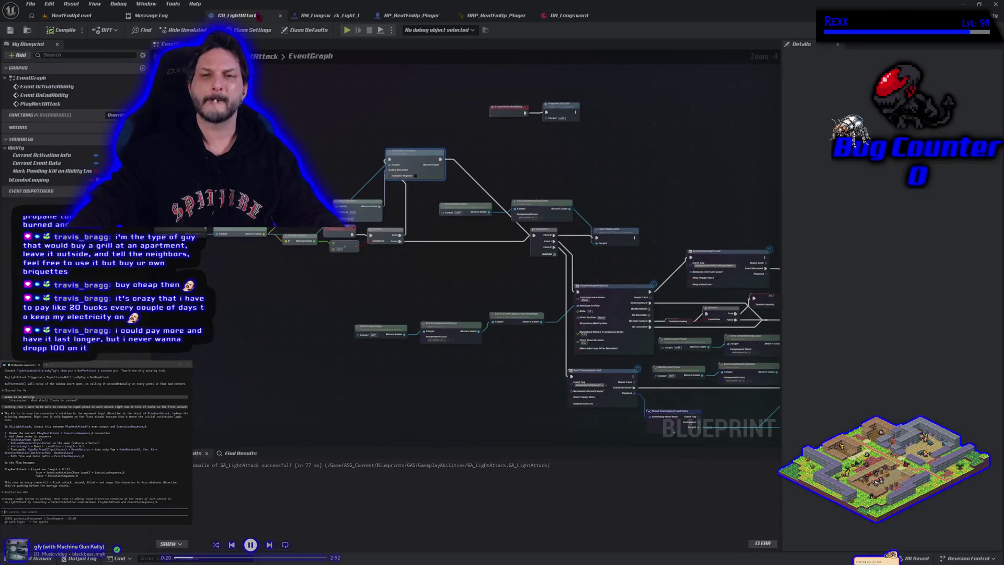
Move the Make Rotator input from X (Roll) to Z (Yaw), then compile and save GA_LightAttack.
scroll(335, 263, up, 3)
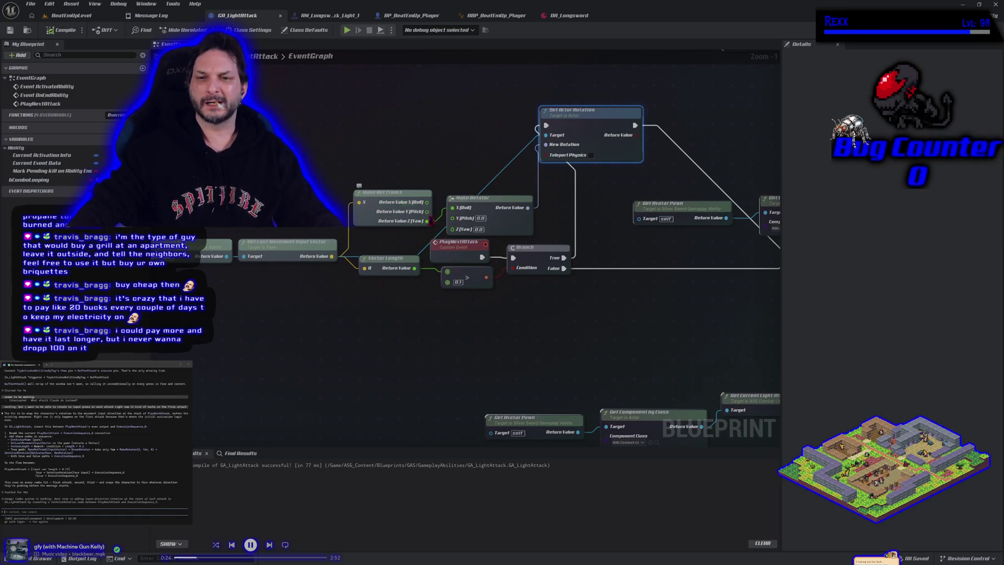
mouse_move(448, 208)
mouse_down()
mouse_move(442, 229)
mouse_move(451, 230)
mouse_up()
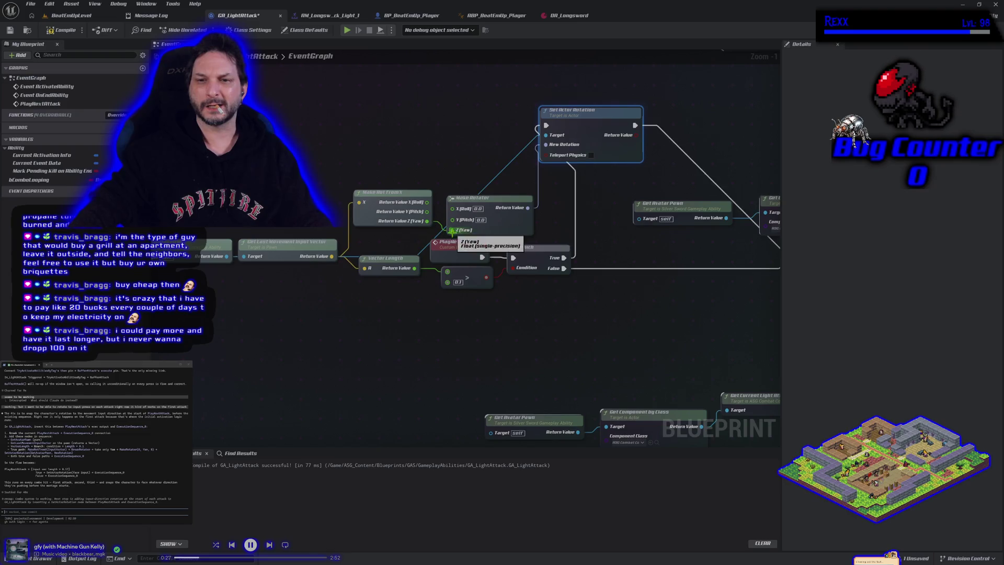
click(62, 30)
key(ctrl+s)
Playtest in the level with repeated sword attacks while running right, then return to GA_LightAttack.
click(71, 15)
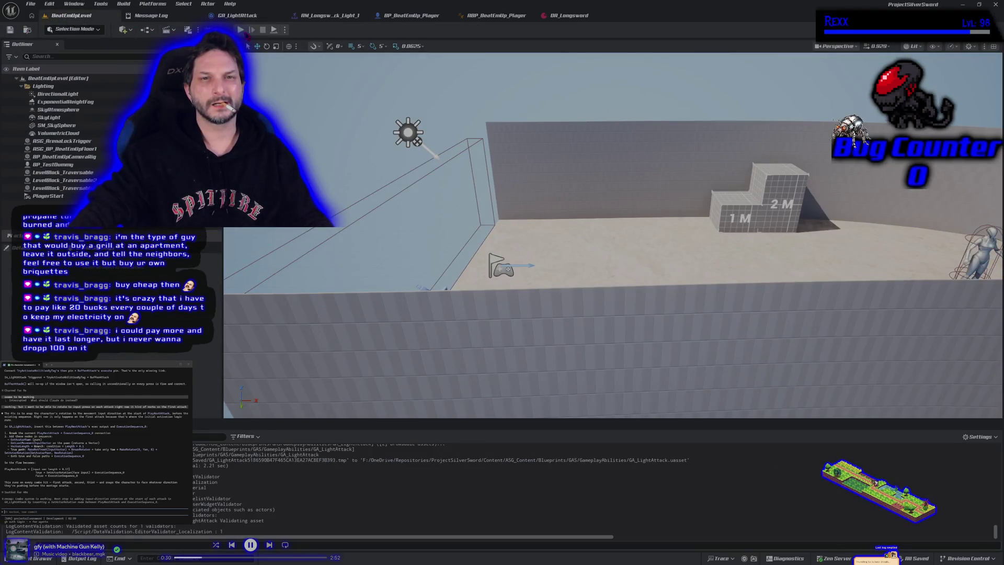
click(242, 31)
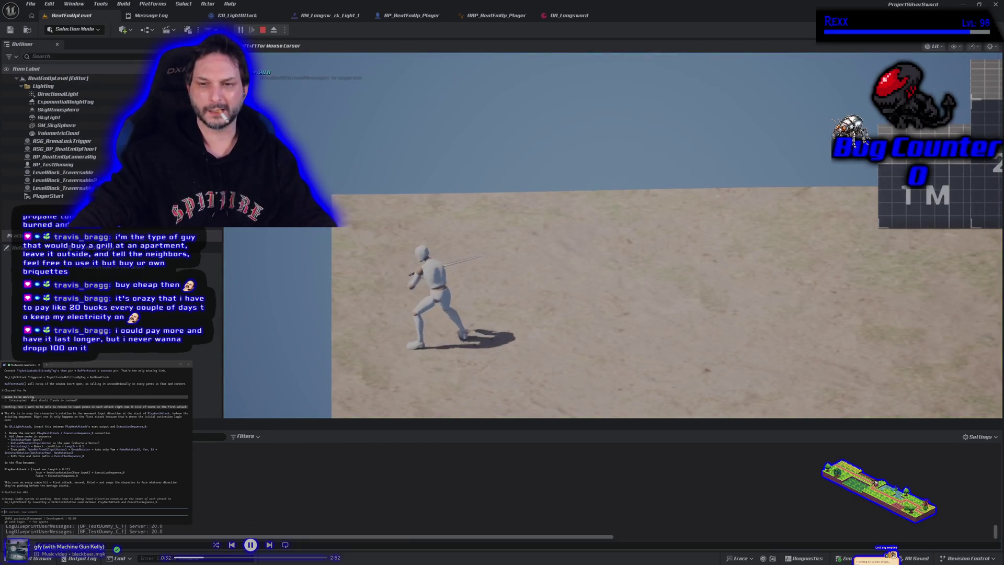
key(d)
click(613, 236)
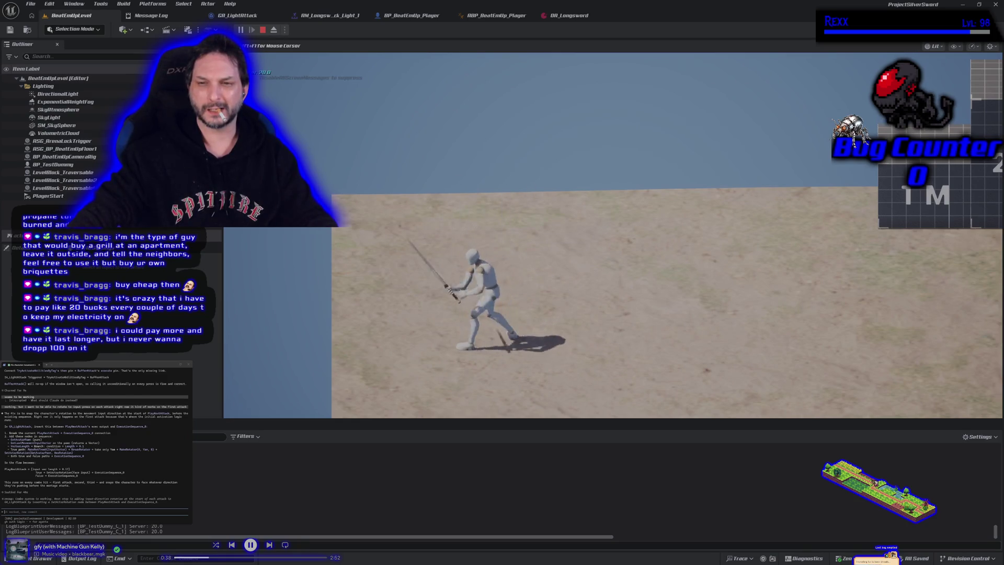
click(613, 235)
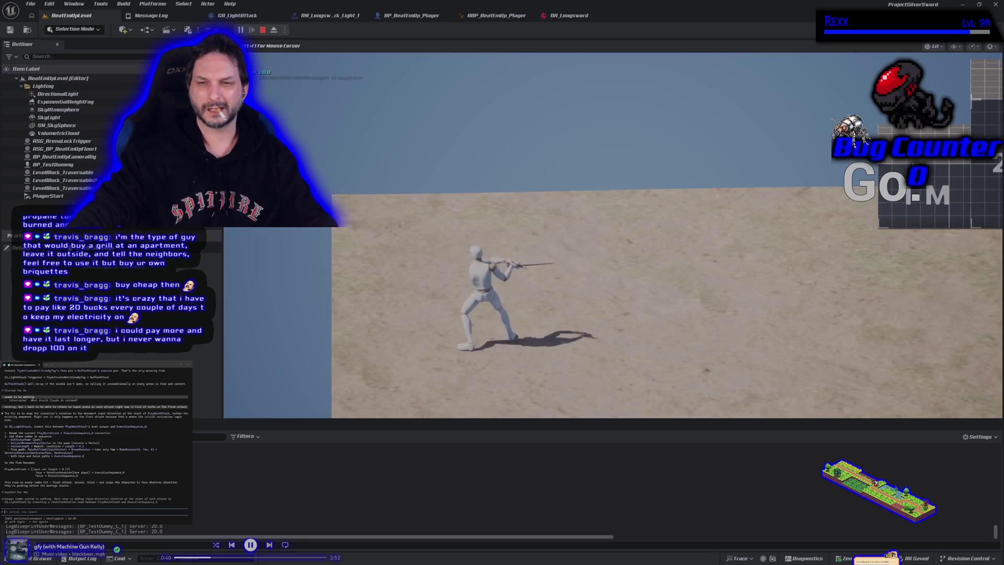
click(612, 236)
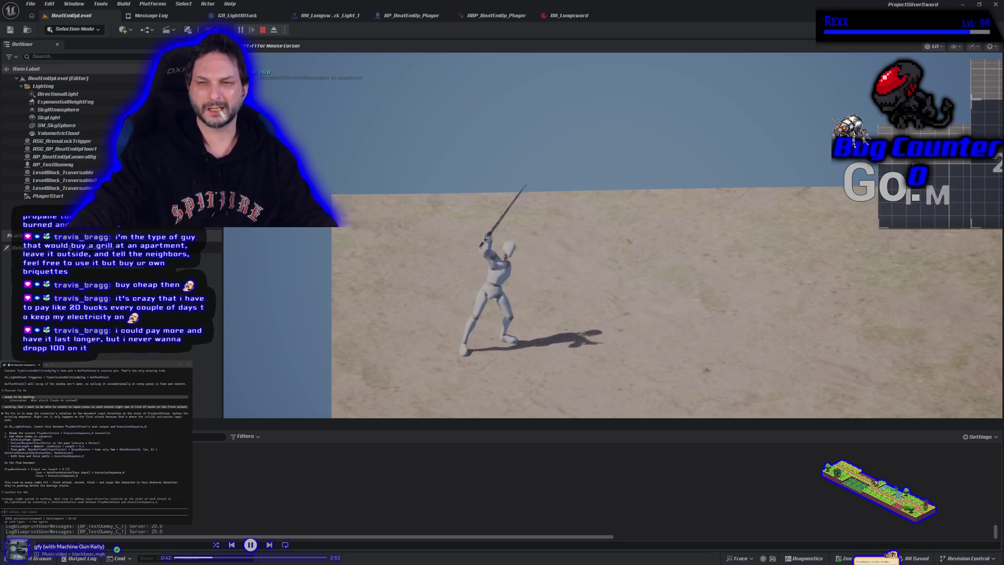
click(612, 235)
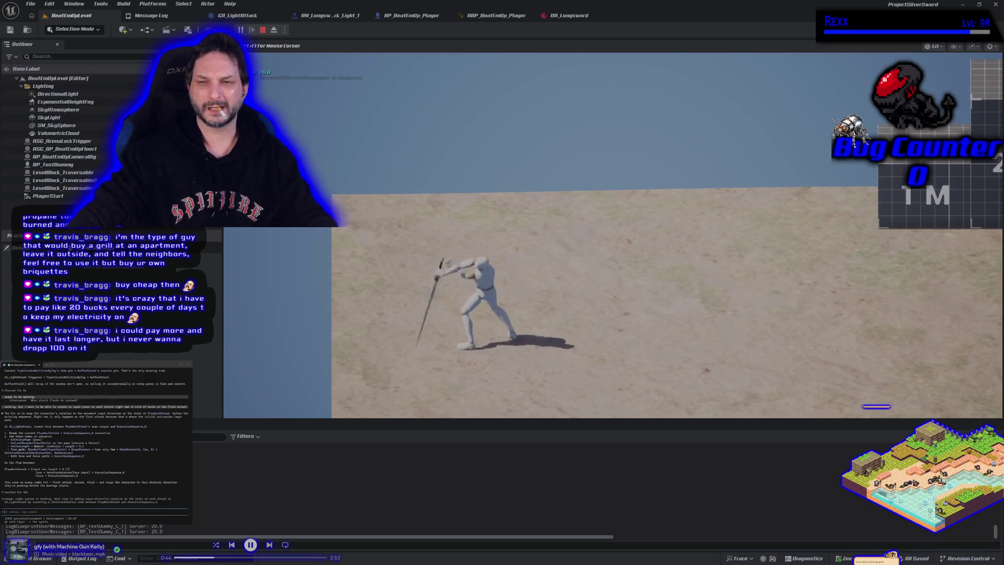
click(613, 235)
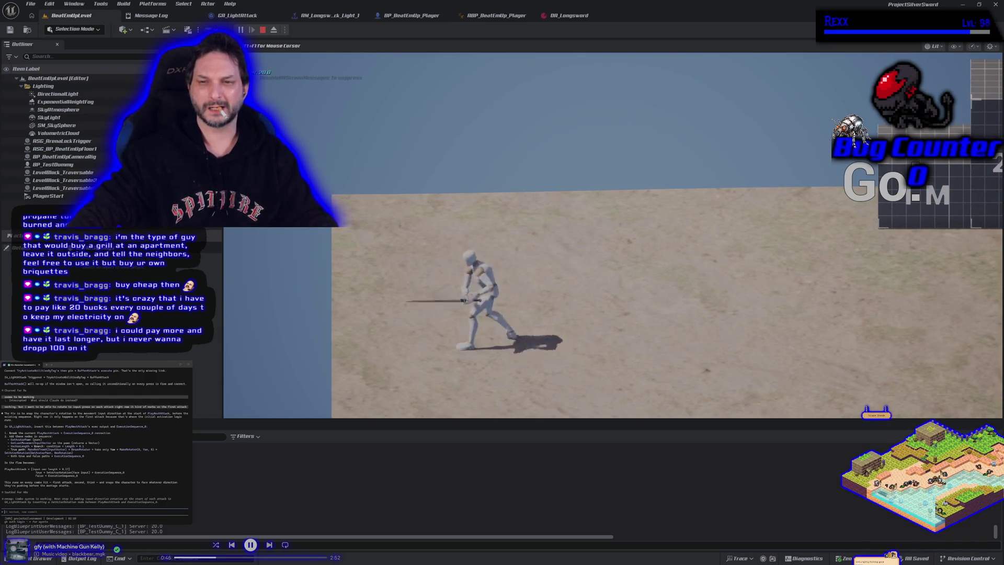
click(613, 235)
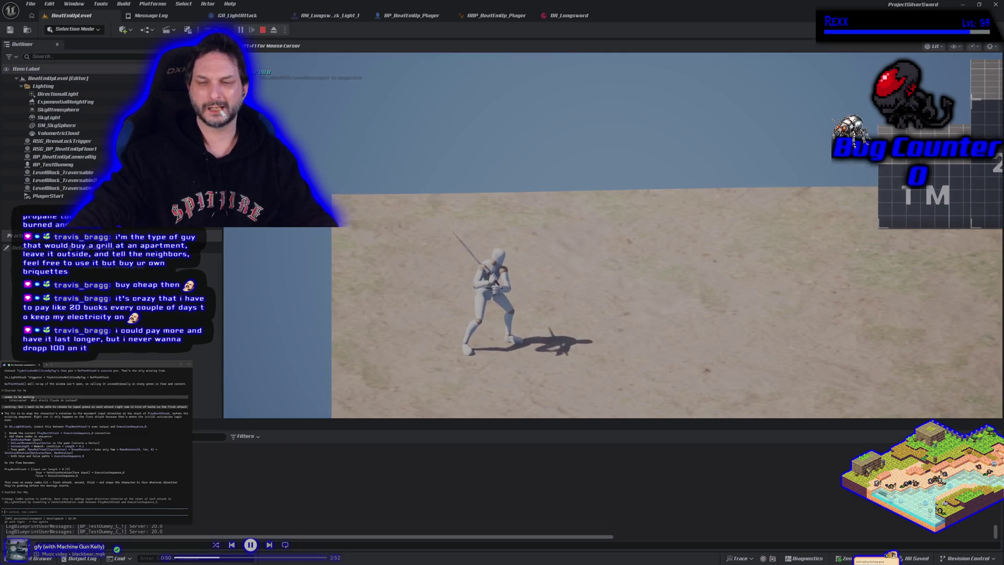
click(613, 235)
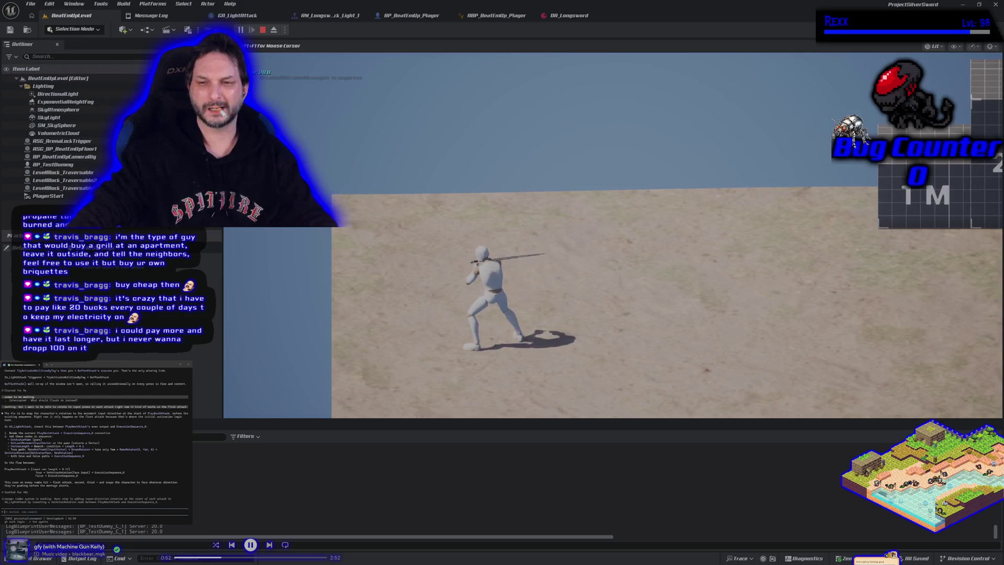
key(Escape)
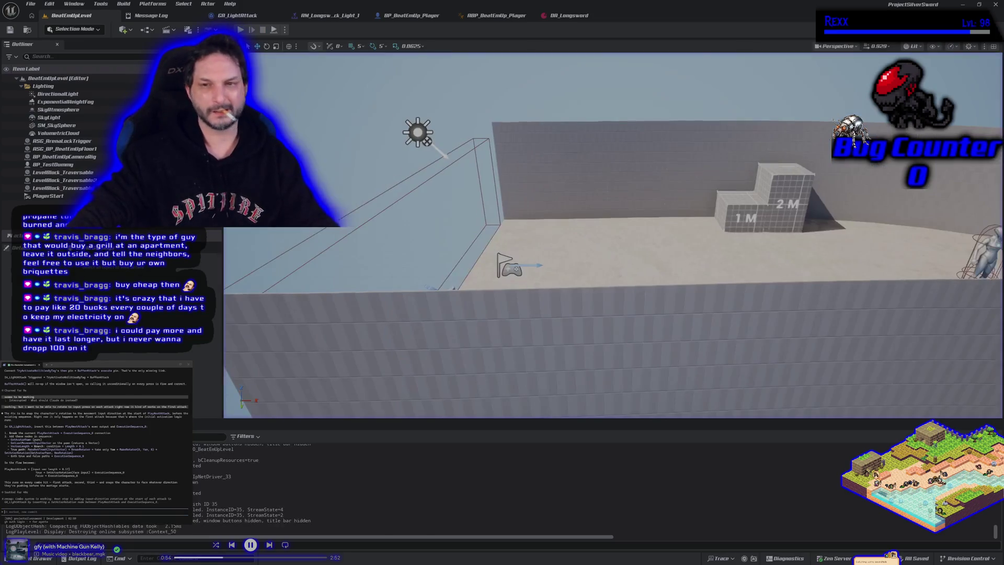
click(237, 15)
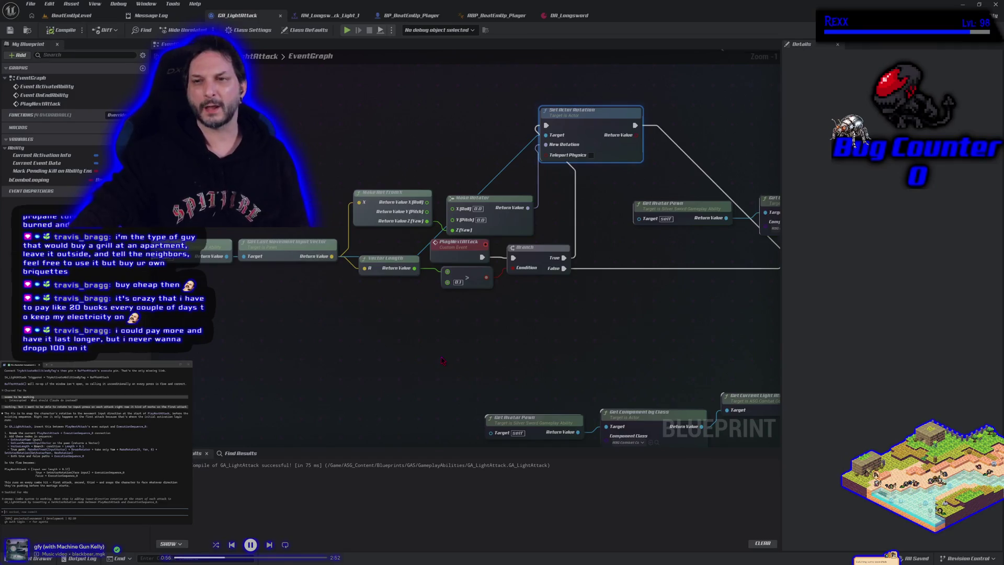
Launch and close a quick standalone game preview, adjusting the graph view around it.
scroll(442, 361, down, 3)
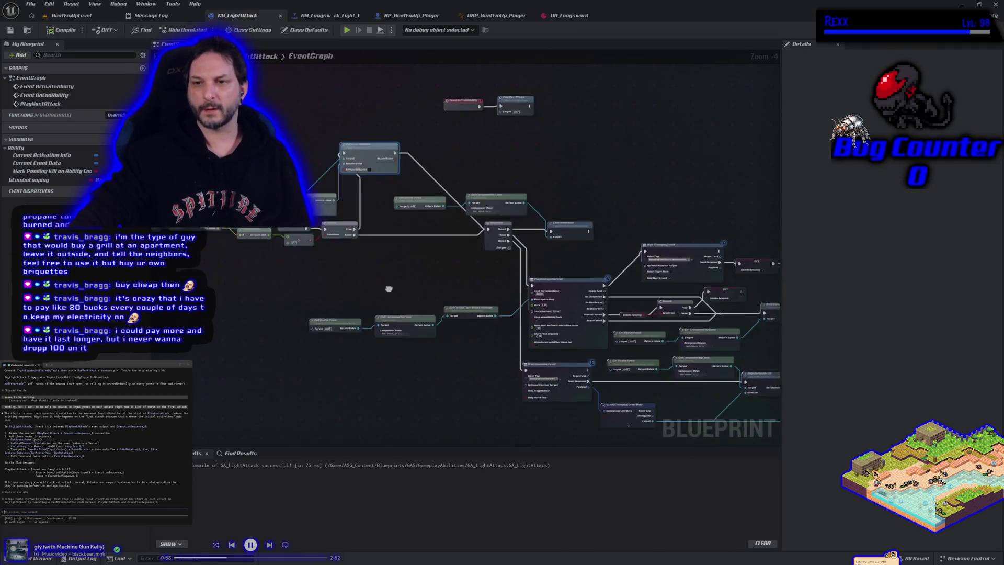
drag(388, 289, 360, 259)
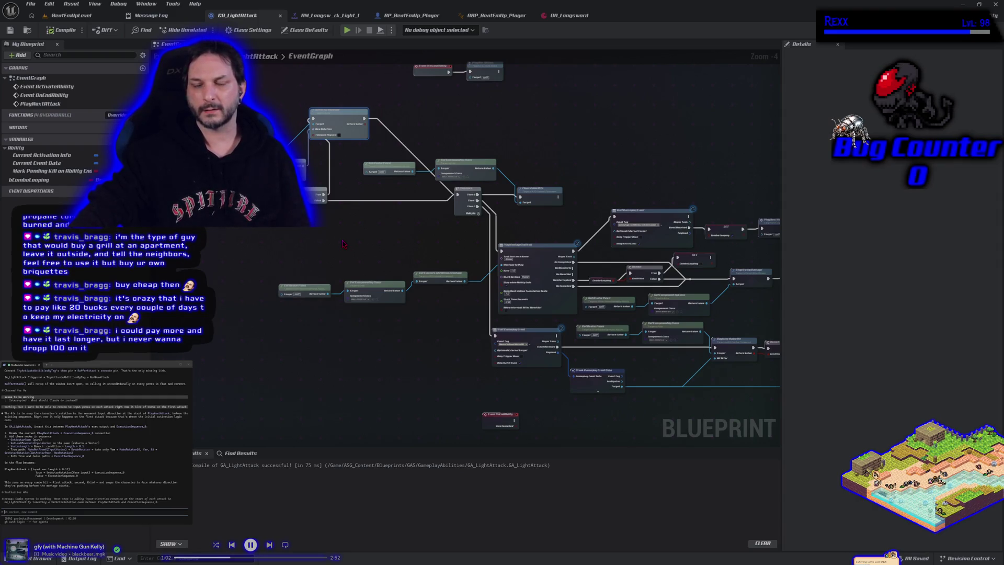
click(347, 30)
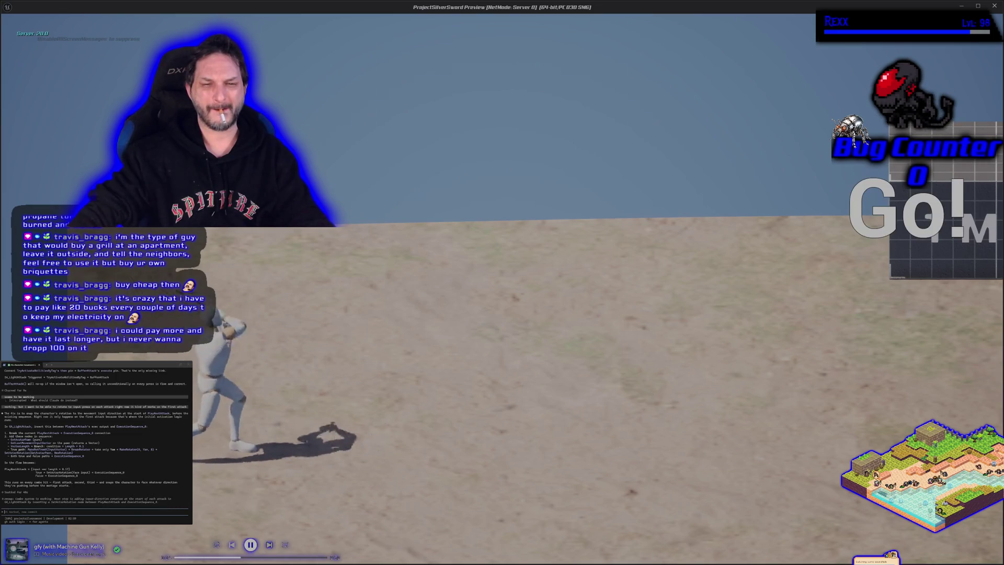
key(Escape)
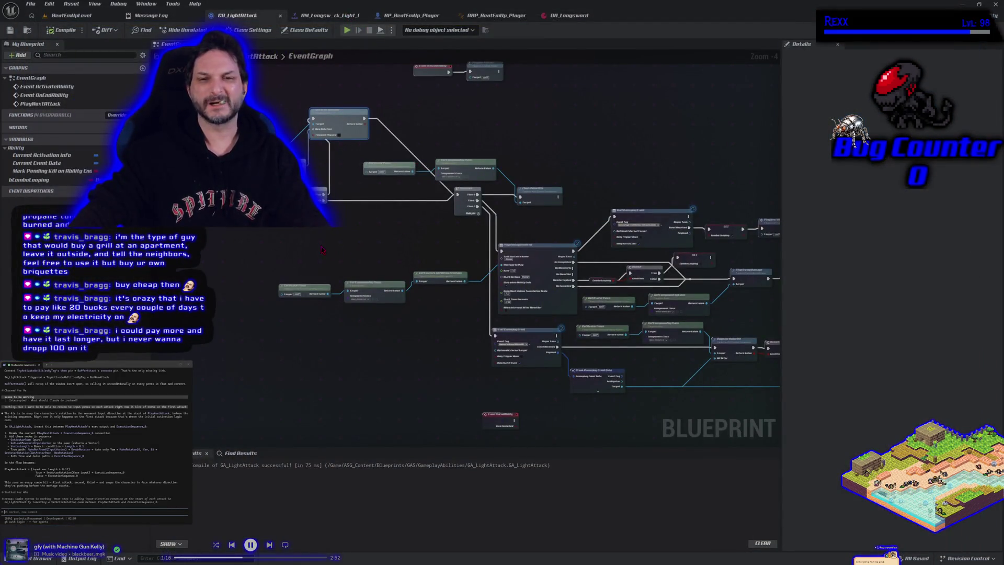
drag(323, 250, 421, 267)
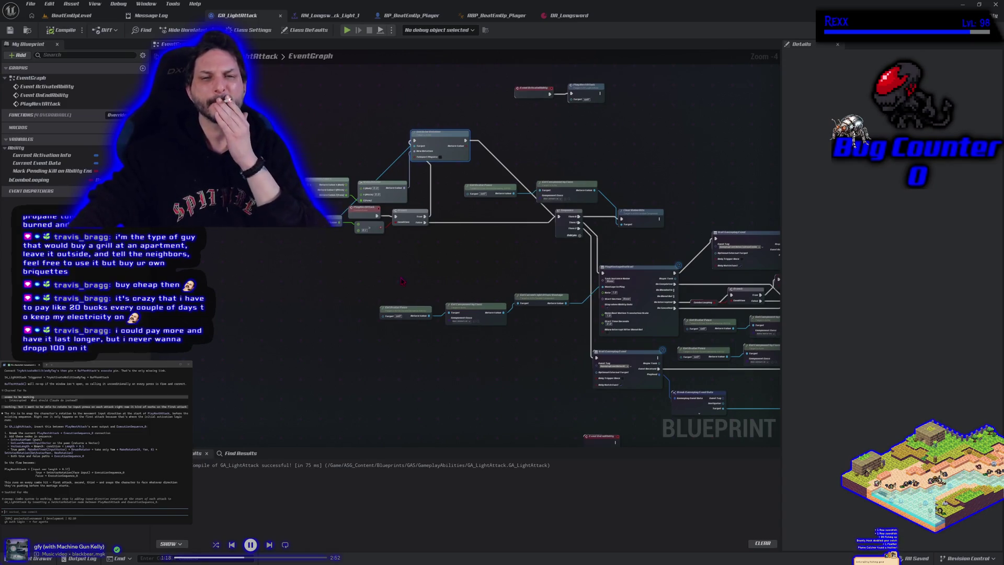
scroll(401, 281, up, 2)
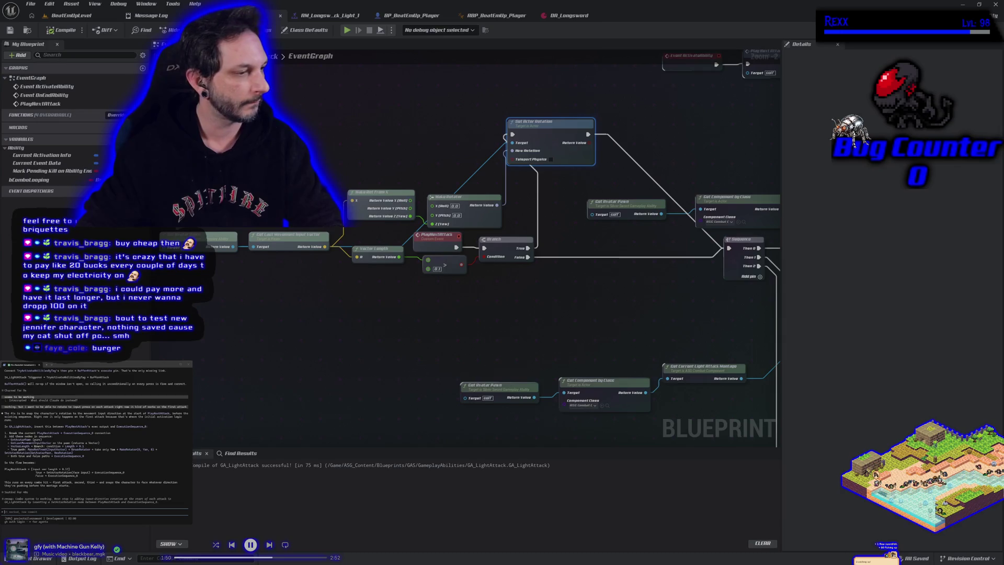
Send the coding assistant a note about the first attack's rotation, then open AM_Longsword_Attack_Light_1.
text(ithout)
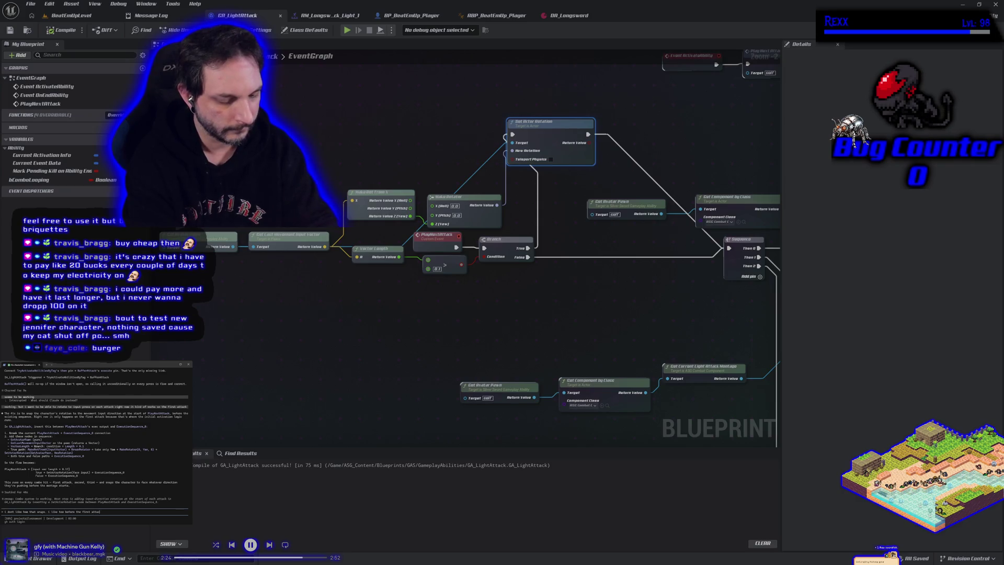
text(k)
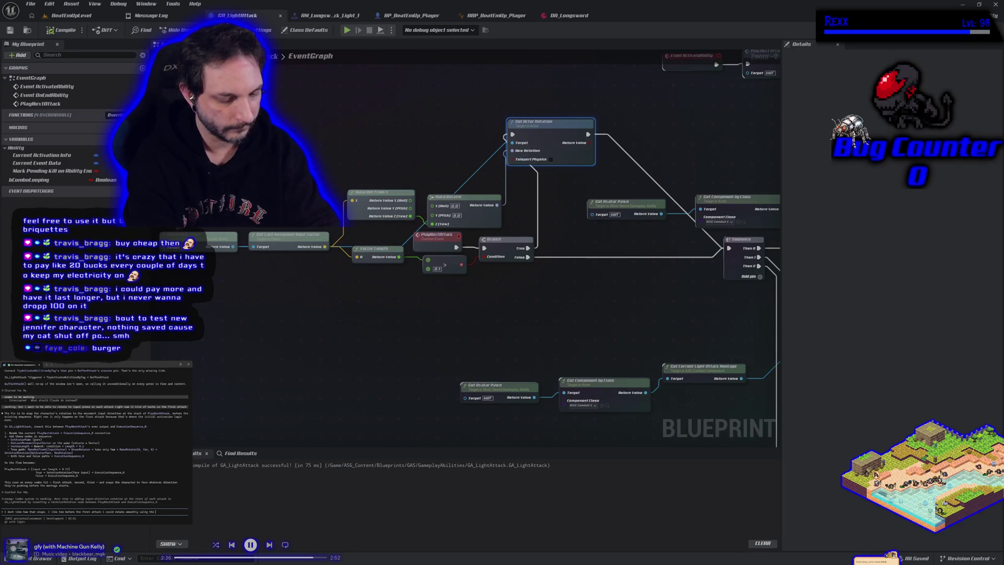
text(current systems)
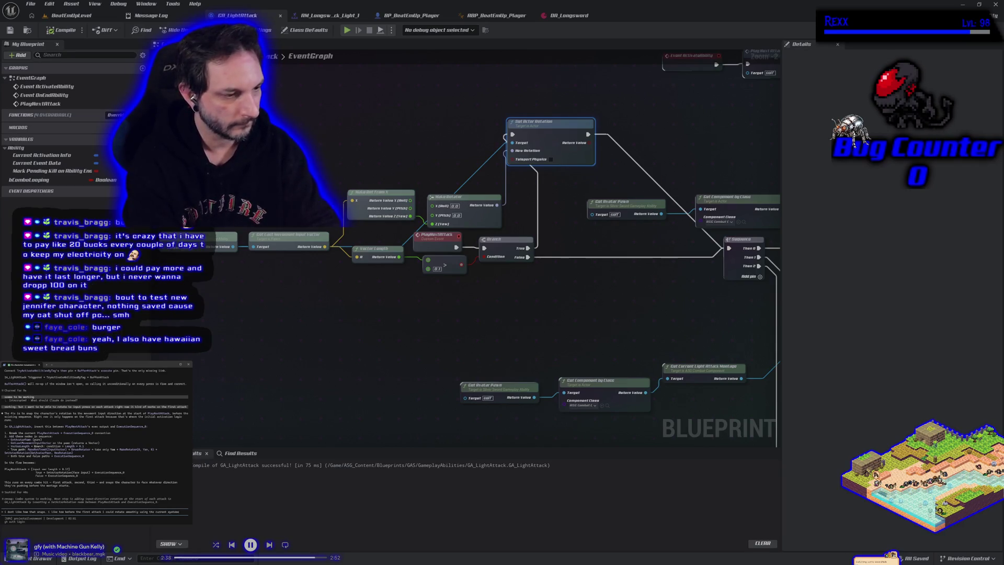
text( rotation. how can i do that instead)
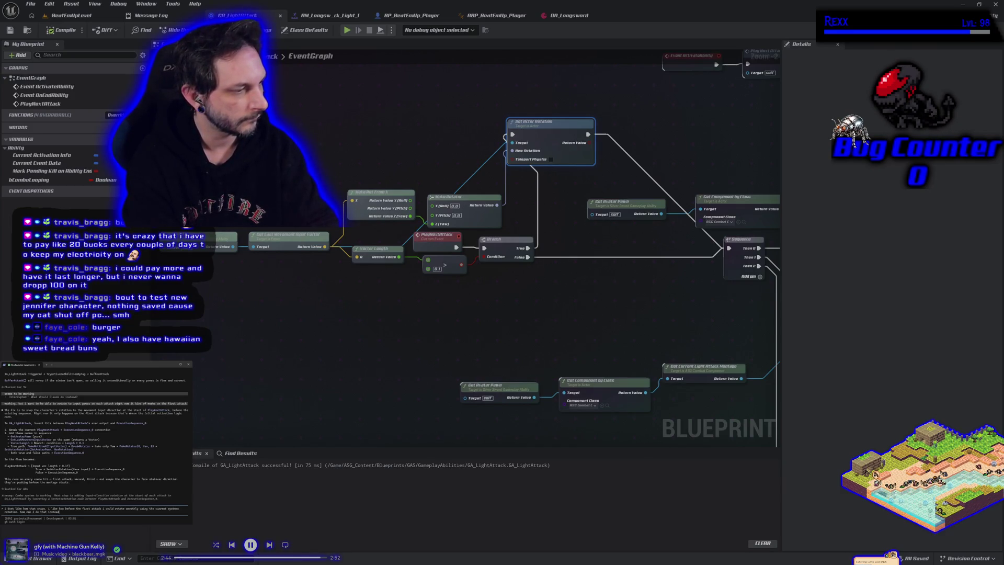
key(Return)
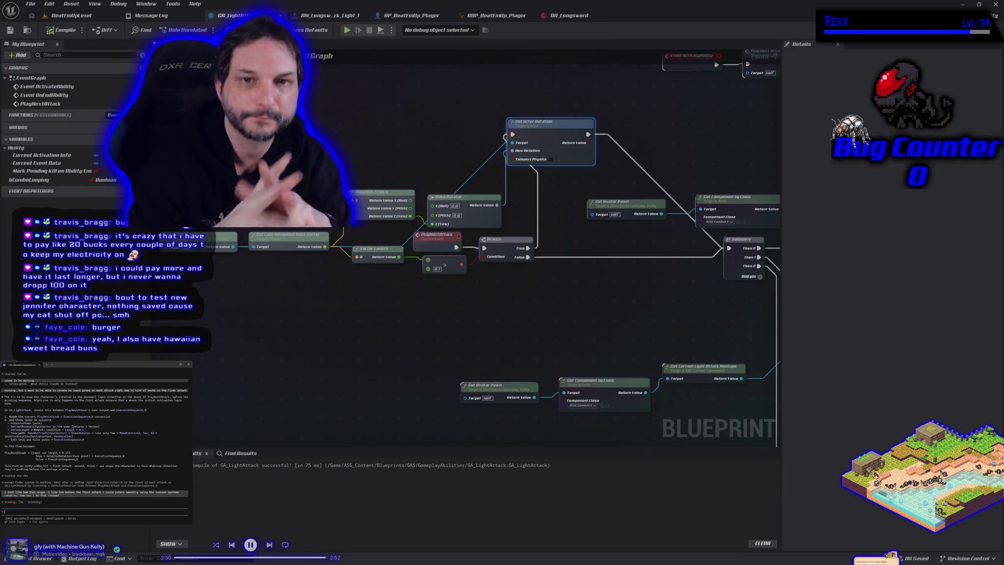
click(326, 15)
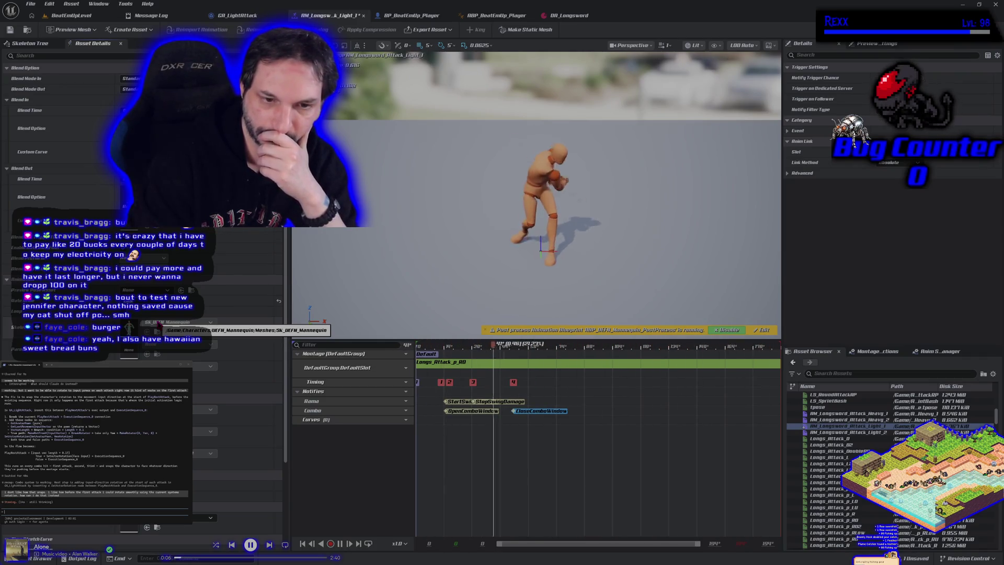
Save the montage, open AM_Longsword_Attack_Light_2, playtest the level, then show BP_BeatEmUp_Player's graph.
click(10, 31)
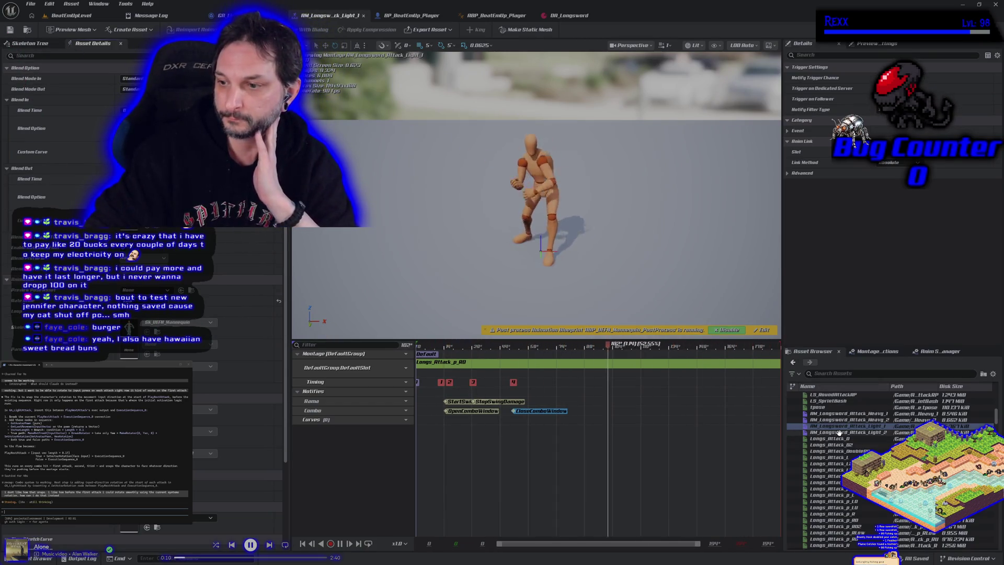
double_click(839, 433)
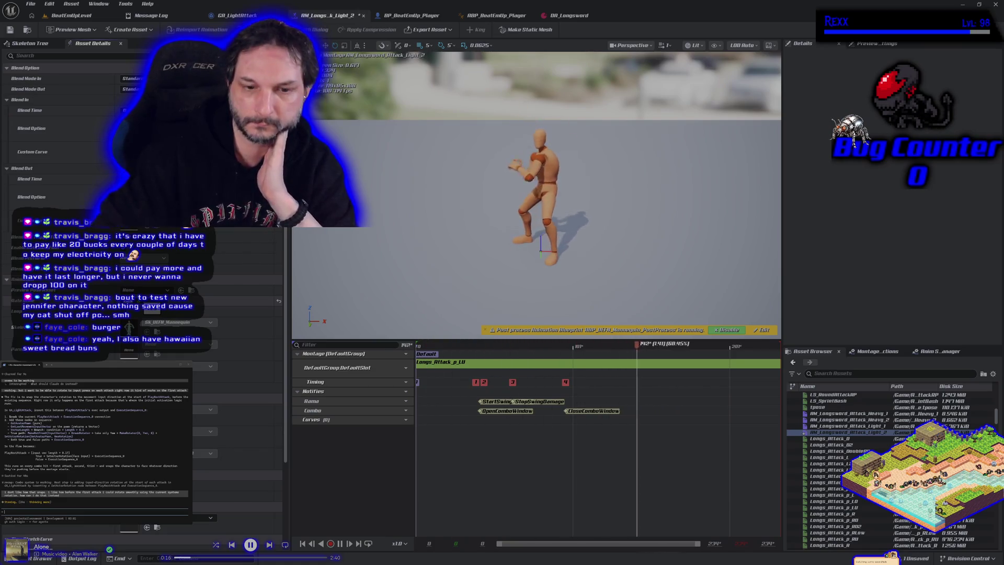
click(99, 17)
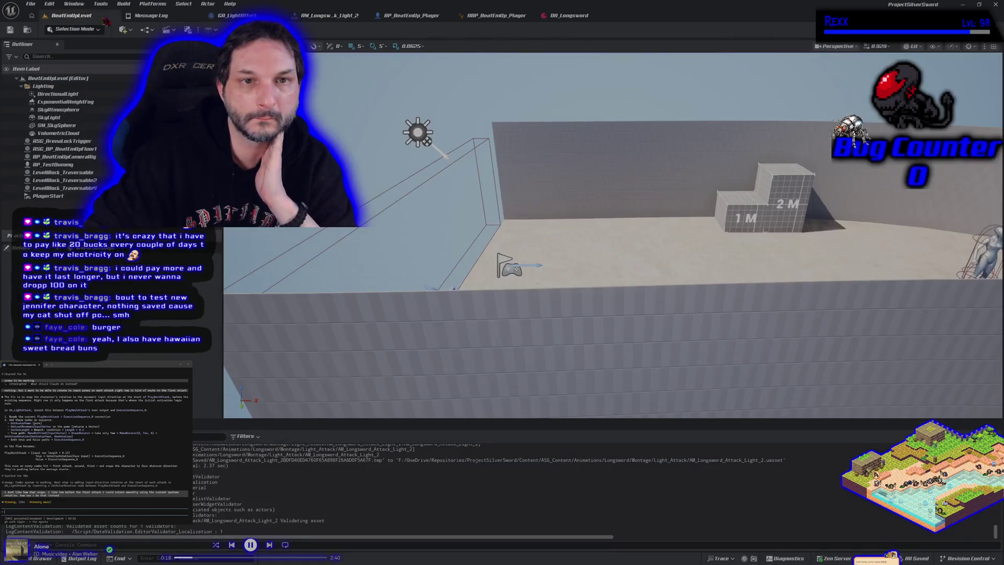
key(alt+p)
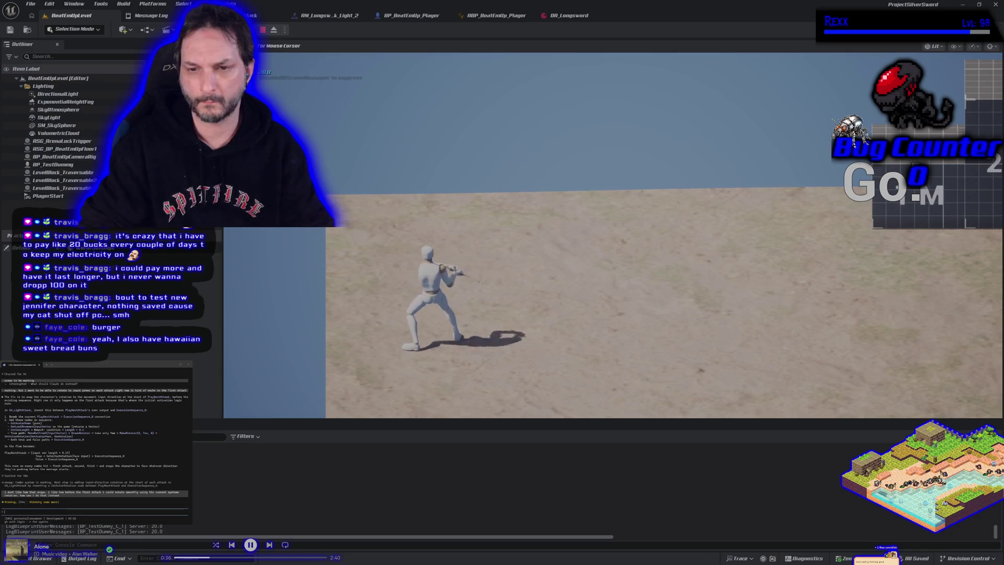
key(Escape)
click(412, 17)
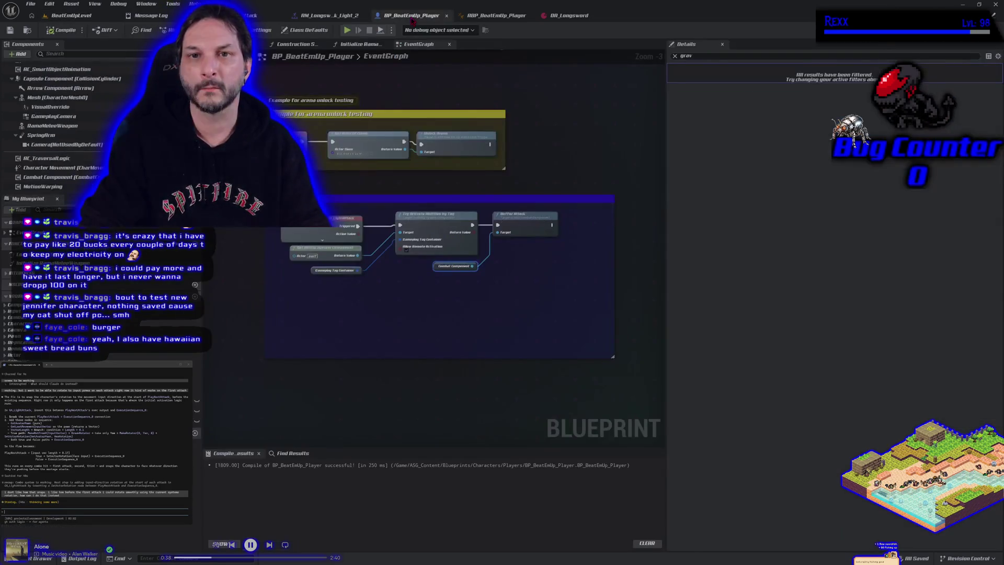
In GA_LightAttack, disconnect Branch True from the Sequence and wire it to Set Actor Rotation.
click(261, 19)
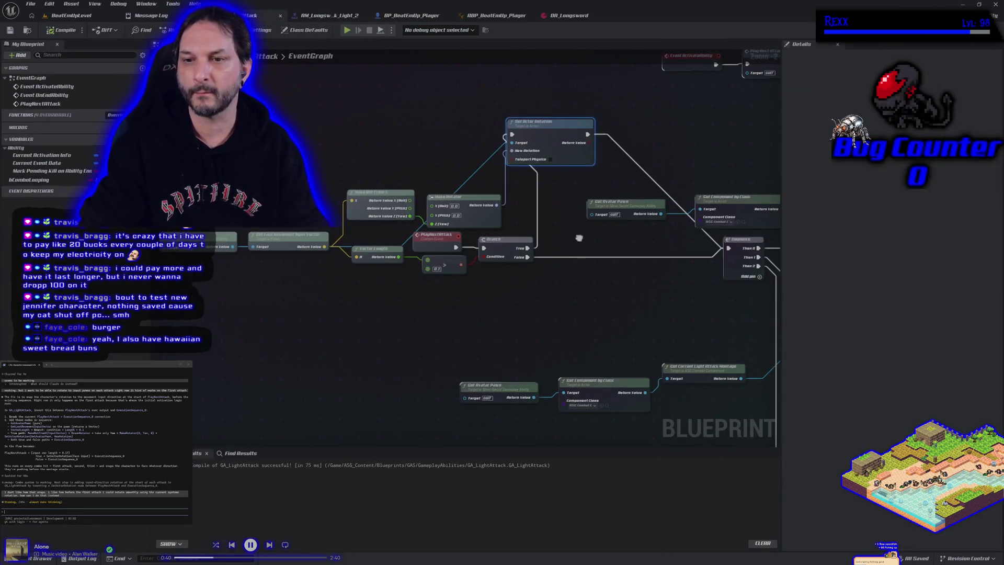
mouse_move(563, 255)
mouse_down()
mouse_move(474, 264)
mouse_move(672, 264)
mouse_up()
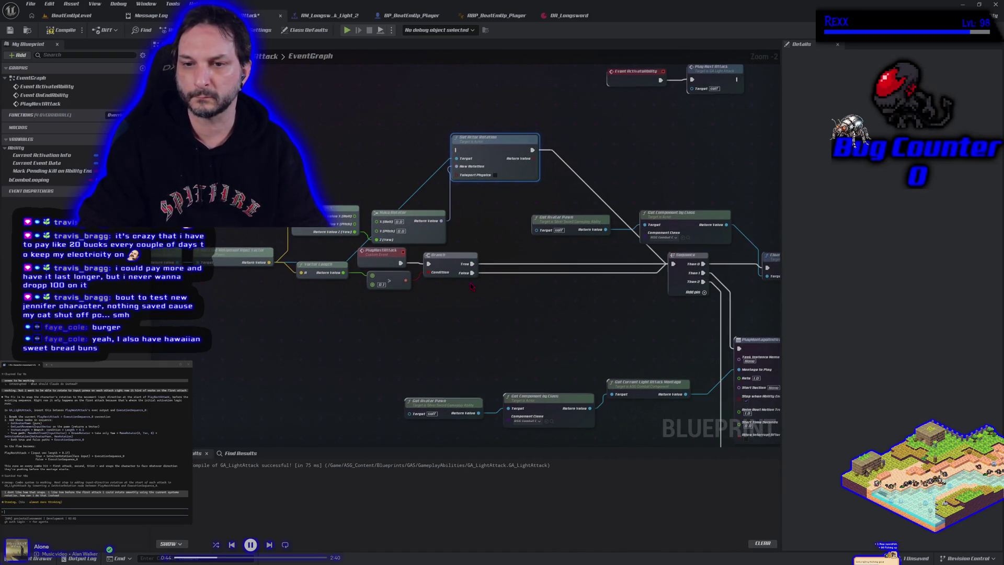
alt+click(473, 264)
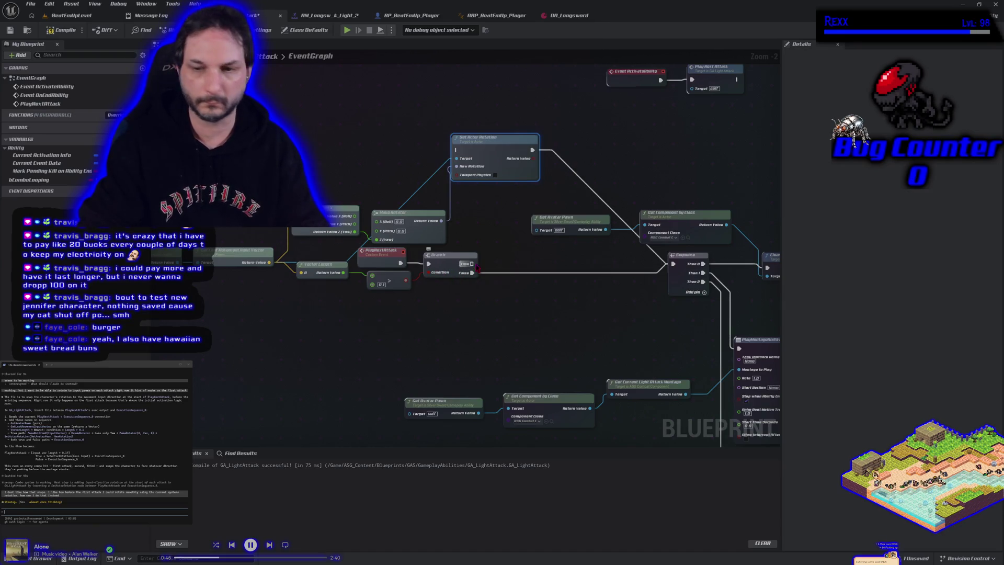
drag(385, 322, 506, 374)
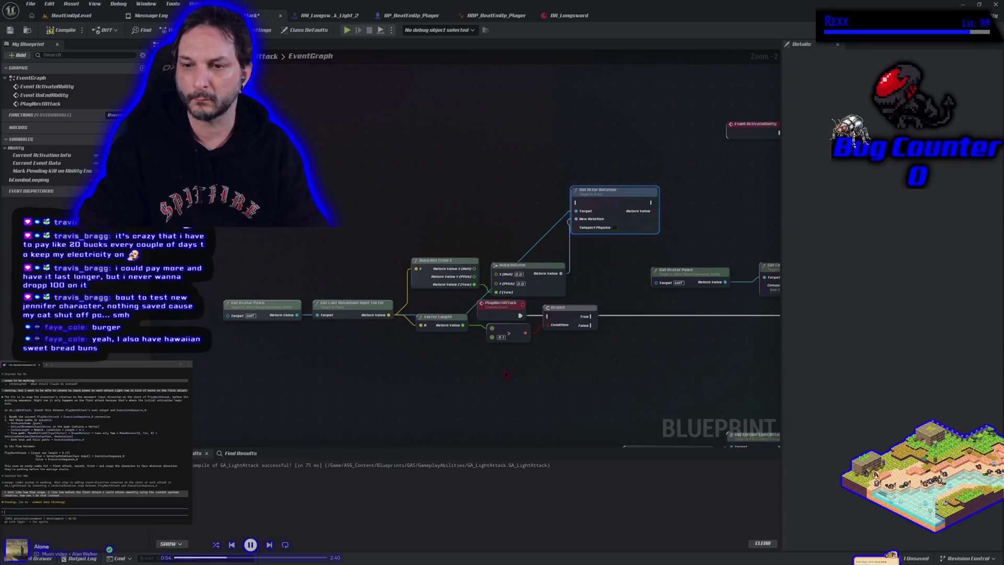
mouse_move(557, 323)
mouse_down()
mouse_move(512, 211)
mouse_move(579, 215)
mouse_move(576, 204)
mouse_up()
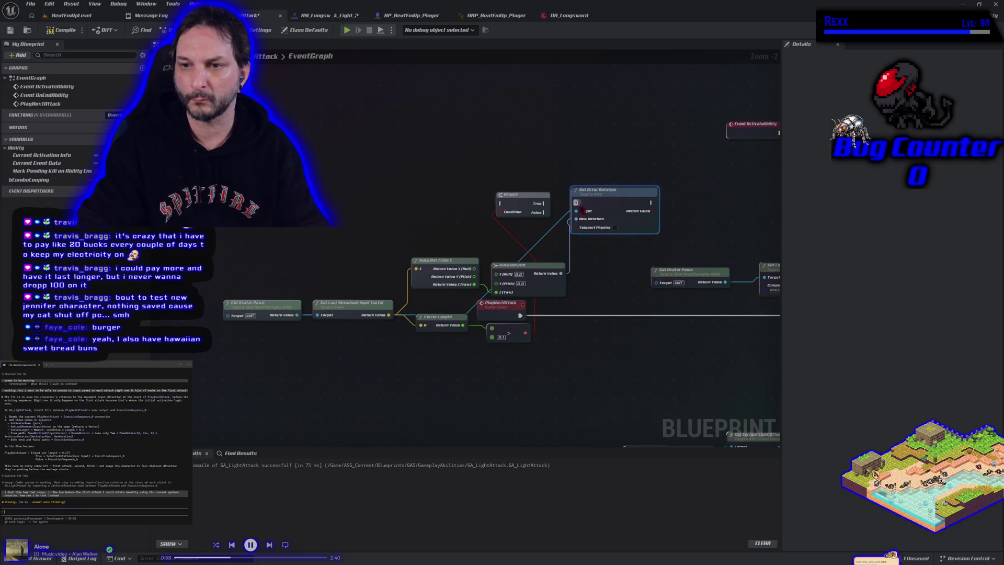
click(577, 205)
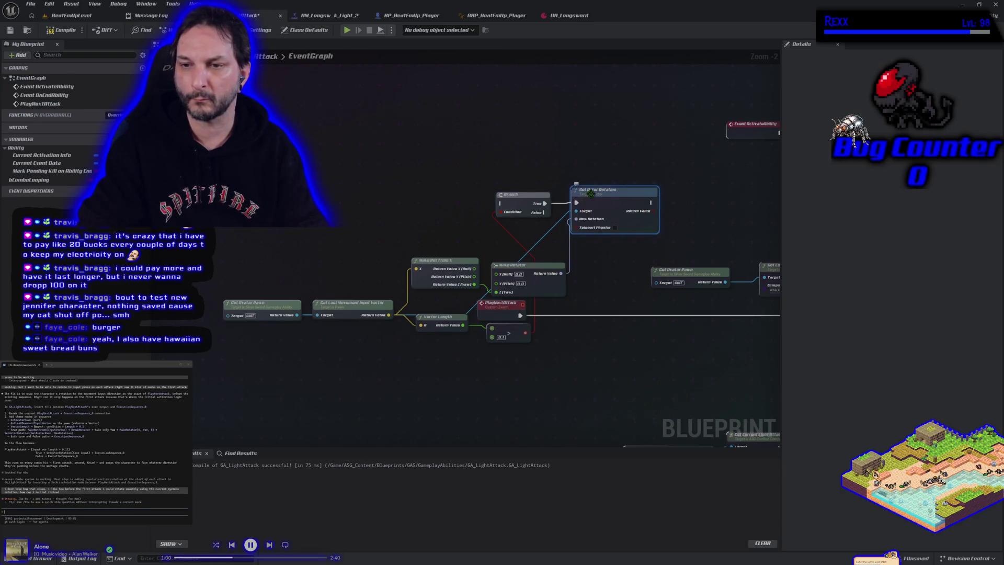
Rearrange the rotation, 0.1 compare, Vector Length and pawn nodes neatly, then recompile the ability.
drag(561, 264, 534, 211)
mouse_move(510, 336)
mouse_down()
mouse_move(538, 257)
mouse_move(494, 194)
mouse_move(443, 183)
mouse_up()
mouse_move(447, 318)
mouse_down()
mouse_move(366, 261)
mouse_move(369, 209)
mouse_move(388, 172)
mouse_up()
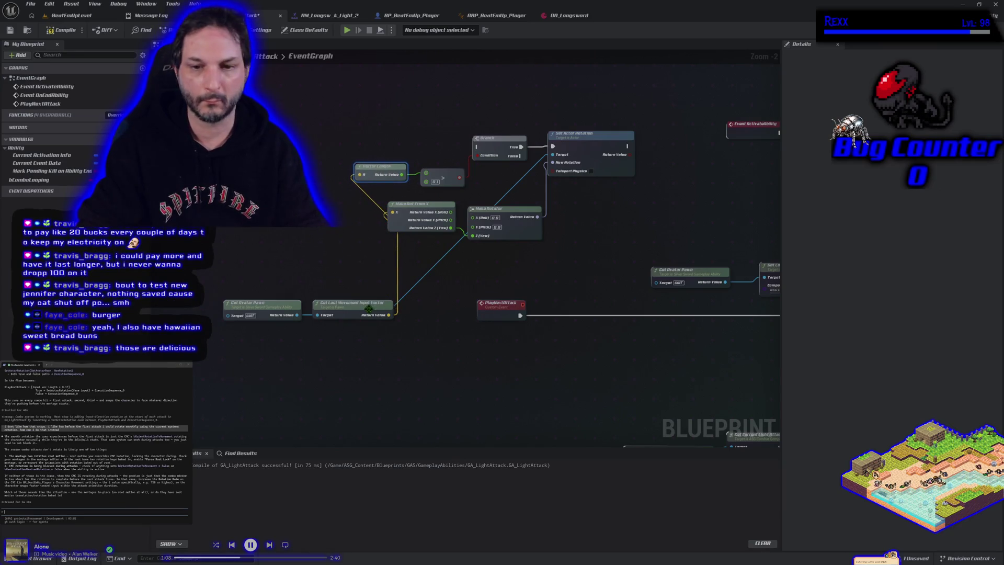
drag(340, 305, 311, 229)
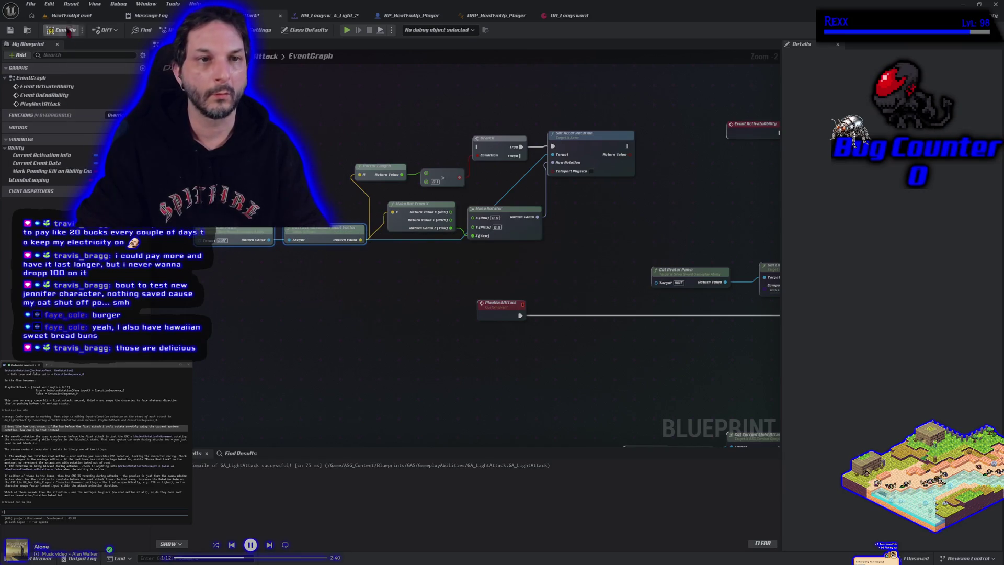
click(49, 31)
mouse_move(486, 377)
mouse_down()
mouse_move(406, 324)
mouse_move(419, 285)
mouse_up()
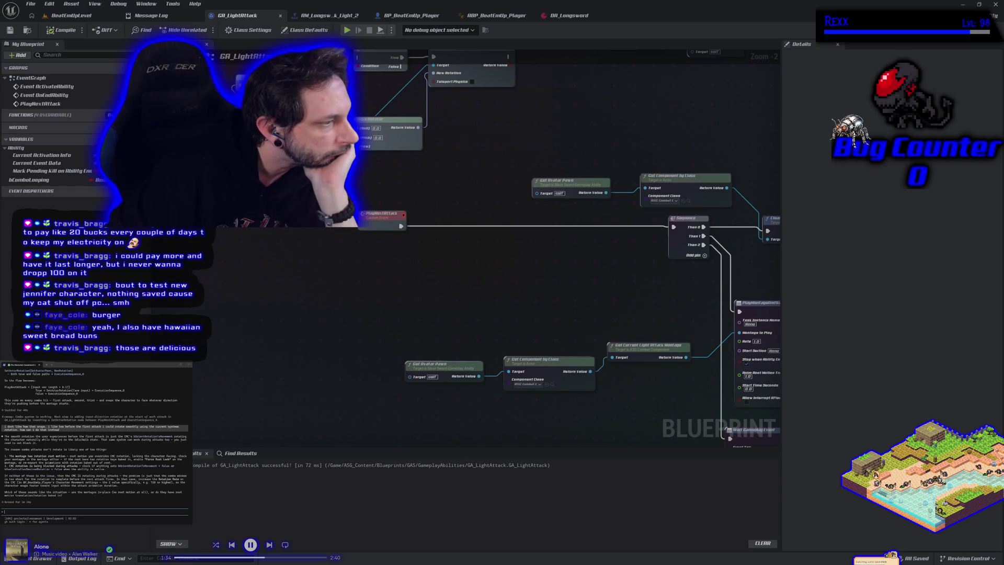
From the attack montage's asset browser, open the Longs_Attack_p_LU animation and save it.
click(340, 23)
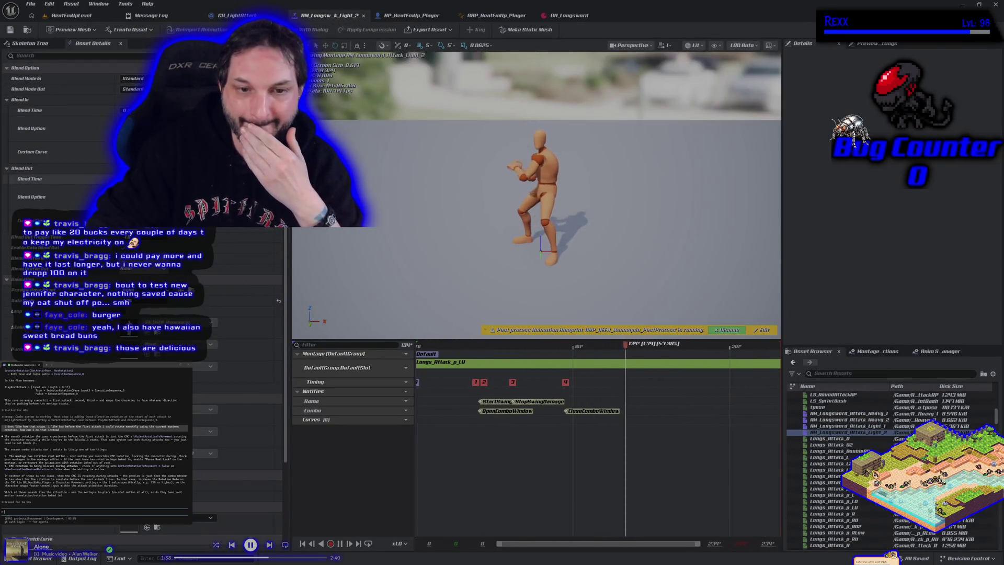
scroll(78, 157, down, 3)
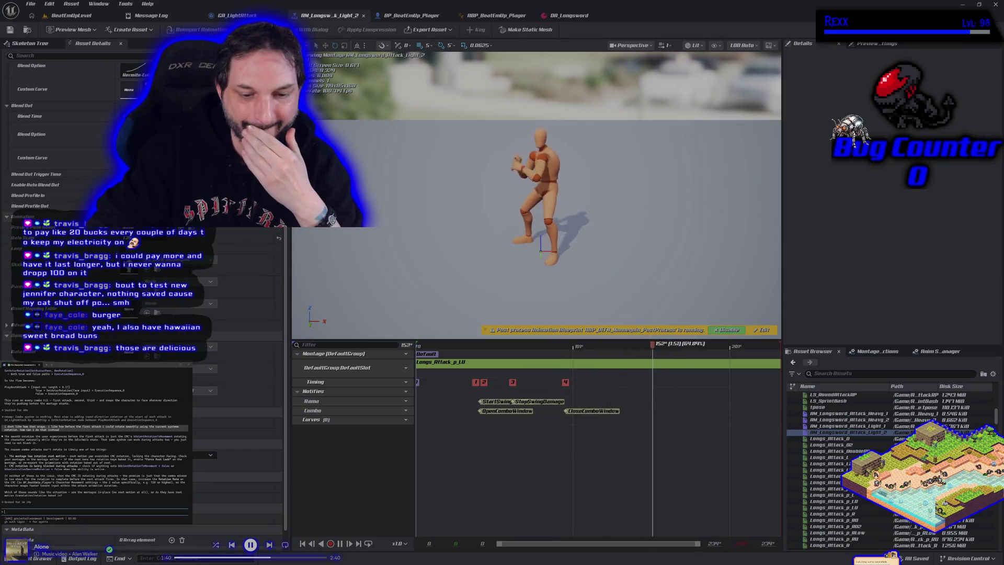
scroll(78, 157, down, 1)
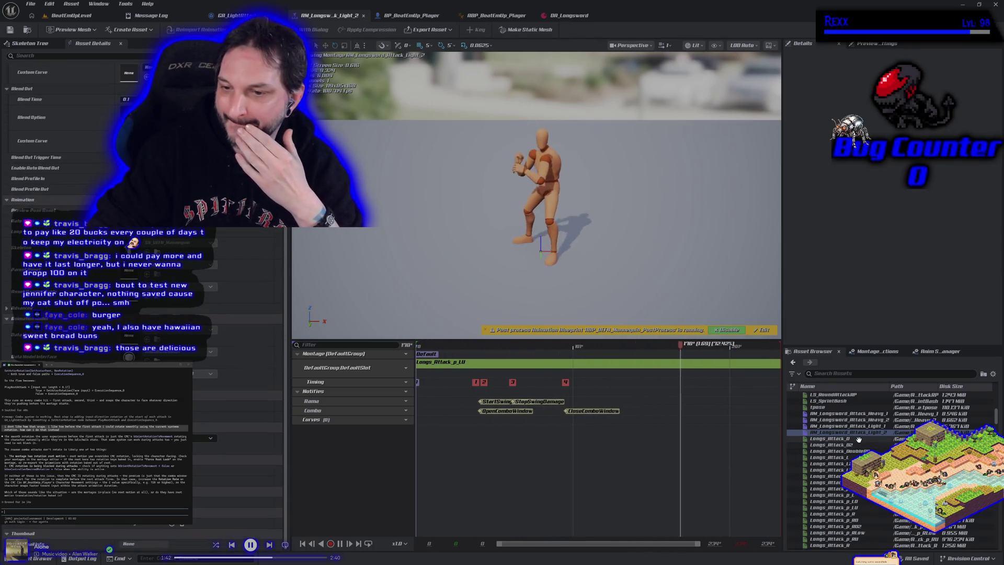
double_click(833, 507)
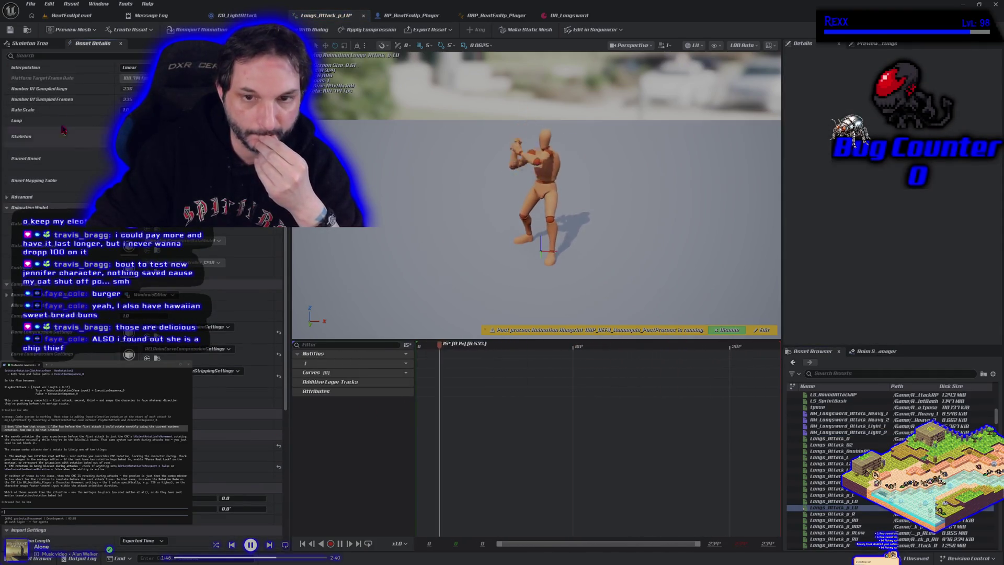
click(10, 30)
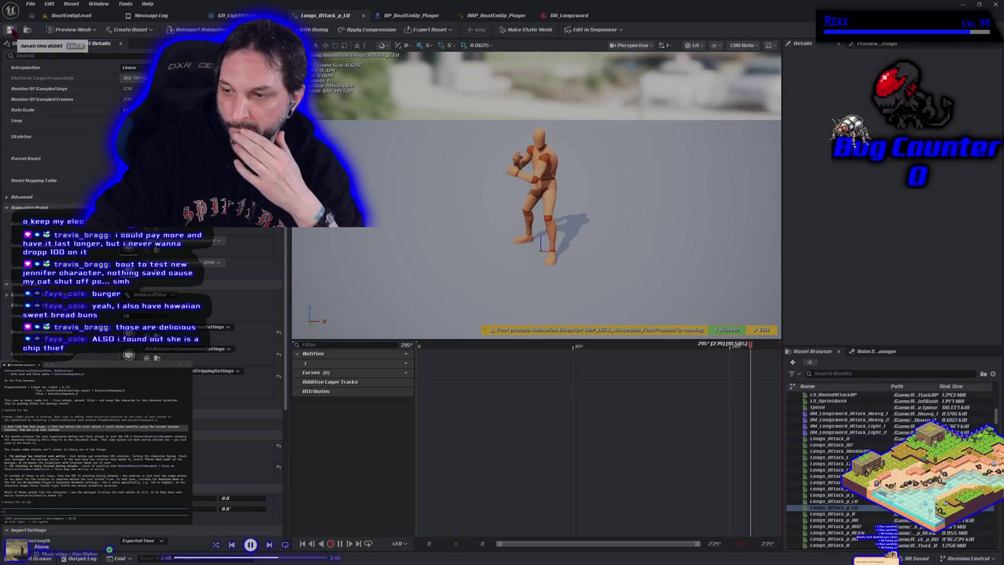
Open AM_Longsword_Attack_Light_1 and Longs_Attack_p_RD, then return to the BeatEmUpLevel level.
double_click(863, 426)
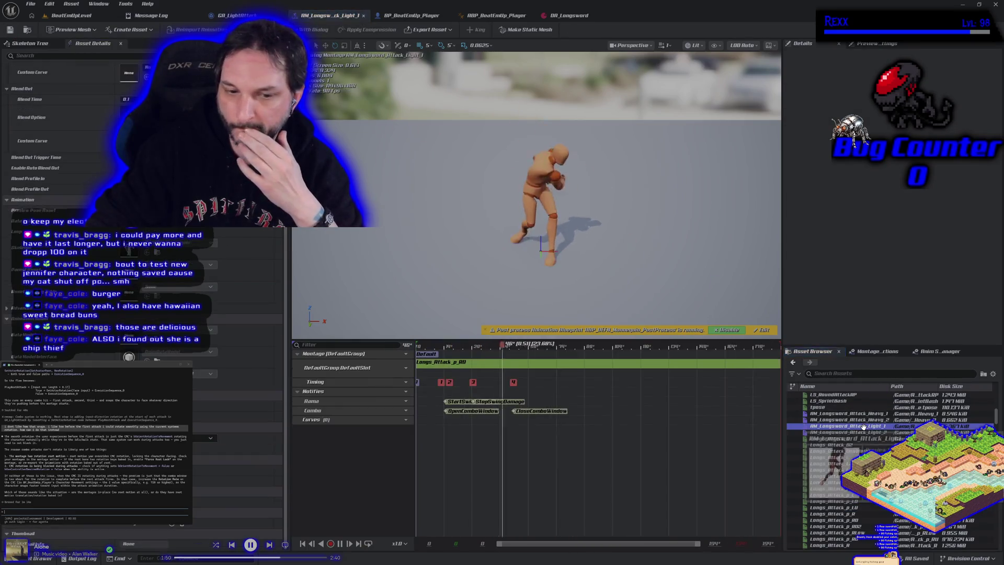
double_click(496, 370)
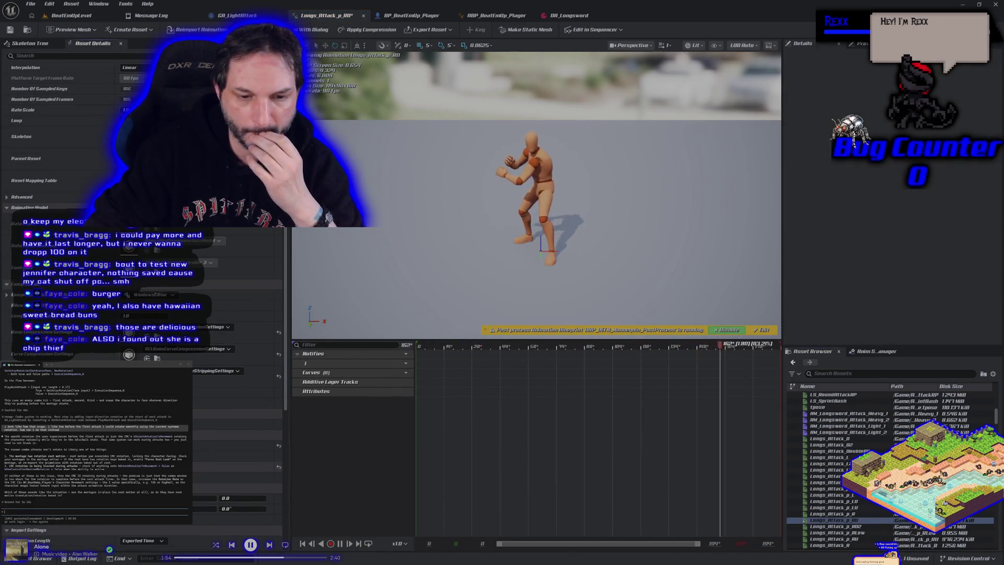
click(53, 17)
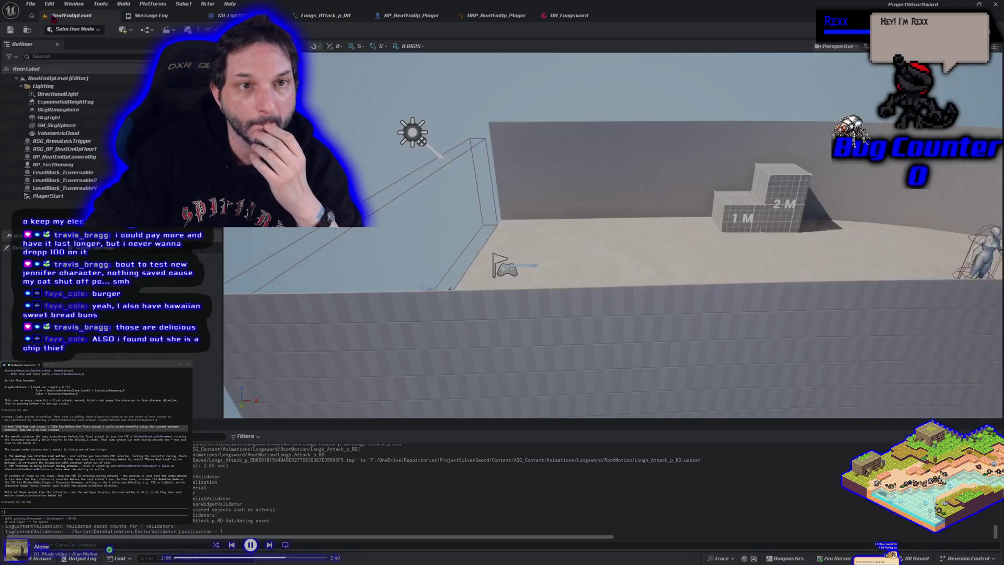
Play the level in the editor, perform the character's sword attacks, then stop the session.
key(alt+p)
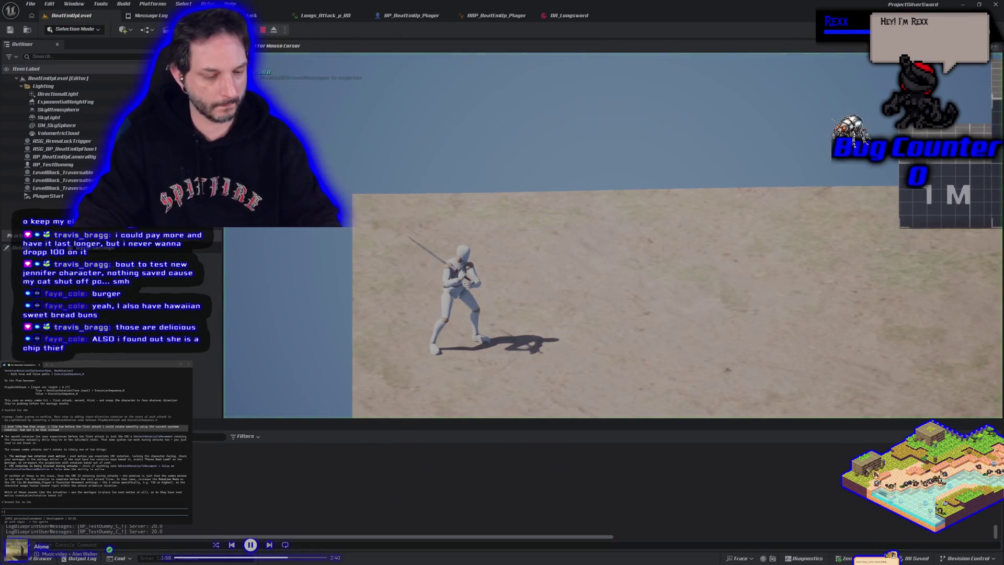
click(612, 236)
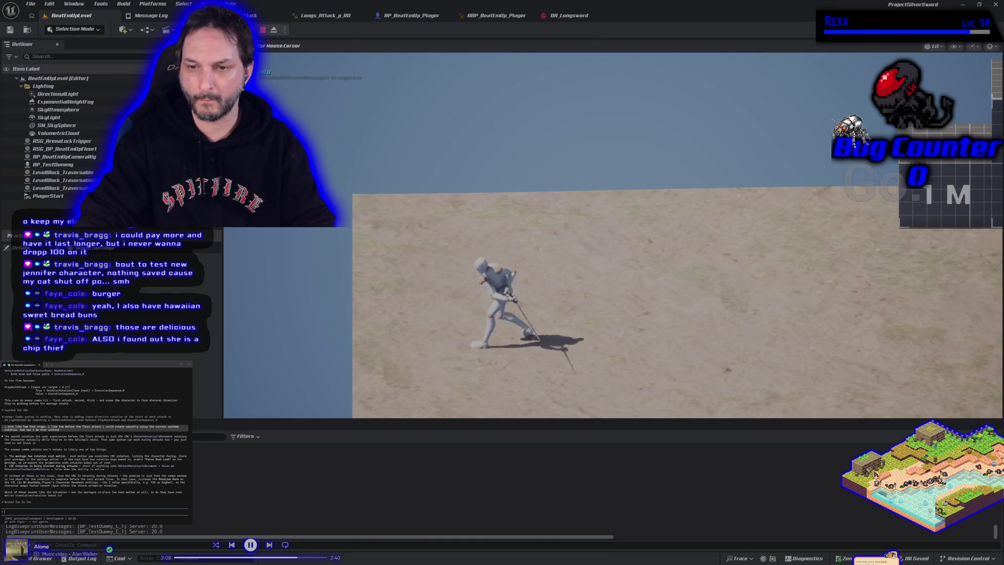
key(Escape)
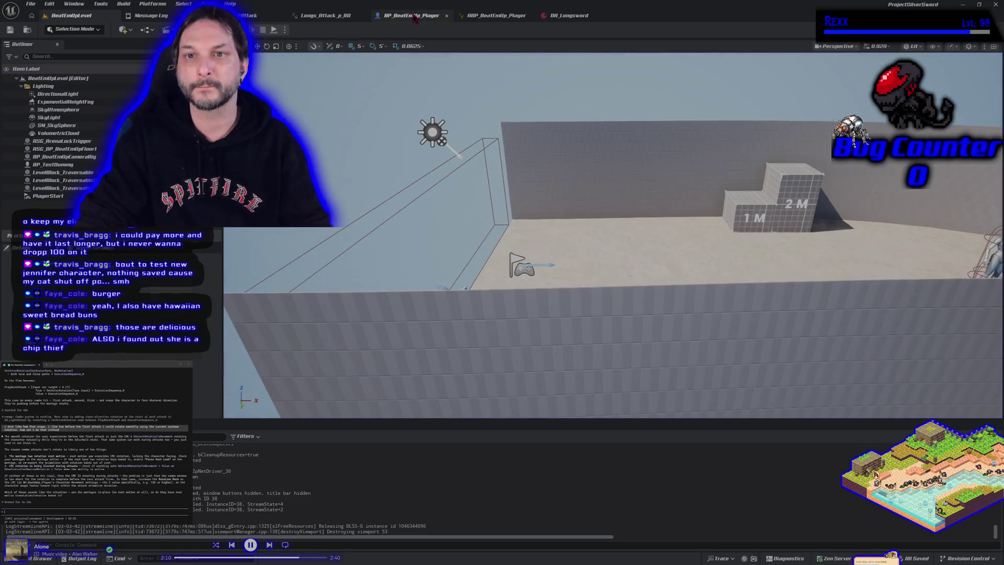
Move through BP_BeatEmUp_Player and GA_LightAttack to the Longs_Attack_p_RD animation.
click(415, 17)
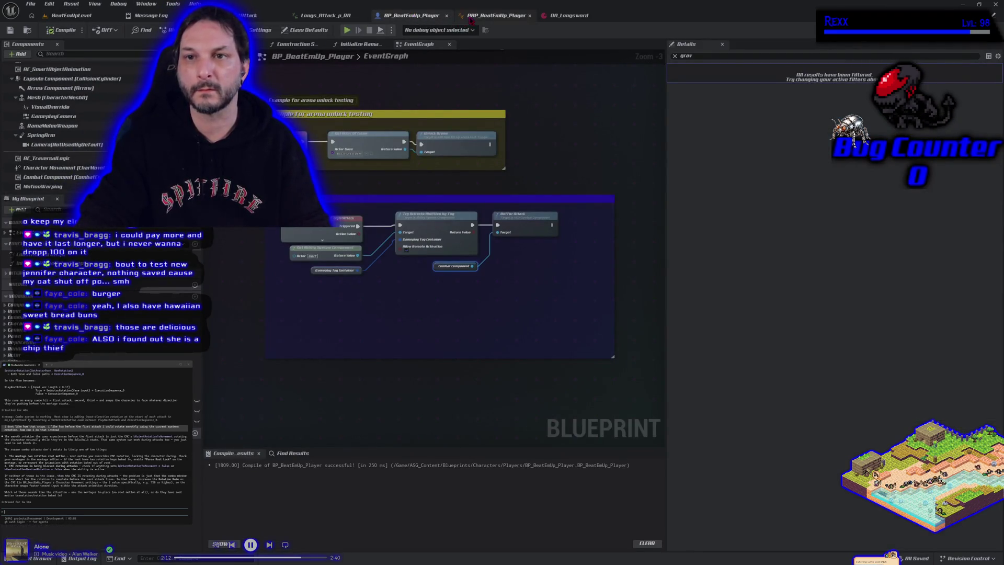
click(256, 15)
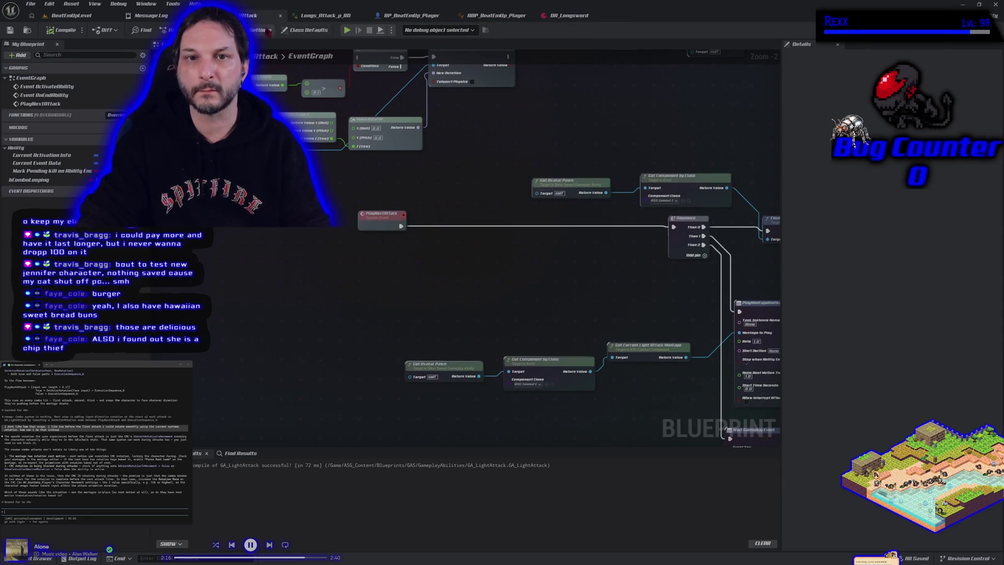
click(329, 16)
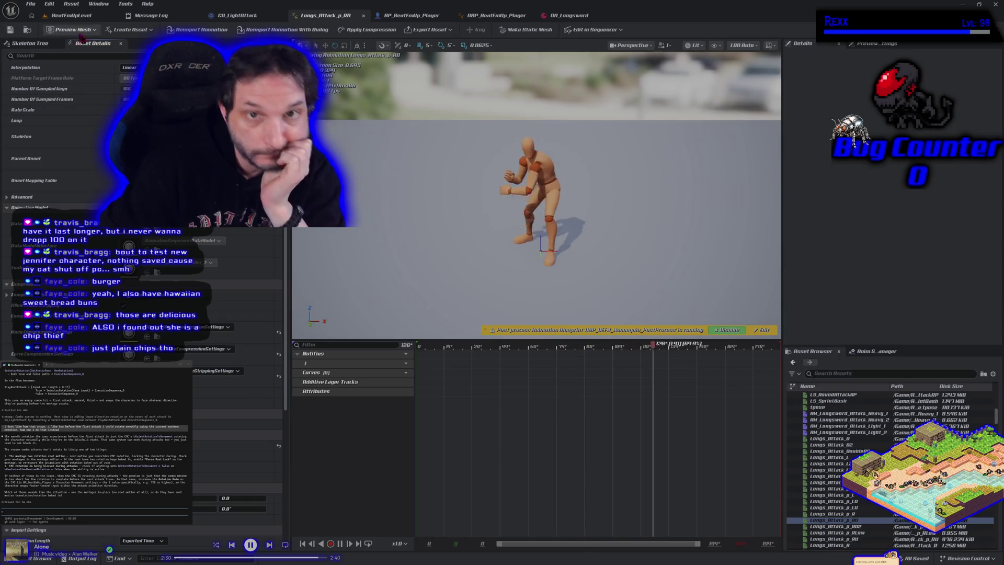
Open AM_Longsword_Attack_Light_2, then Longs_Attack_p_LU from the Asset Browser, and save Longs_Attack_p_LU.
double_click(846, 432)
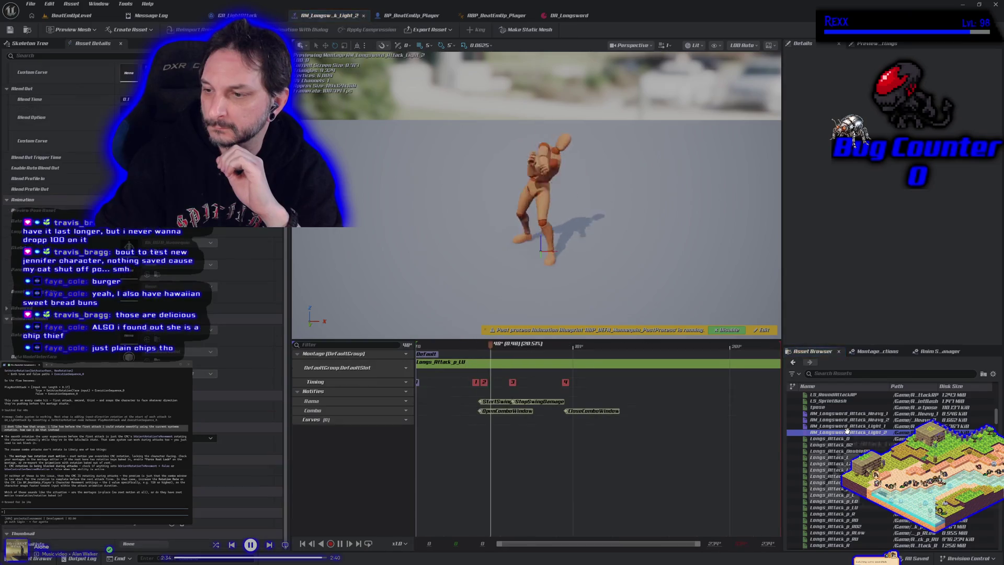
double_click(847, 507)
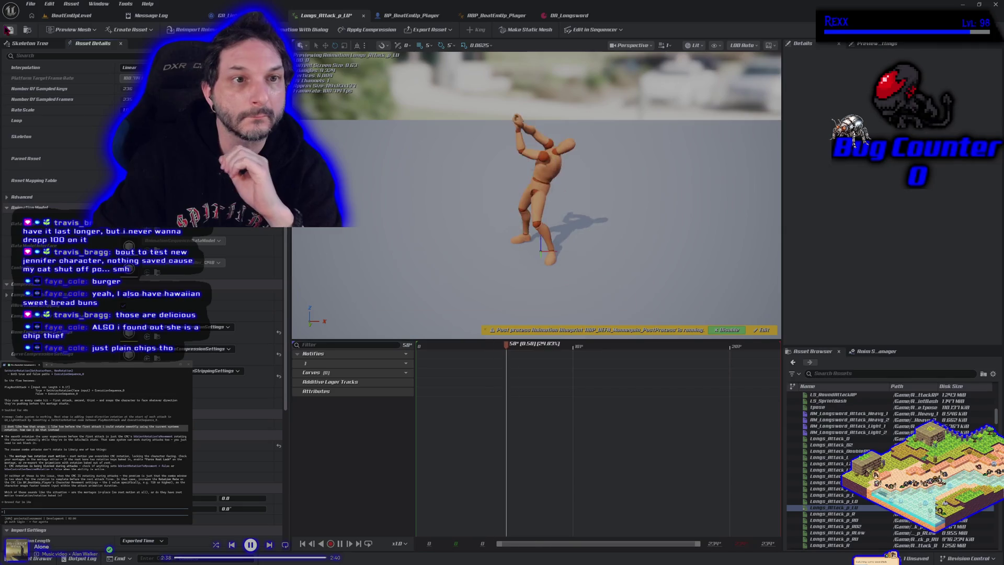
click(9, 30)
Go via the level and GA_LightAttack to the player animation blueprint's event graph.
click(55, 17)
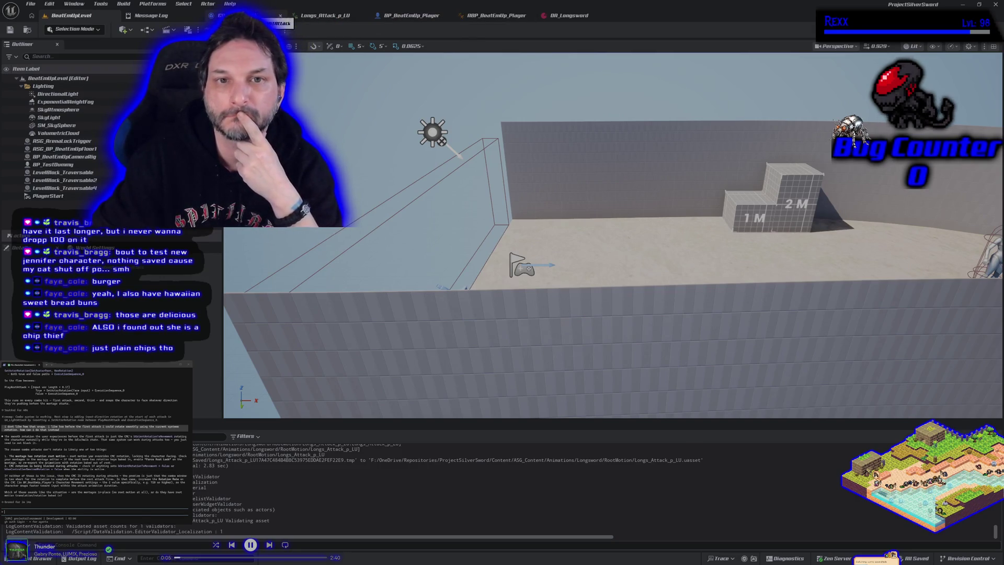
click(269, 15)
click(481, 18)
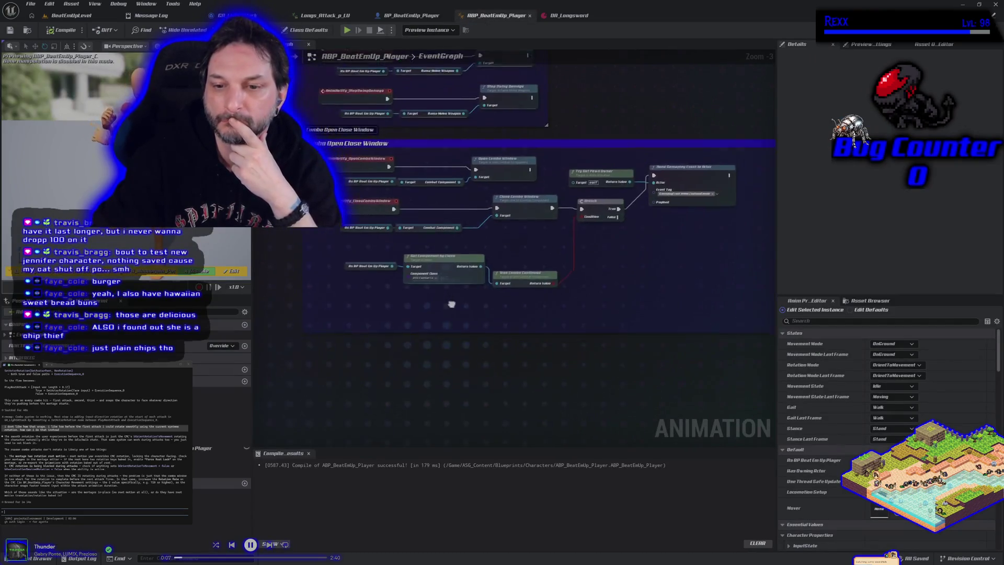
Add a Set Allow Physics Rotation During Anim Root Motion node with Context Sensitive off.
right_click(408, 327)
text(all)
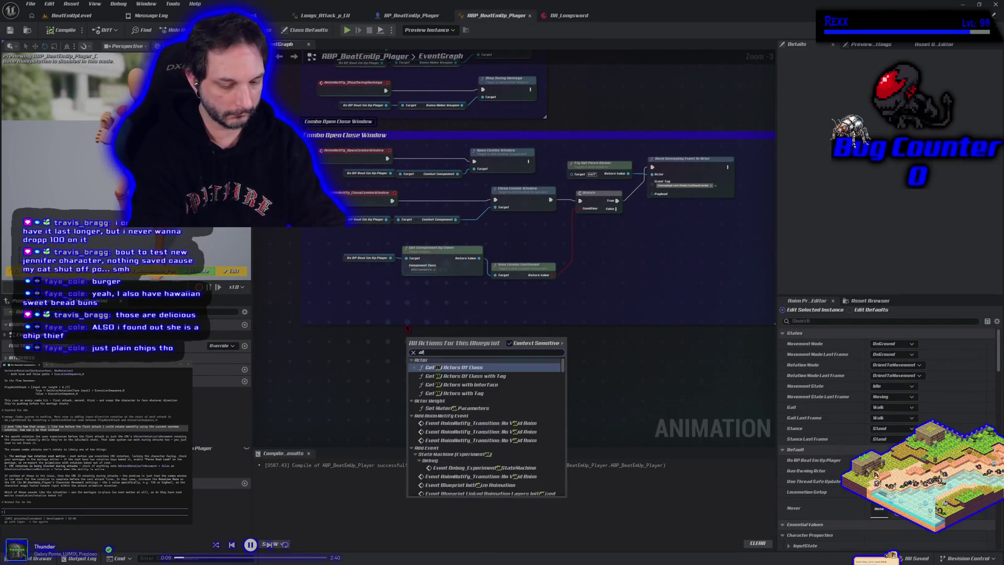
text(ow root)
key(BackSpace)
key(BackSpace)
key(BackSpace)
text(physics)
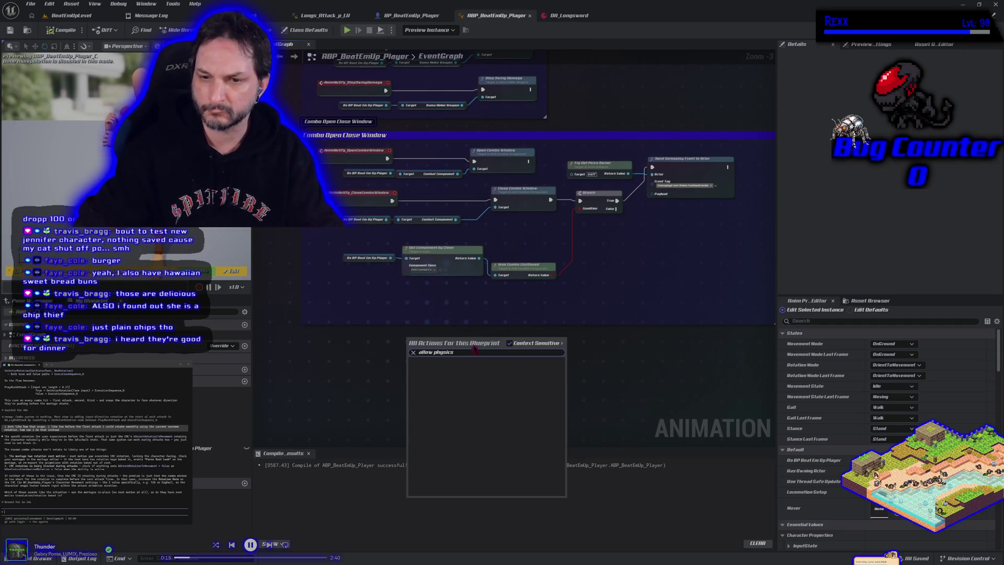
click(509, 343)
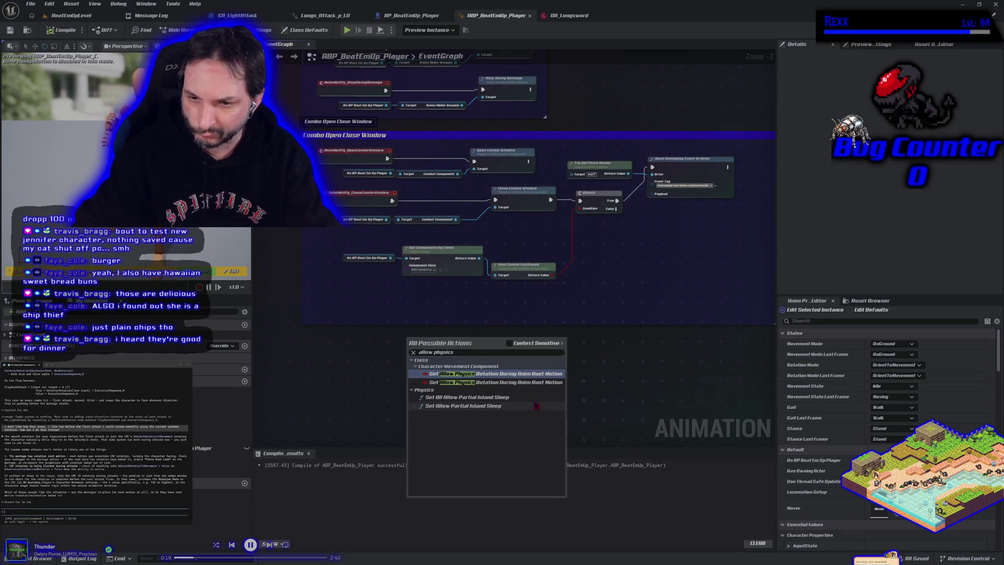
click(496, 382)
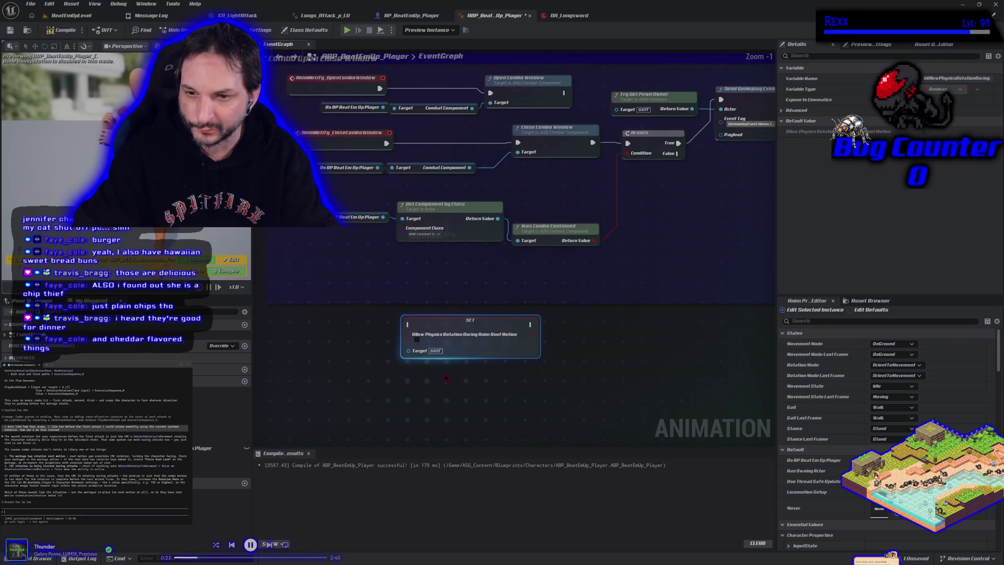
Duplicate the SET node and line the copy up beneath the original.
scroll(455, 372, up, 1)
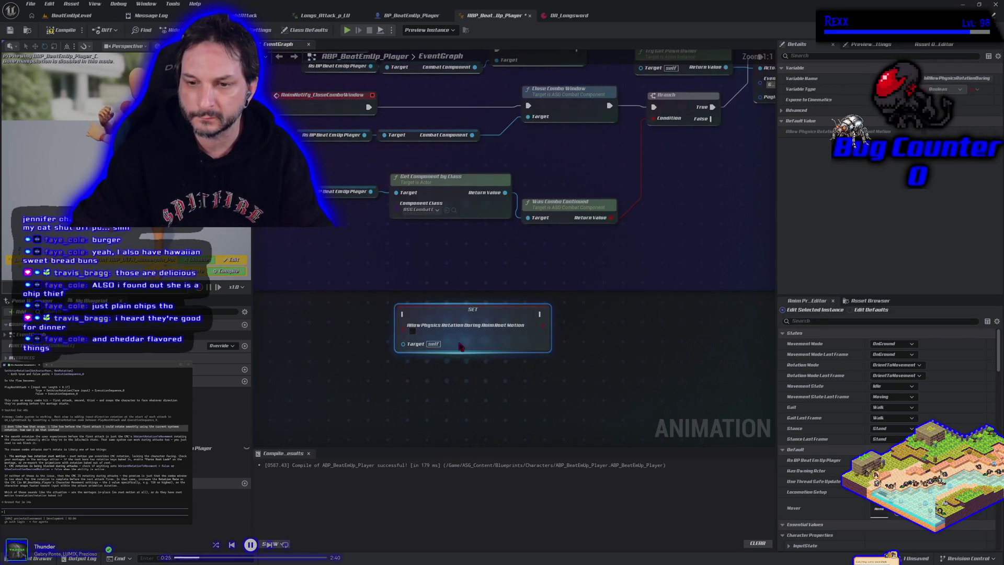
key(ctrl+c)
key(ctrl+v)
drag(464, 398, 448, 383)
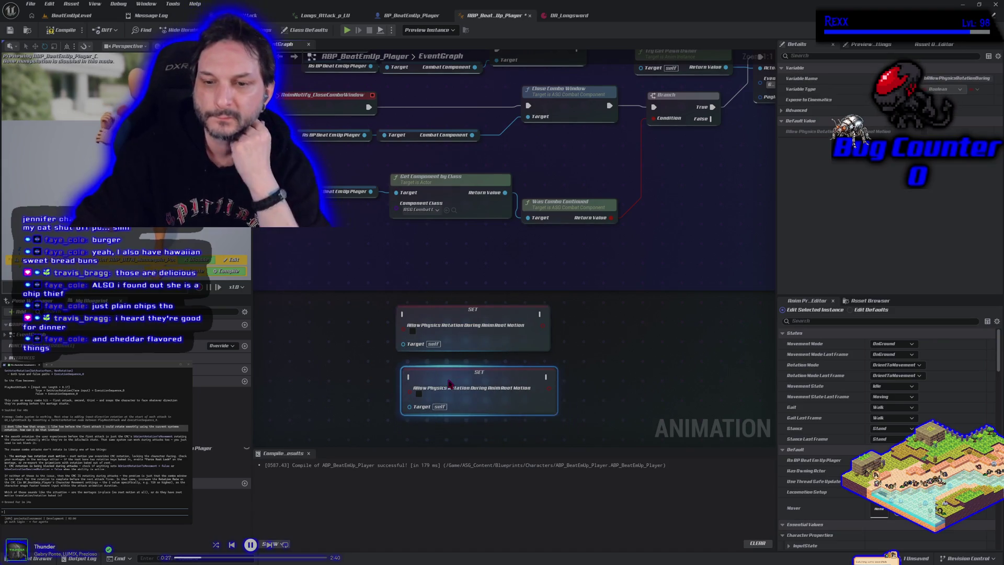
drag(369, 372, 468, 366)
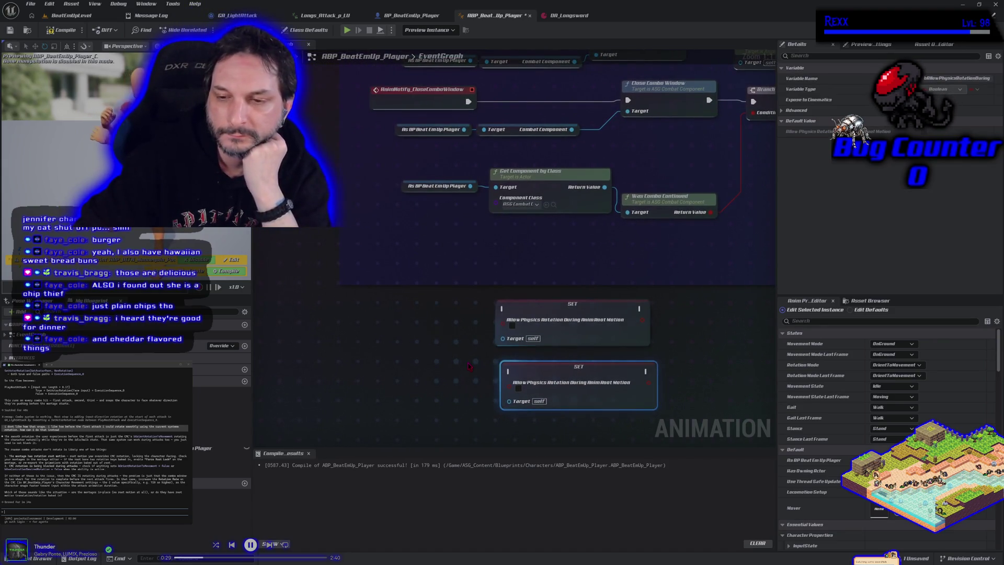
click(469, 366)
drag(568, 375, 561, 367)
click(470, 378)
scroll(470, 377, down, 1)
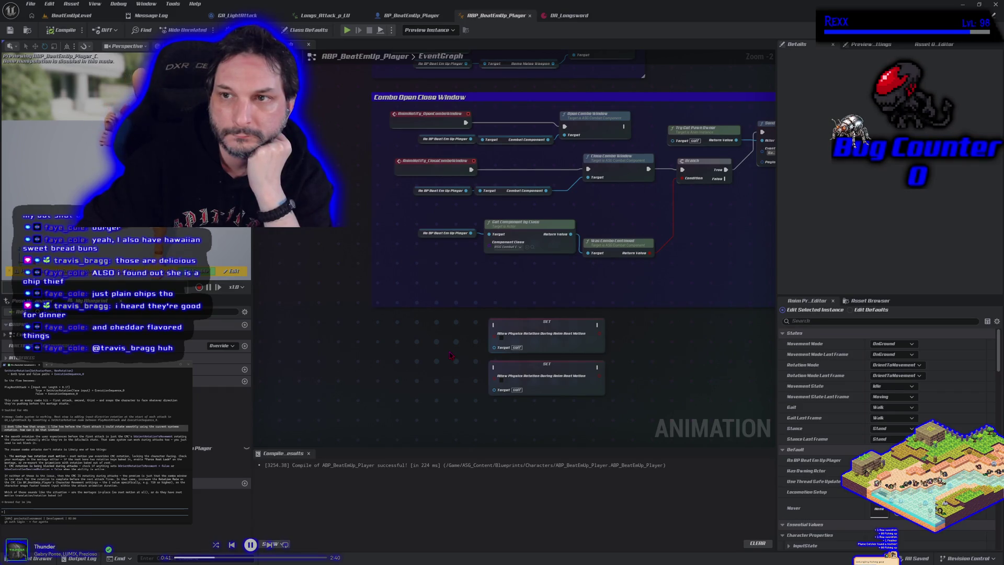
drag(449, 355, 376, 111)
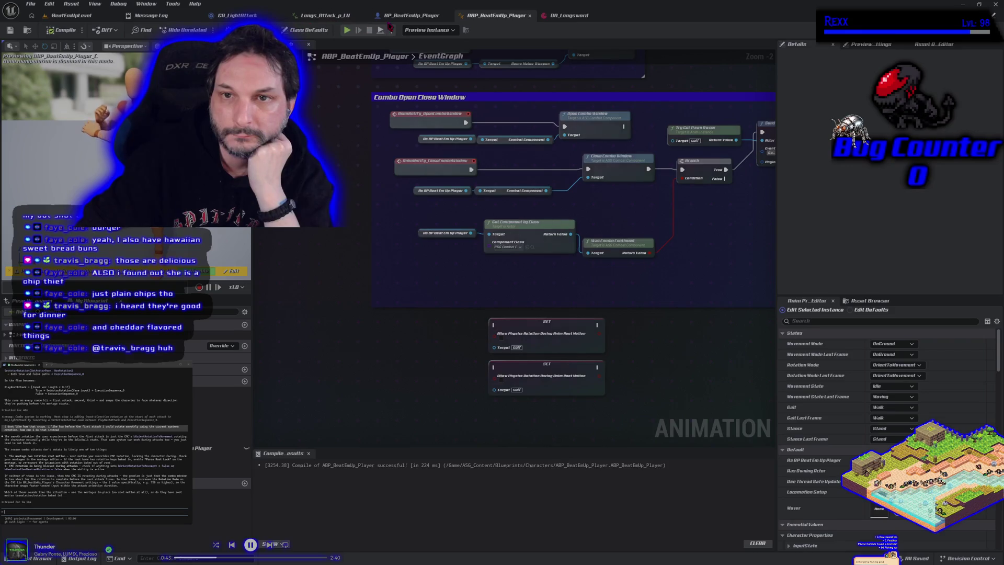
click(333, 22)
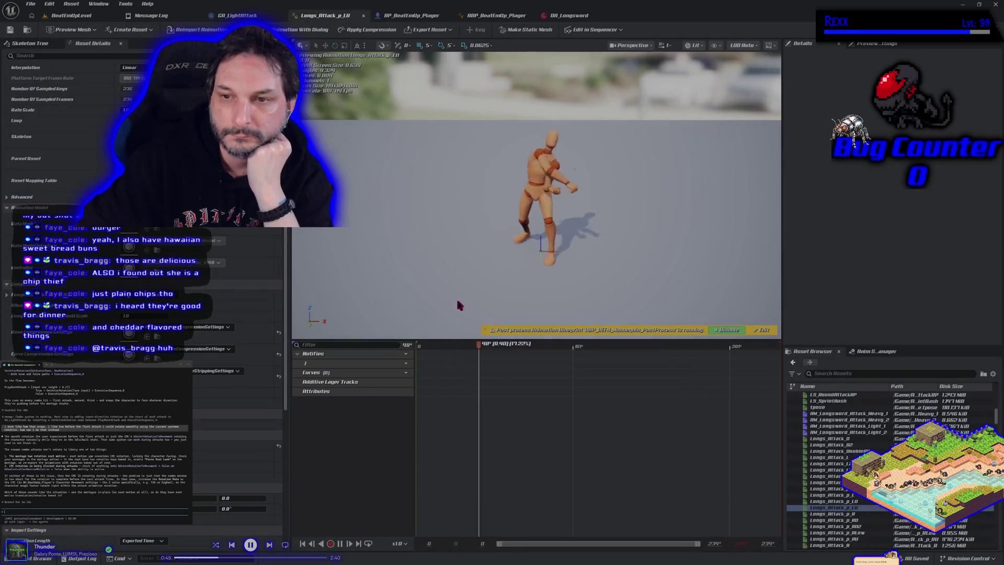
Open AM_Longsword_Attack_Light_1 and add a notify track named Root Motion Rotation.
click(843, 425)
double_click(843, 425)
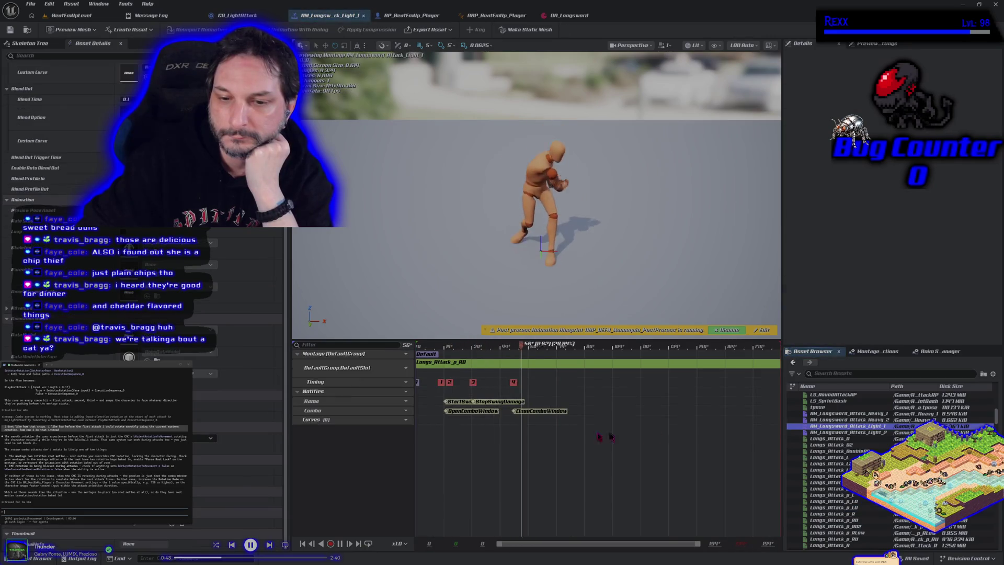
click(403, 391)
click(428, 411)
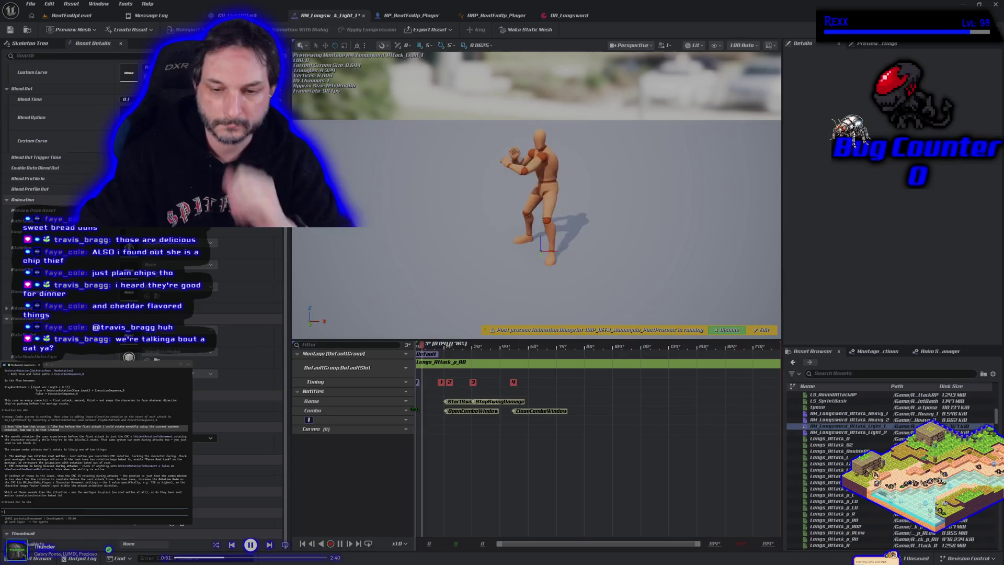
text(Root)
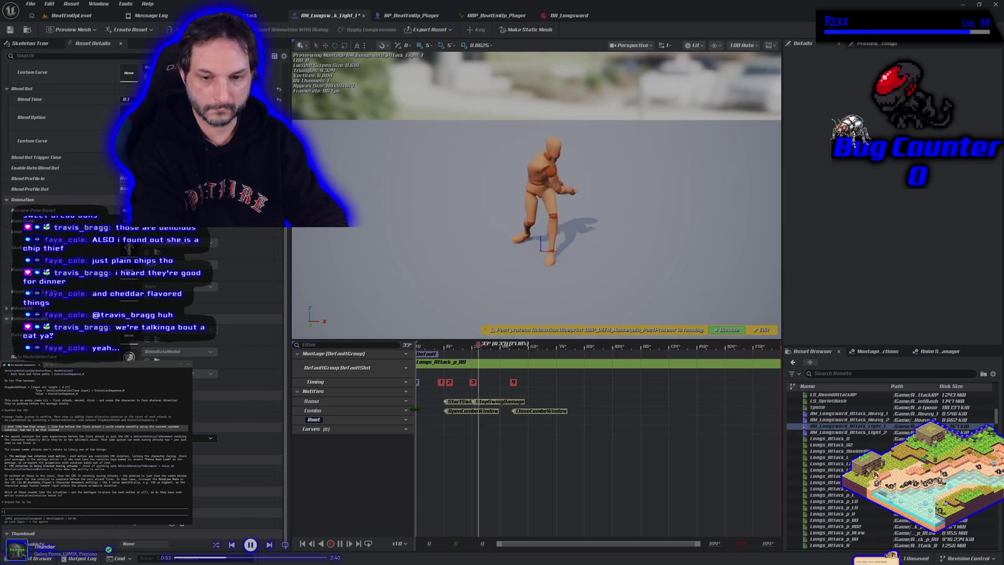
text( Motio)
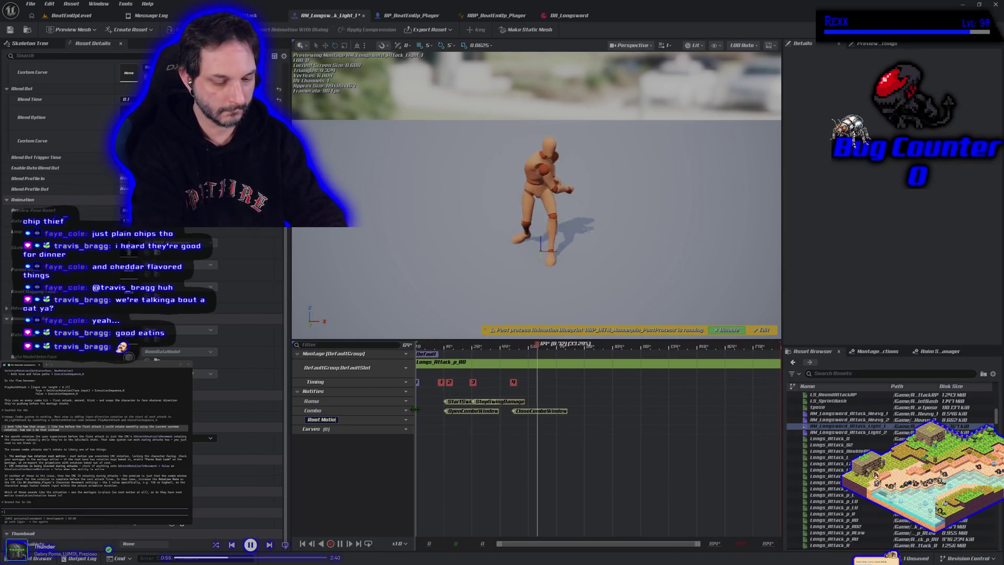
text(n ROtation)
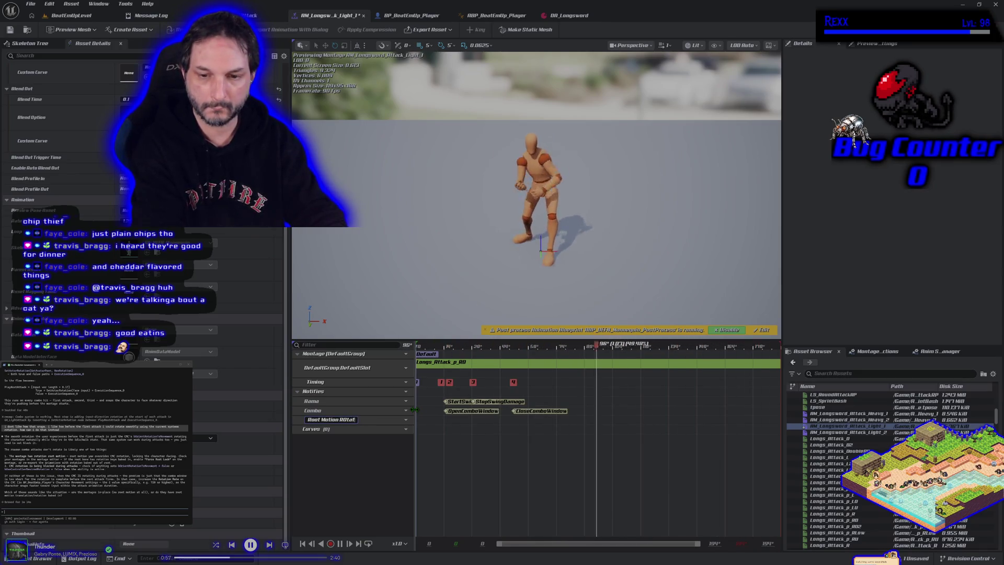
key(Return)
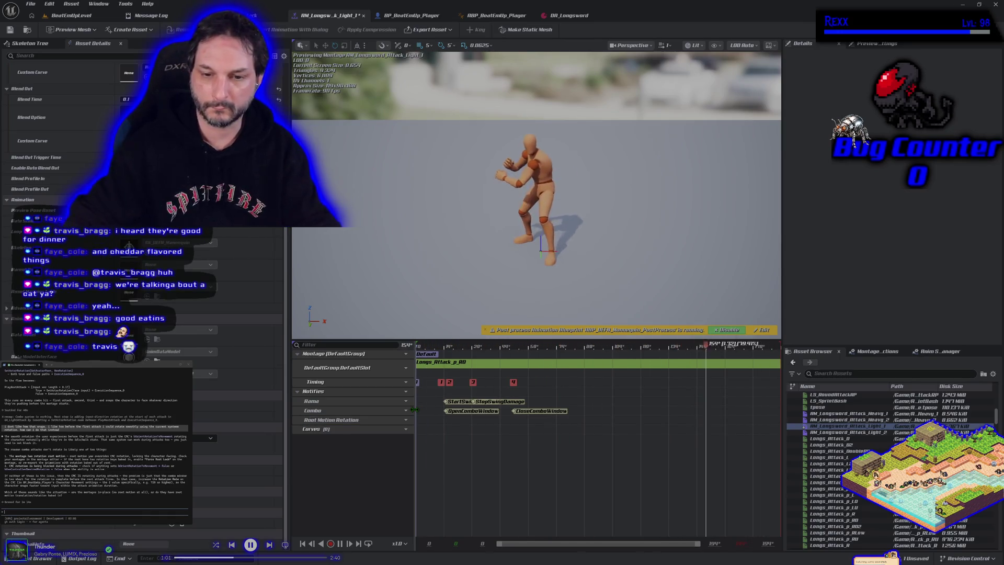
right_click(426, 426)
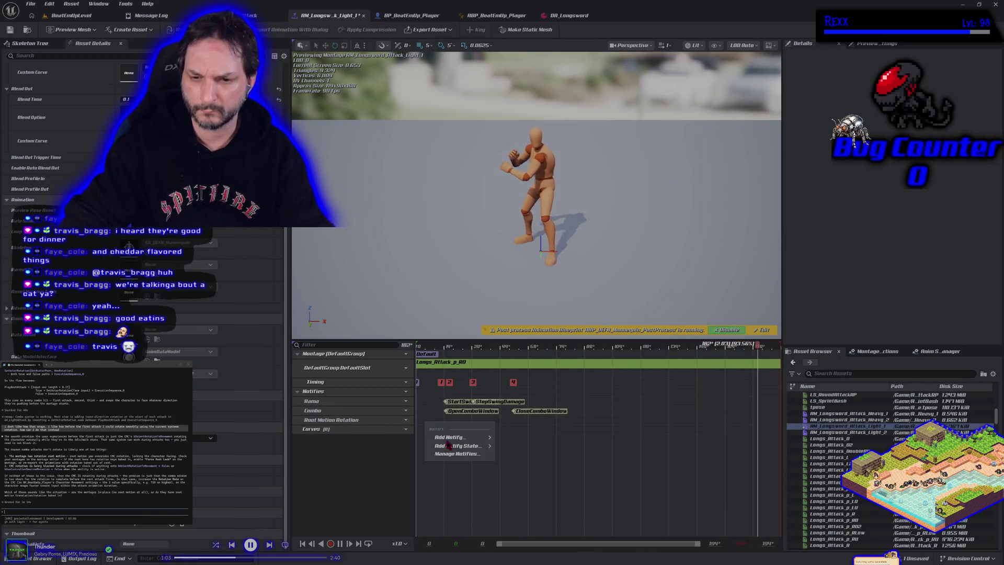
Create an Allow Root Motion Rotation notify on the Root Motion Rotation track and drag it near the start.
mouse_move(448, 438)
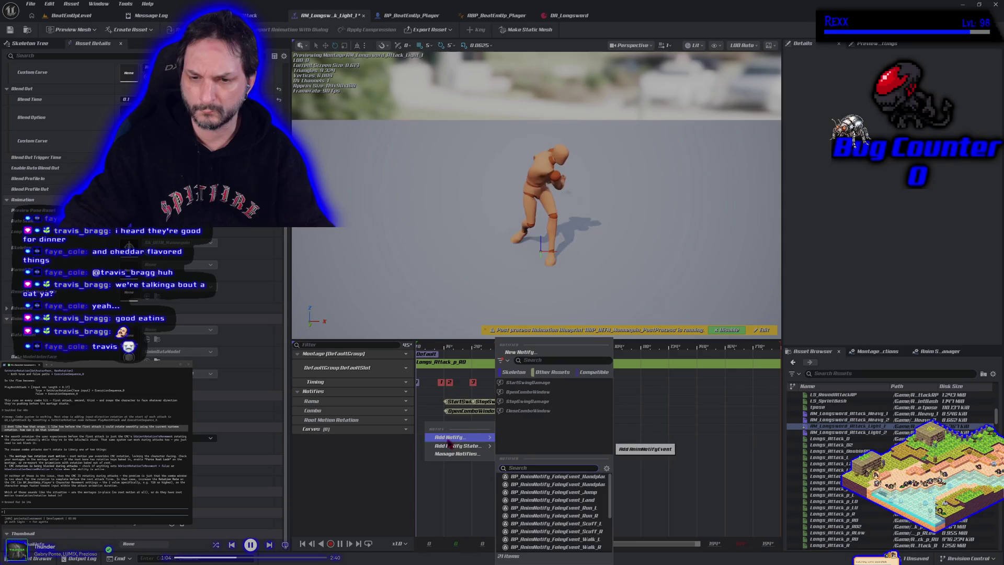
click(525, 352)
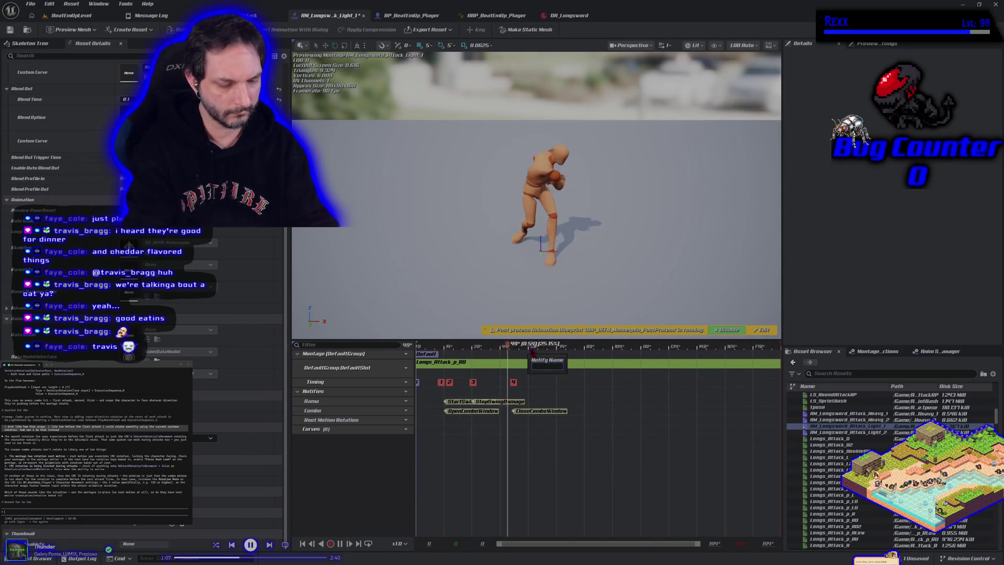
text(Allow R)
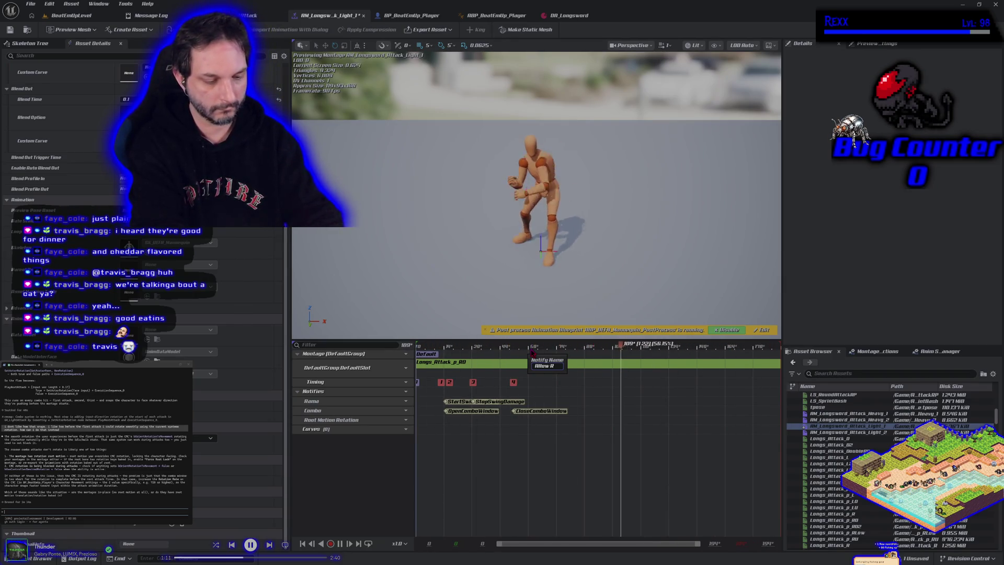
text(oot)
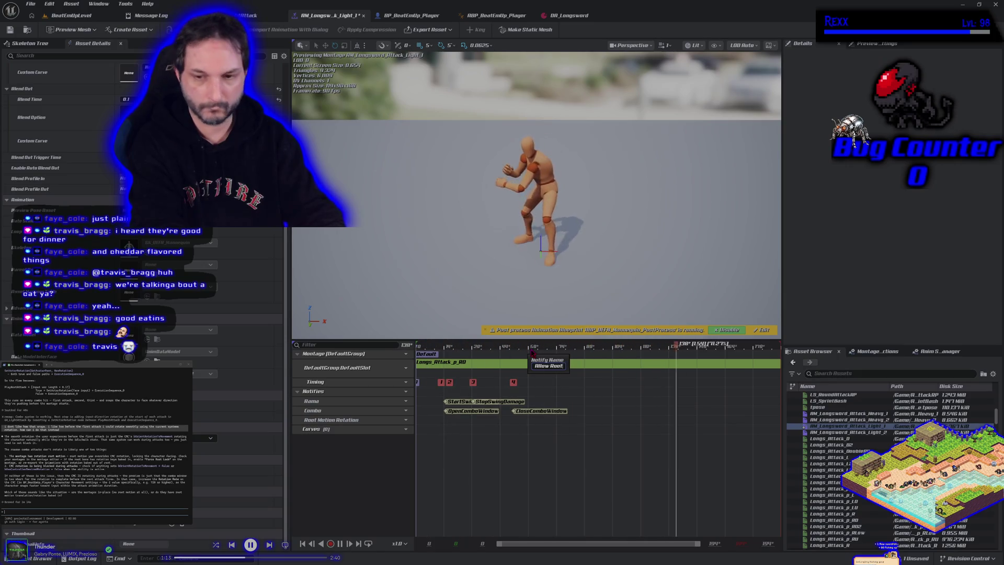
text( Motion Rotation)
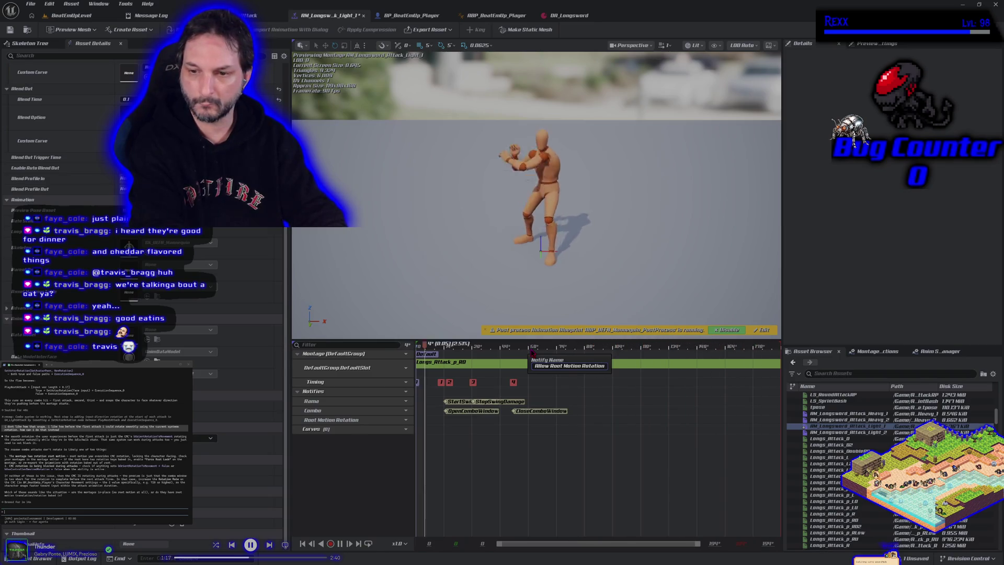
key(Return)
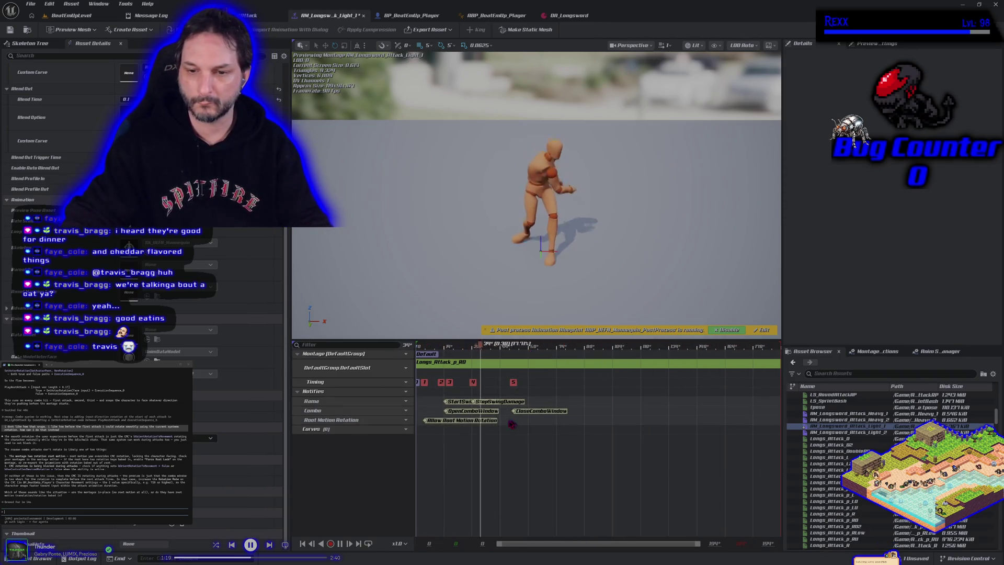
drag(477, 423, 466, 422)
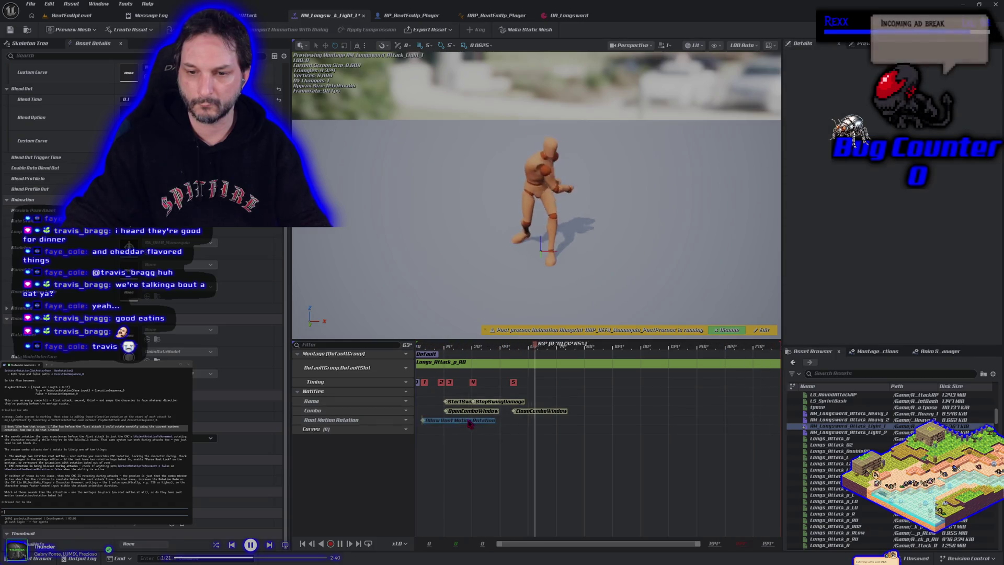
click(473, 421)
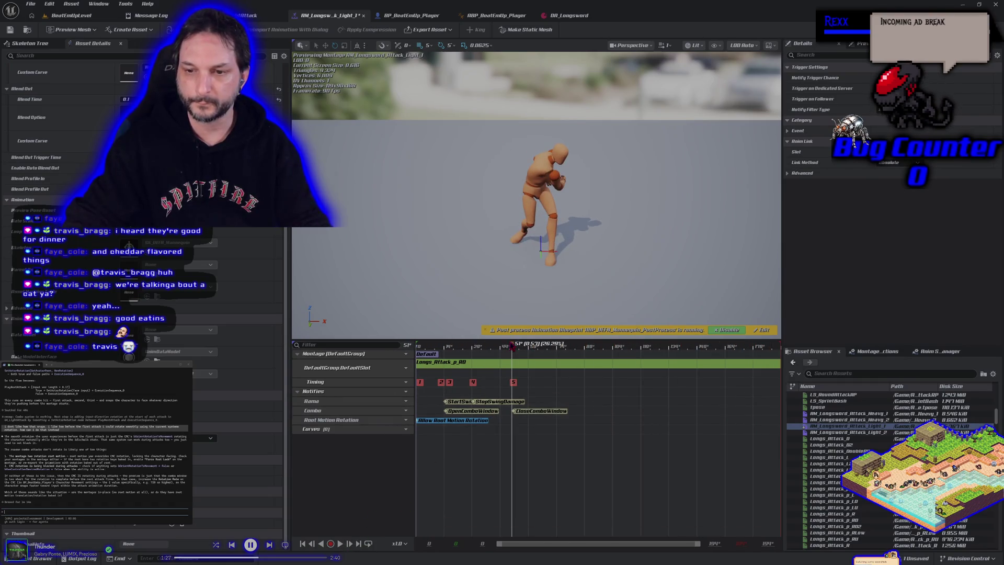
mouse_move(410, 368)
mouse_down()
mouse_move(454, 368)
mouse_move(426, 370)
mouse_move(447, 374)
mouse_up()
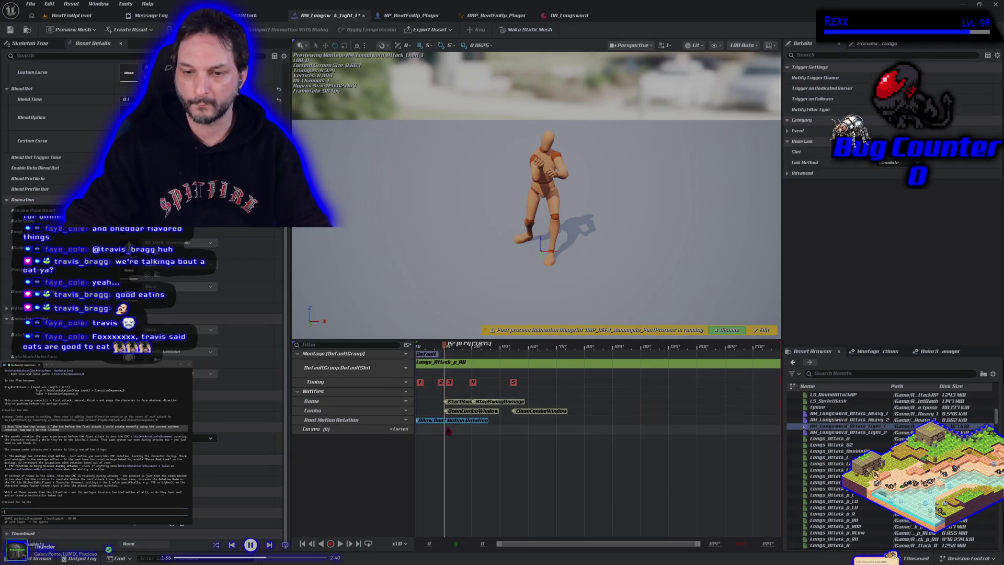
right_click(499, 423)
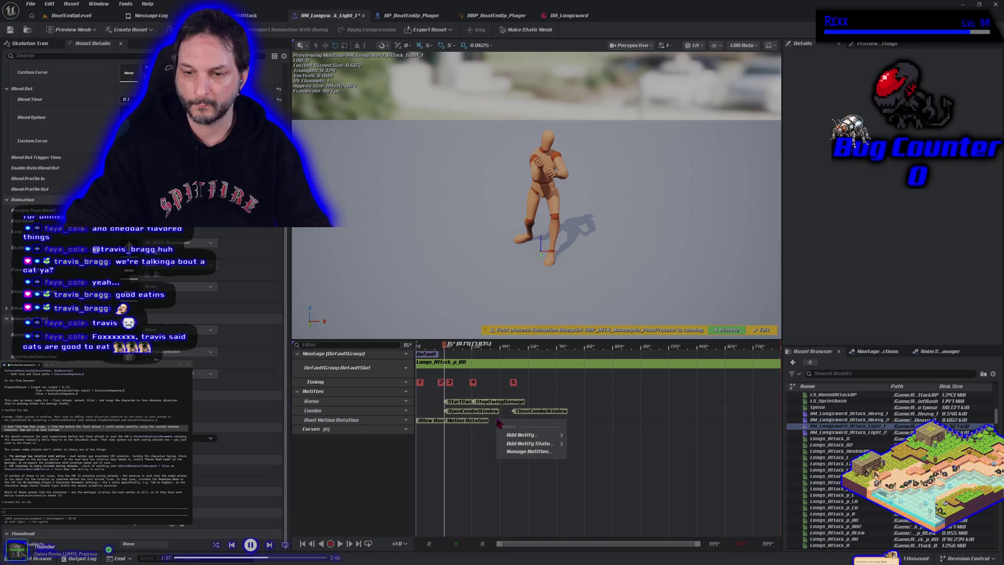
Add a Block Root Motion Rotation notify to Light_1's Root Motion Rotation track, moved slightly earlier.
mouse_move(531, 435)
click(613, 353)
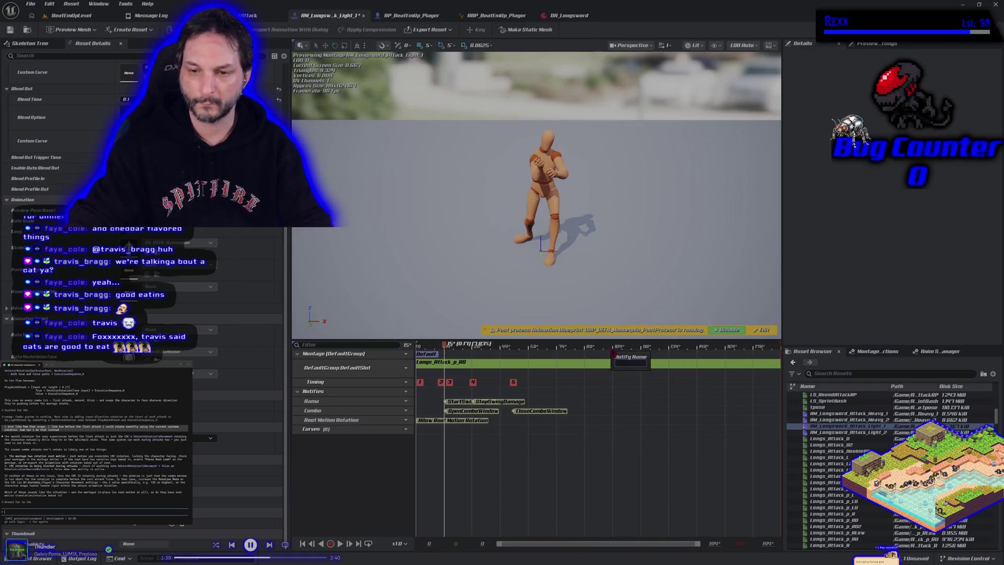
text(Block R)
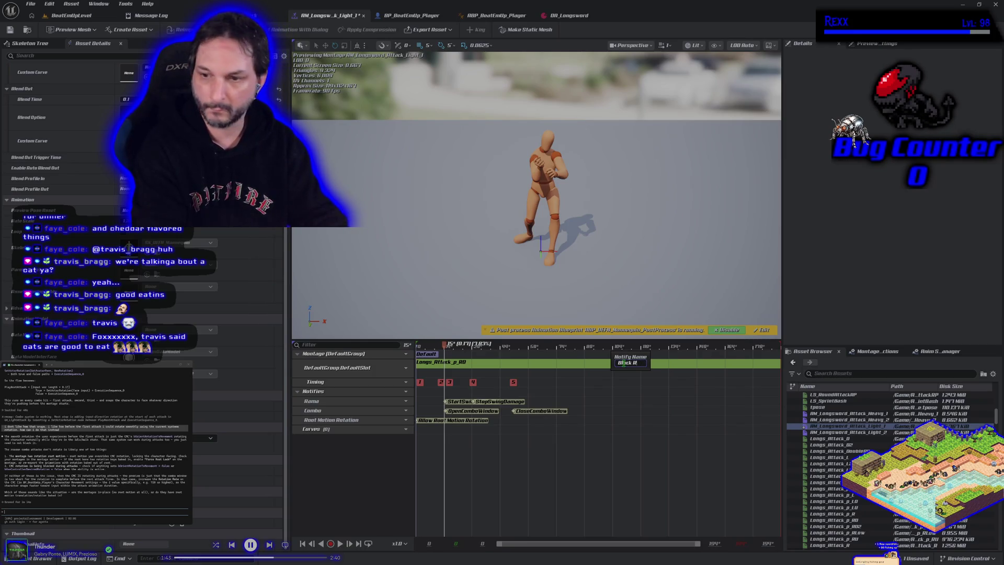
text(oot Motion Rotatio)
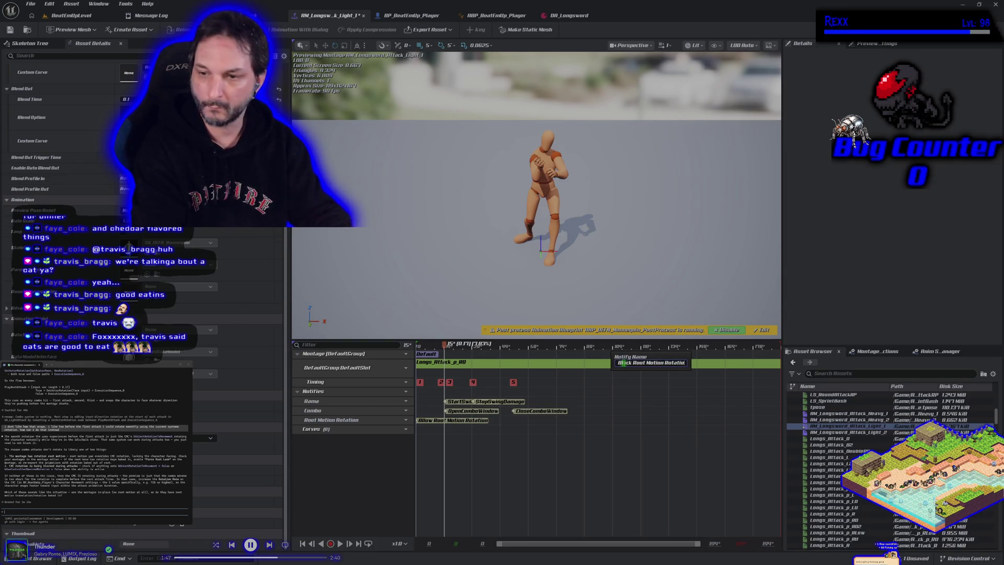
key(Return)
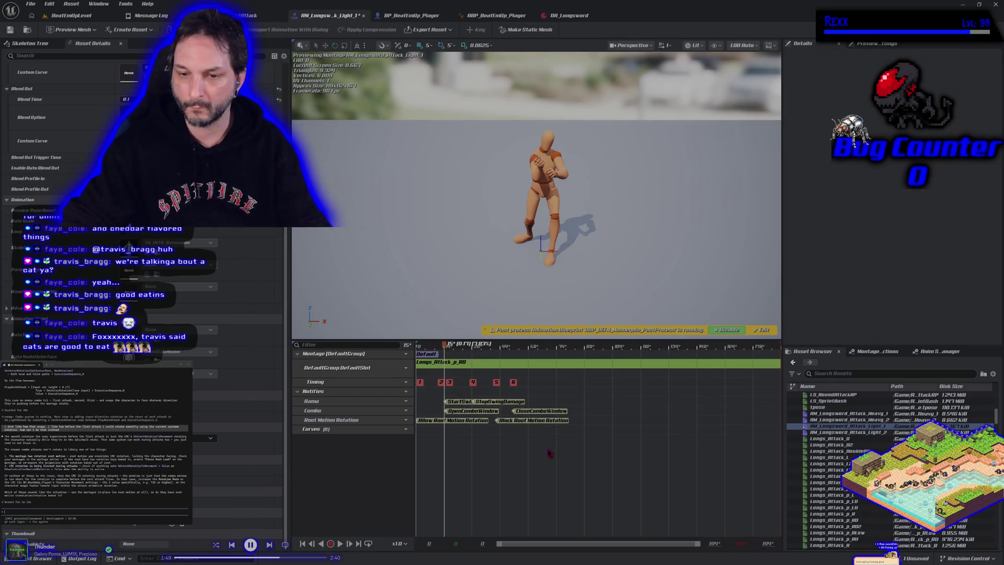
drag(537, 425, 486, 425)
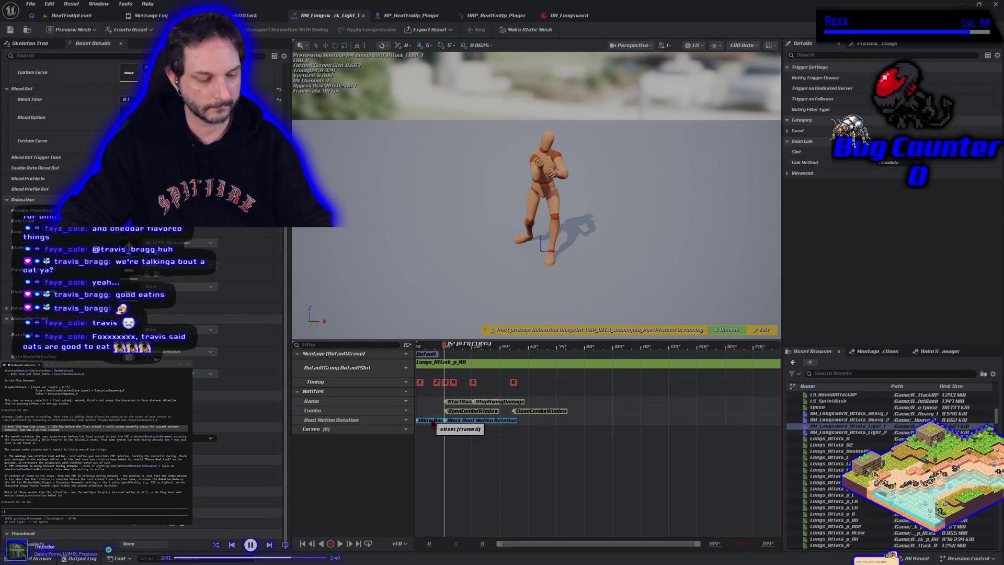
double_click(843, 433)
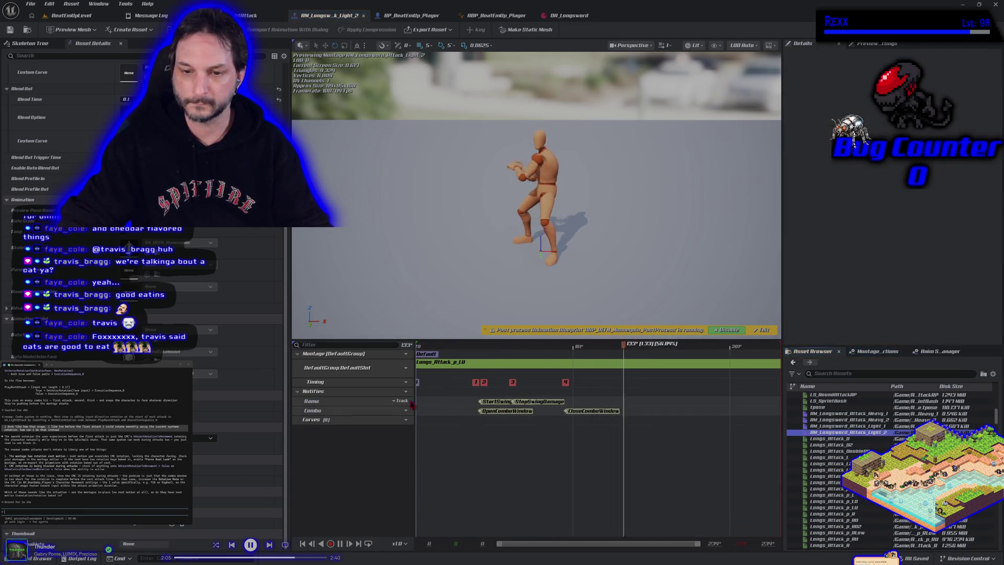
Add a Root Motion Rotation notify track to Light_2 and paste the Allow and Block notifies onto it.
click(401, 392)
click(415, 410)
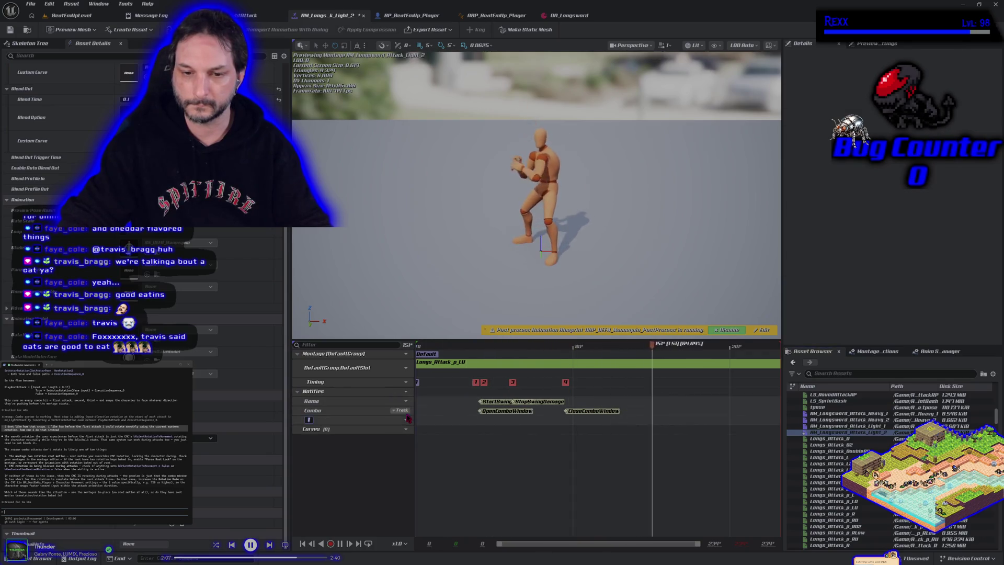
text(Root)
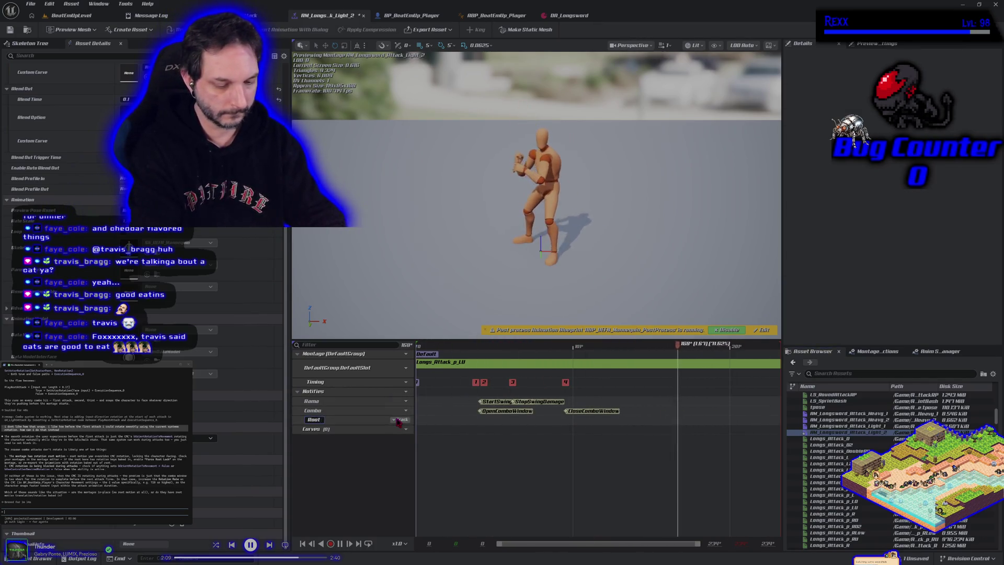
text( Motion Rotation)
key(Return)
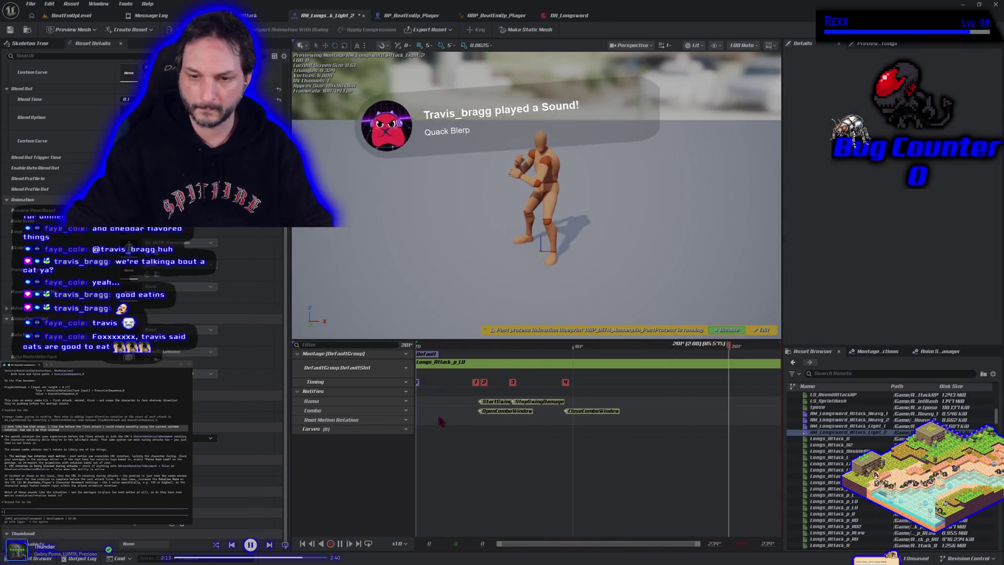
key(ctrl+v)
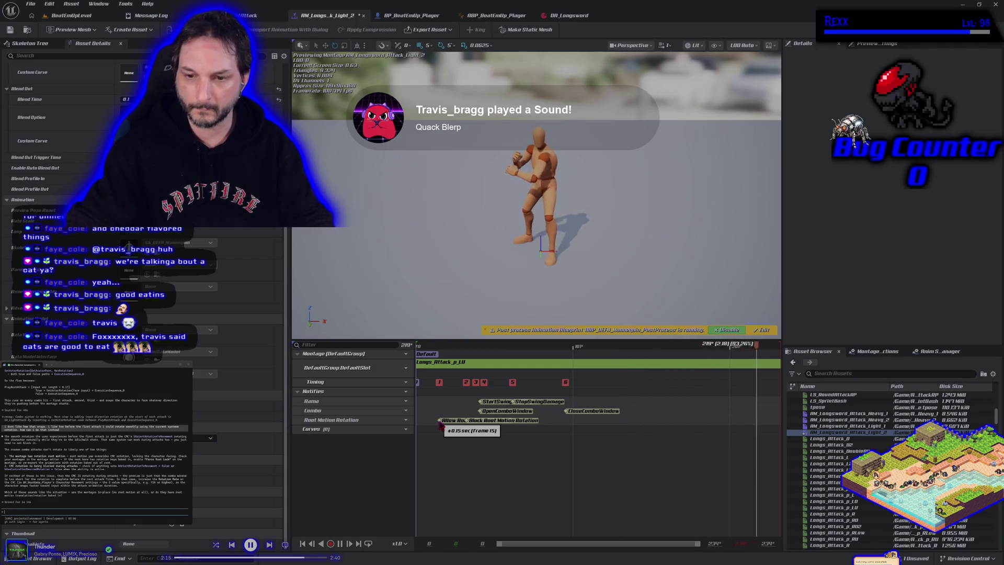
Move the Allow notify to the start, place the Block notify later, and save the montage.
click(340, 543)
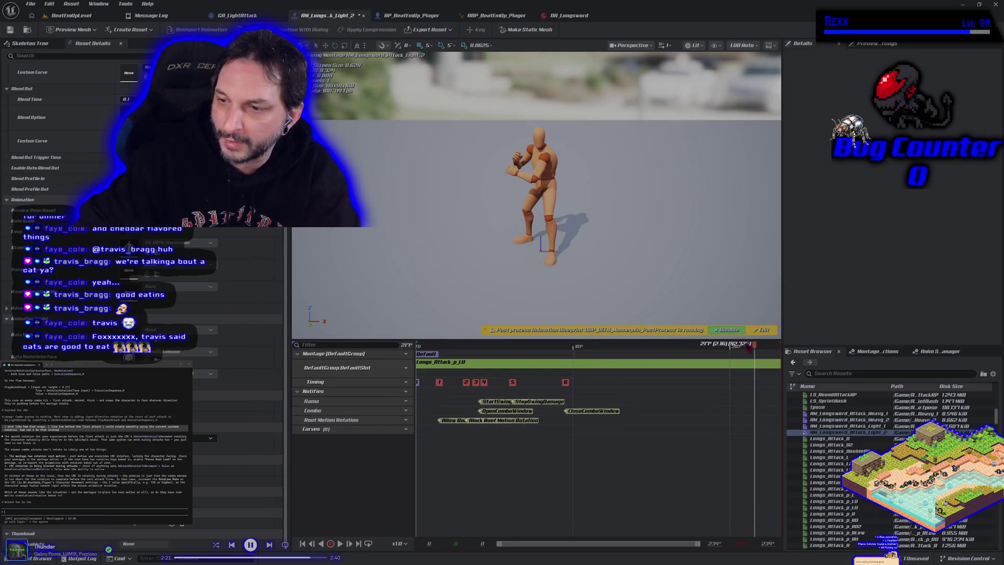
mouse_move(756, 348)
mouse_down()
mouse_move(410, 351)
mouse_move(477, 369)
mouse_up()
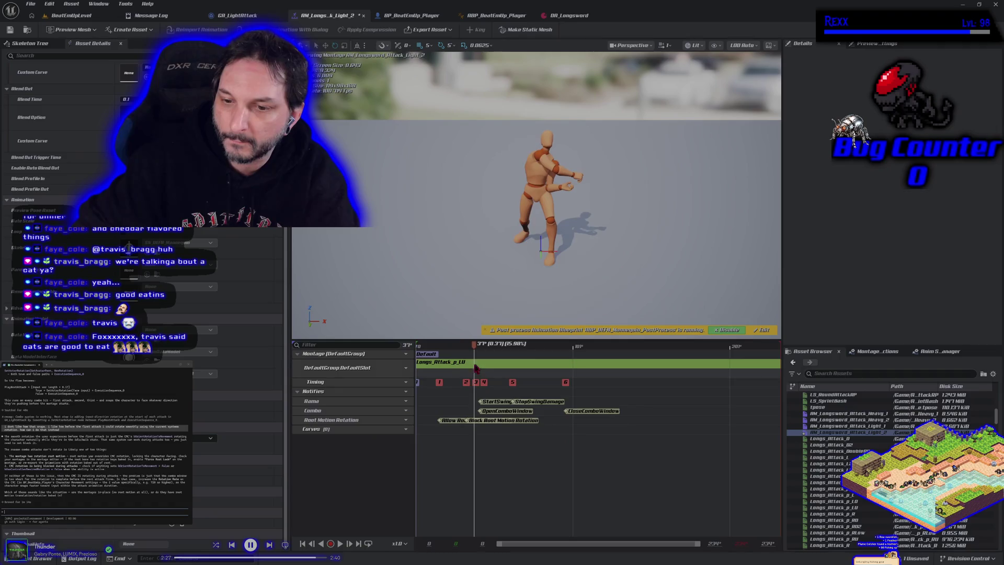
drag(502, 420, 528, 429)
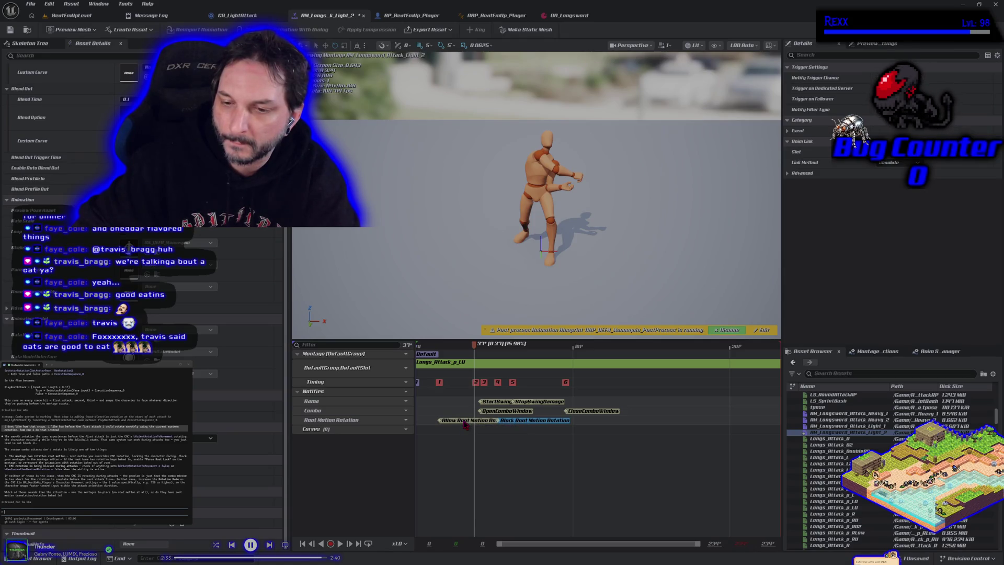
drag(464, 425, 442, 425)
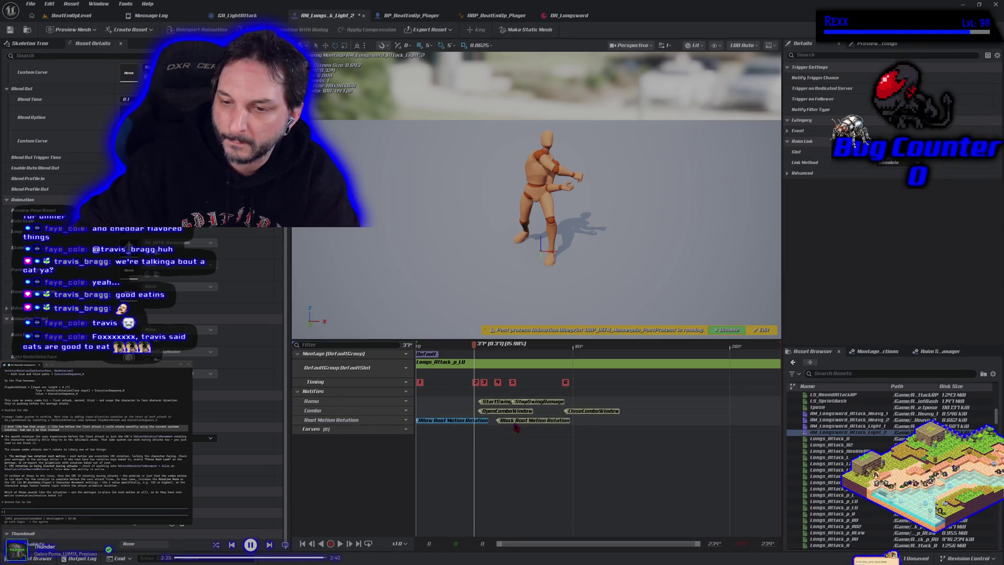
drag(519, 426, 528, 428)
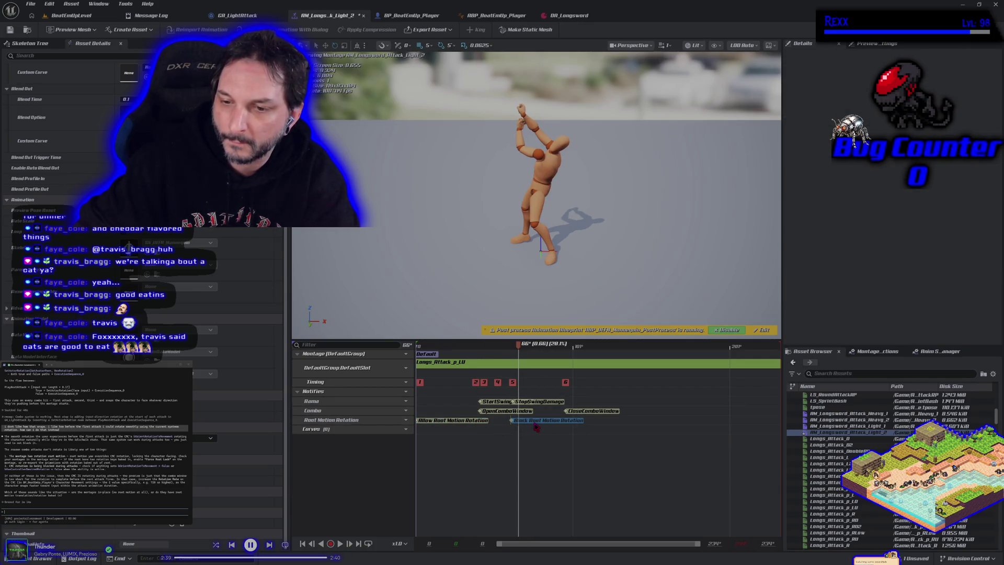
drag(511, 424, 506, 422)
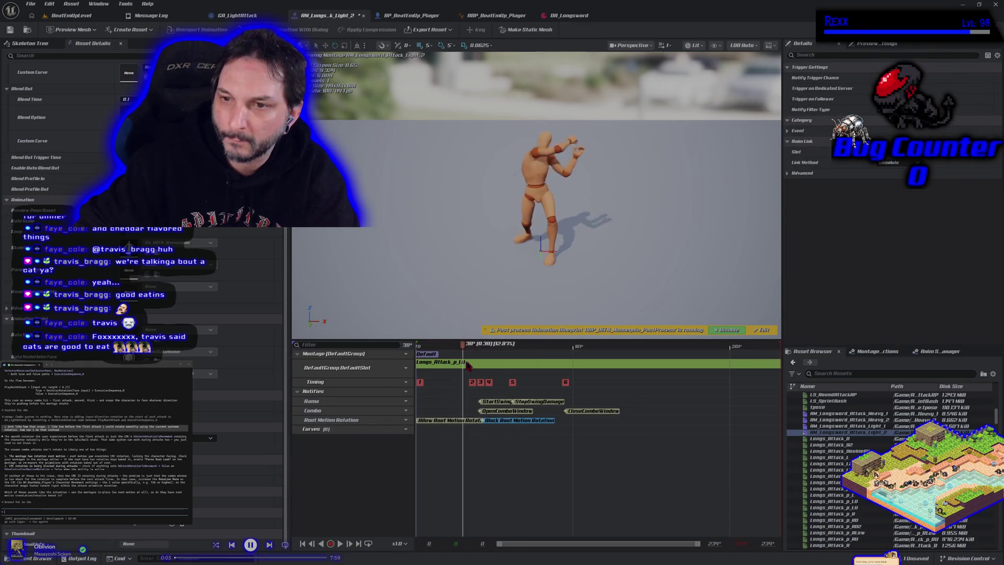
click(10, 29)
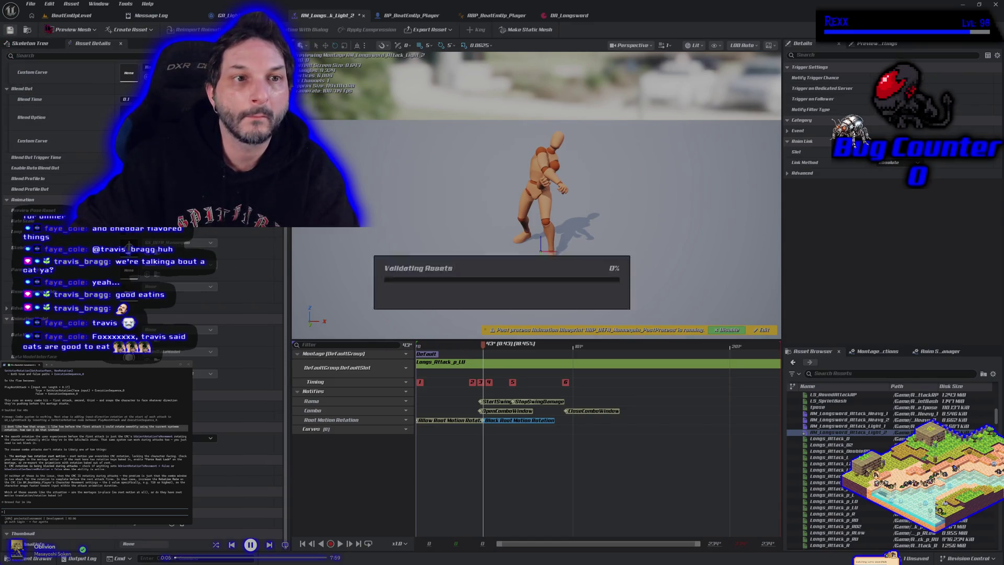
click(71, 15)
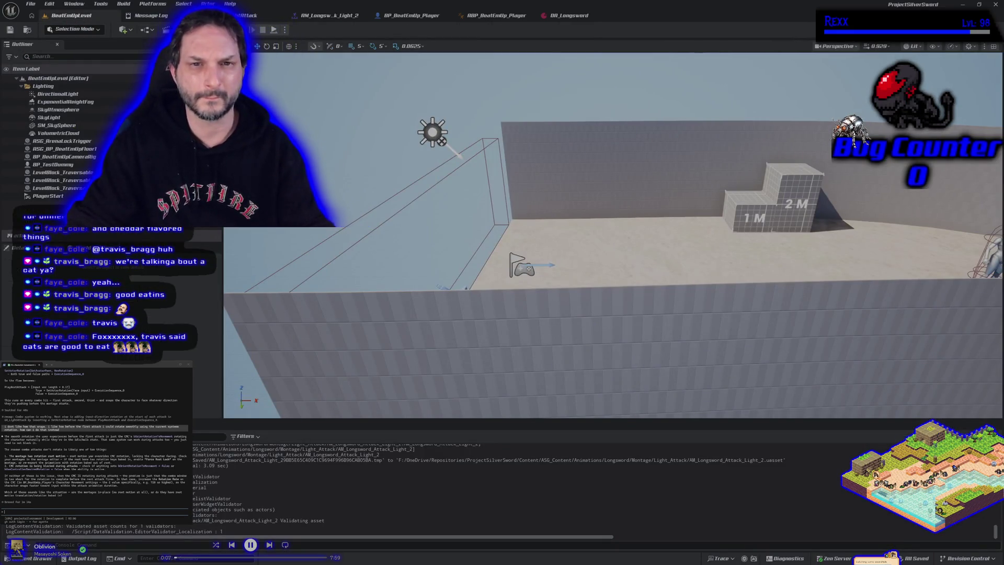
Run a brief play-in-editor attack test, then return to the ABP_BeatEmUp_Player event graph.
key(alt+p)
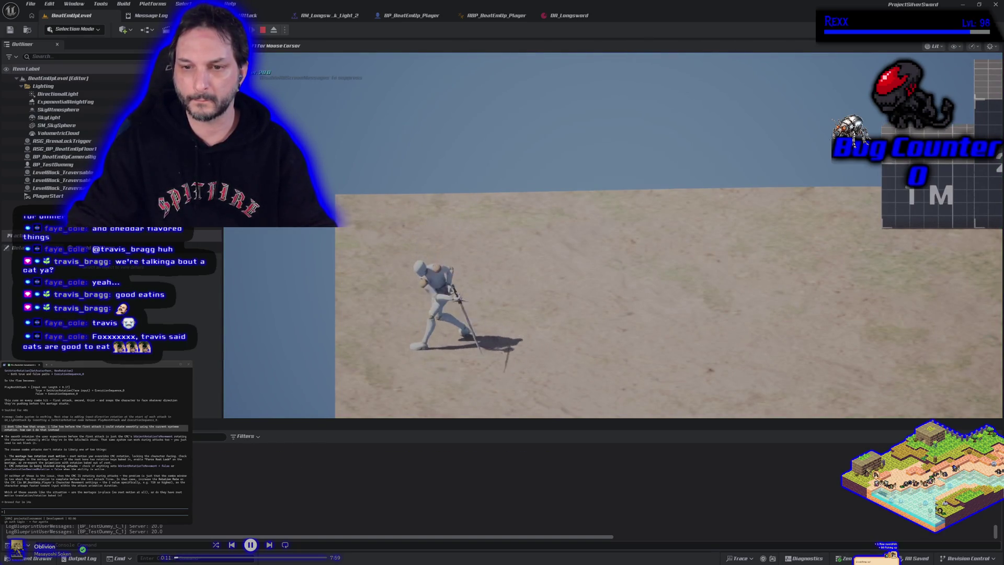
key(Escape)
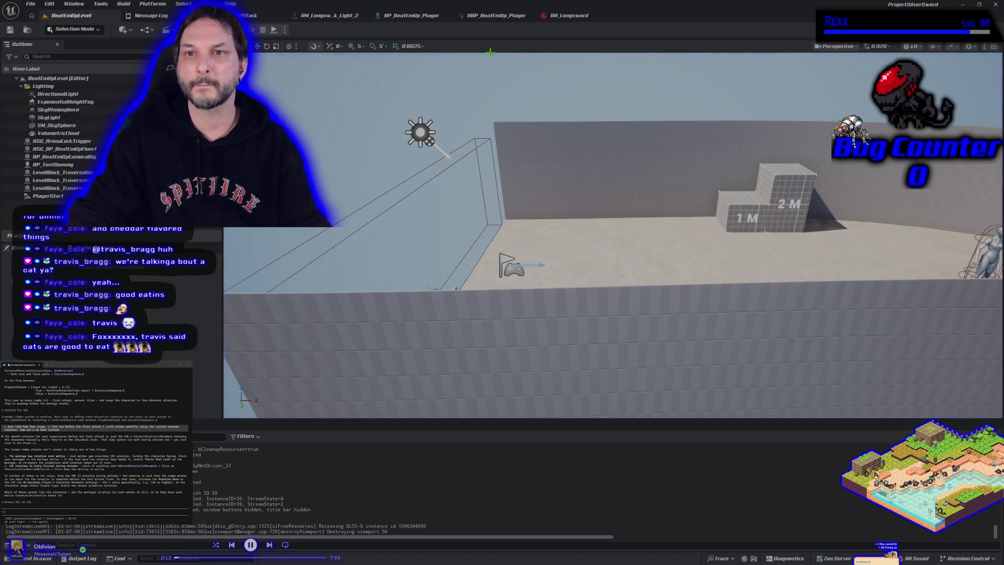
click(355, 18)
click(498, 17)
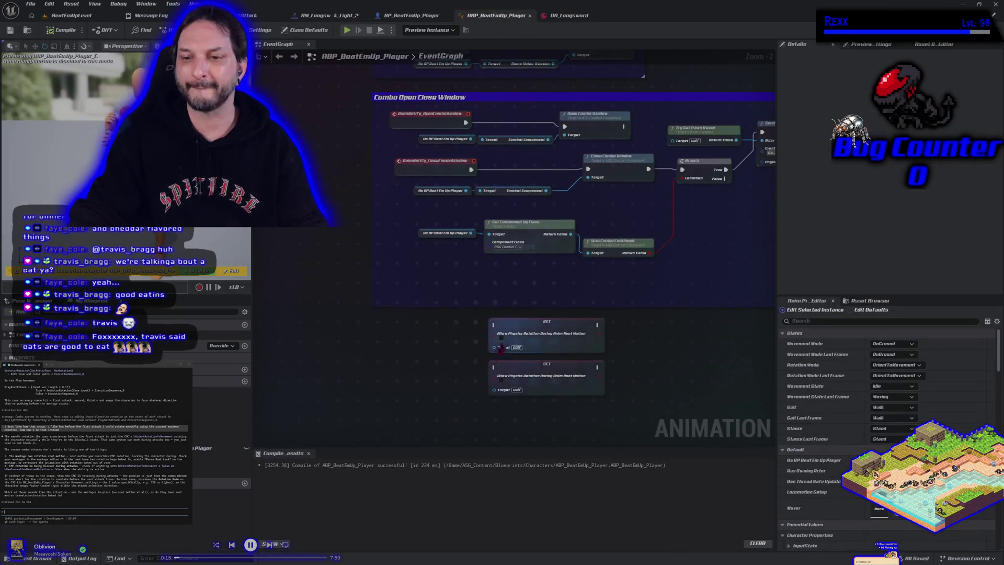
Add an AnimNotify Allow Root Motion Rotation event and wire it to the first SET node.
right_click(352, 327)
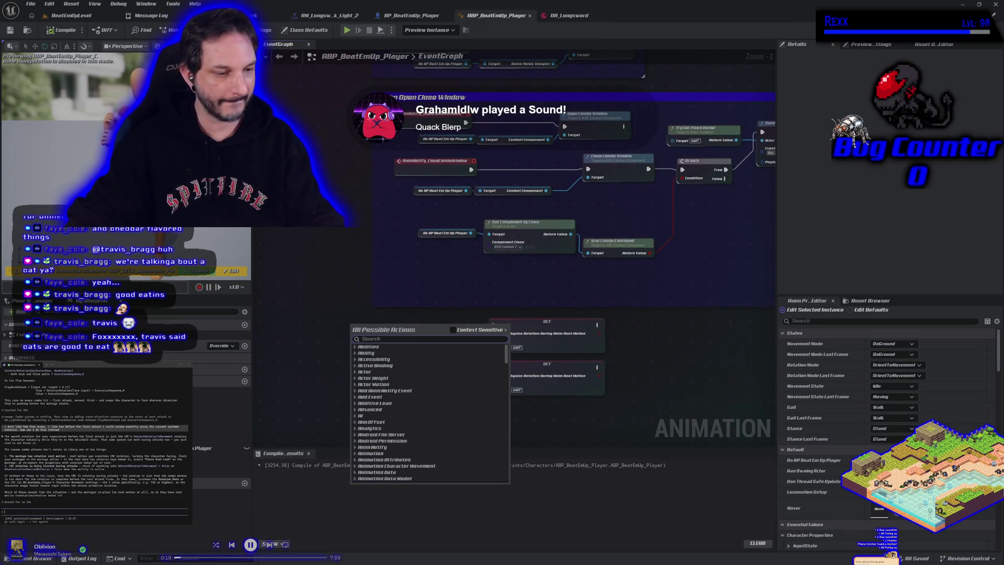
key(Escape)
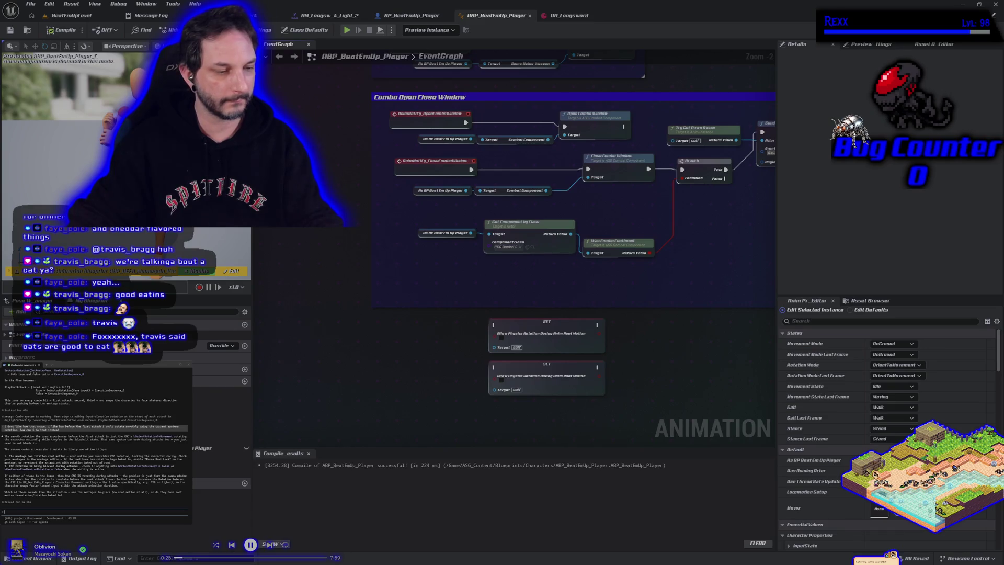
right_click(362, 328)
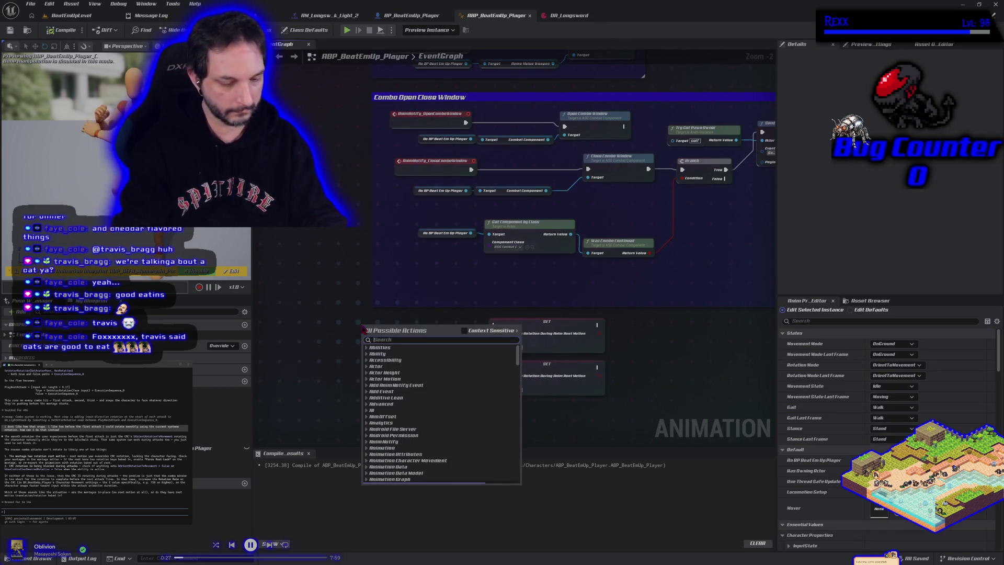
text(allow)
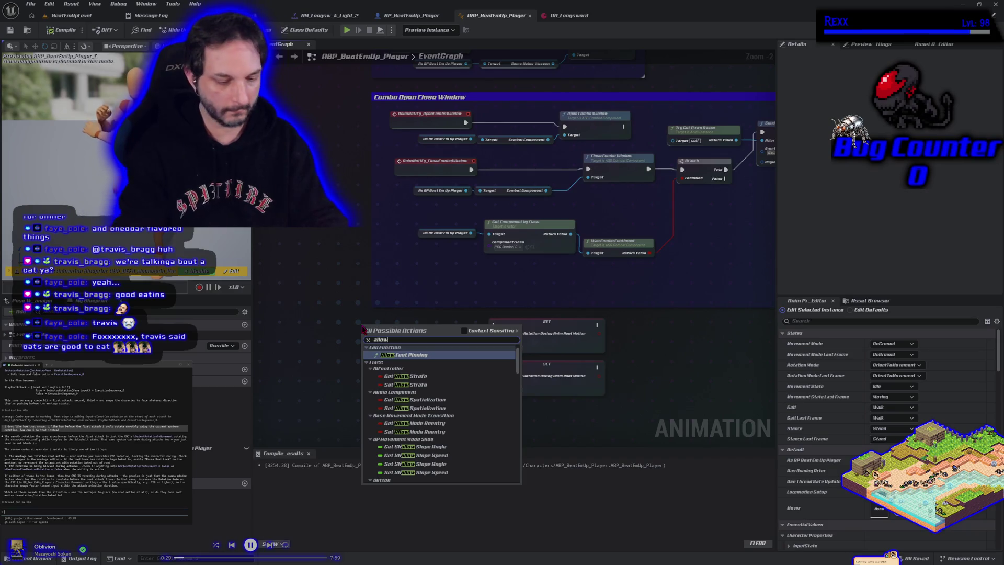
text( root)
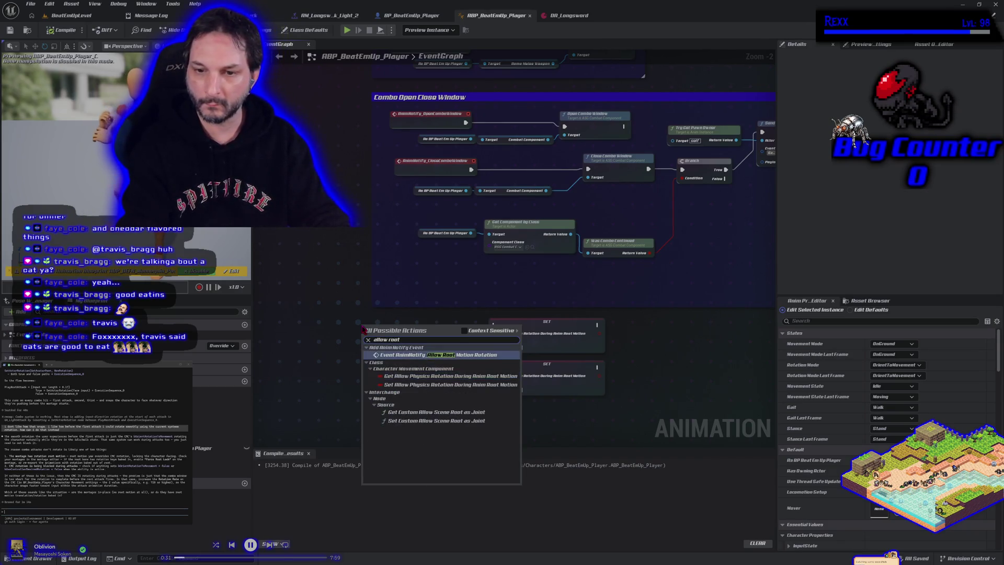
click(428, 355)
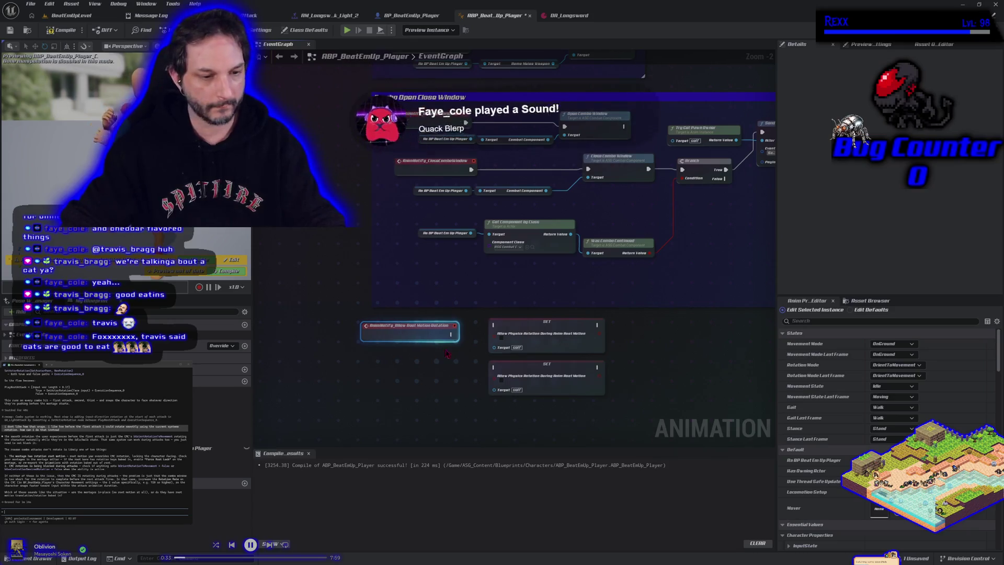
drag(452, 335, 494, 325)
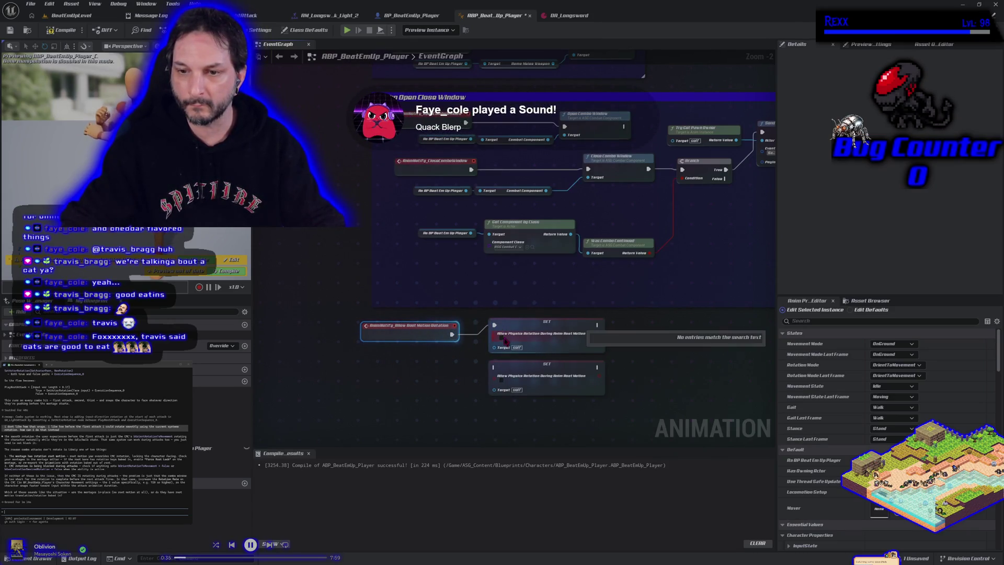
Add a Block Root Motion Rotation event, wire it to the second SET node, and compile.
right_click(375, 377)
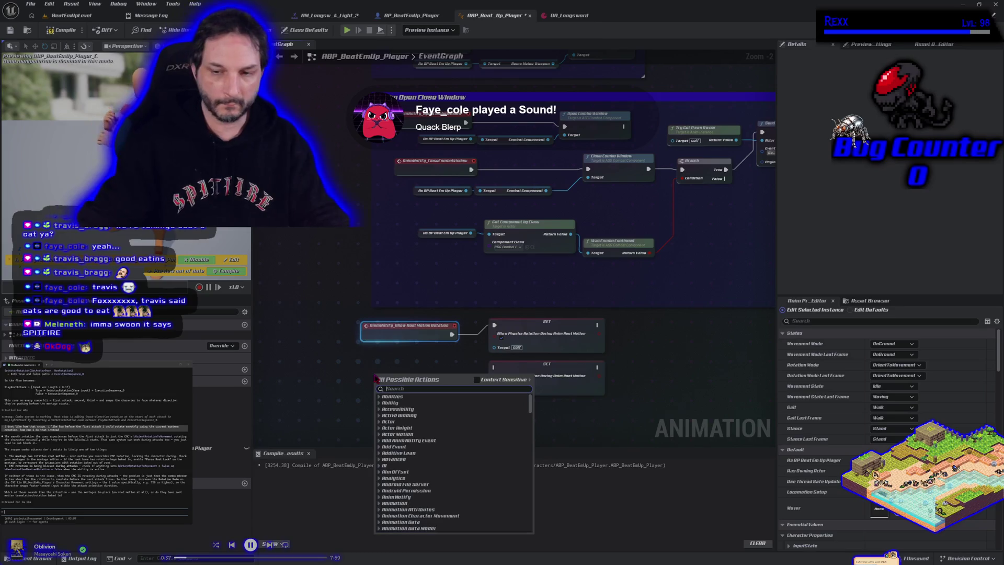
text(blo)
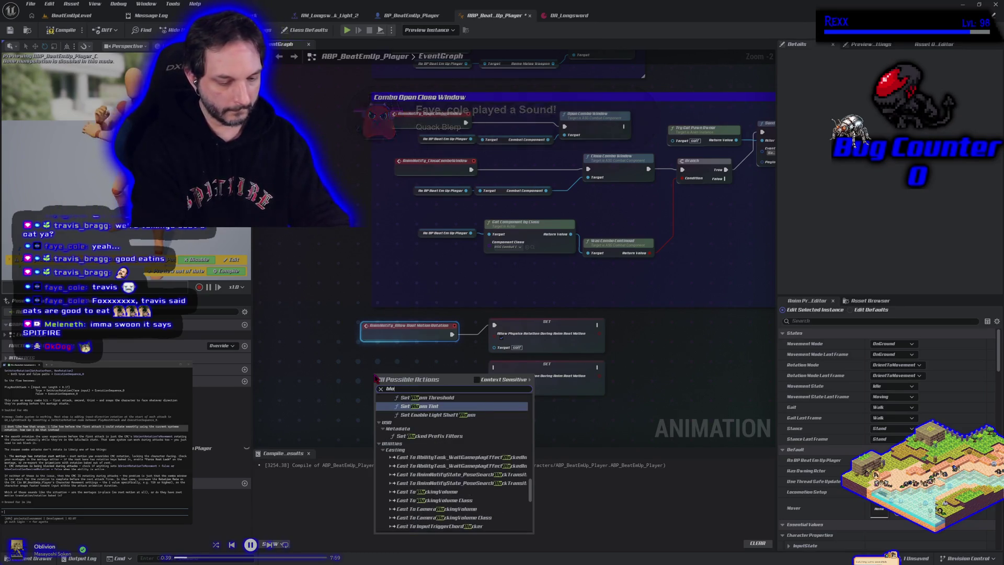
text(ck root mot)
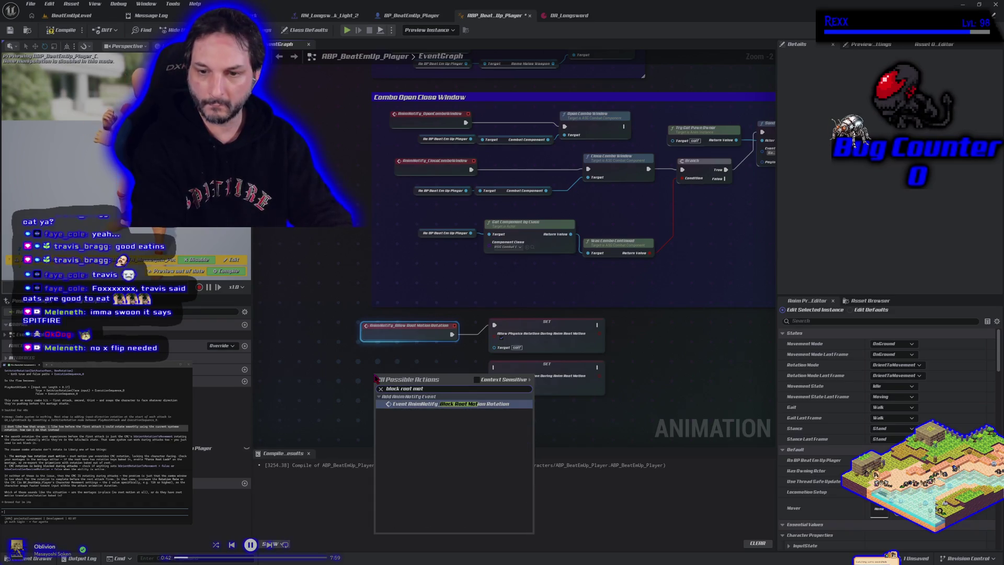
key(Return)
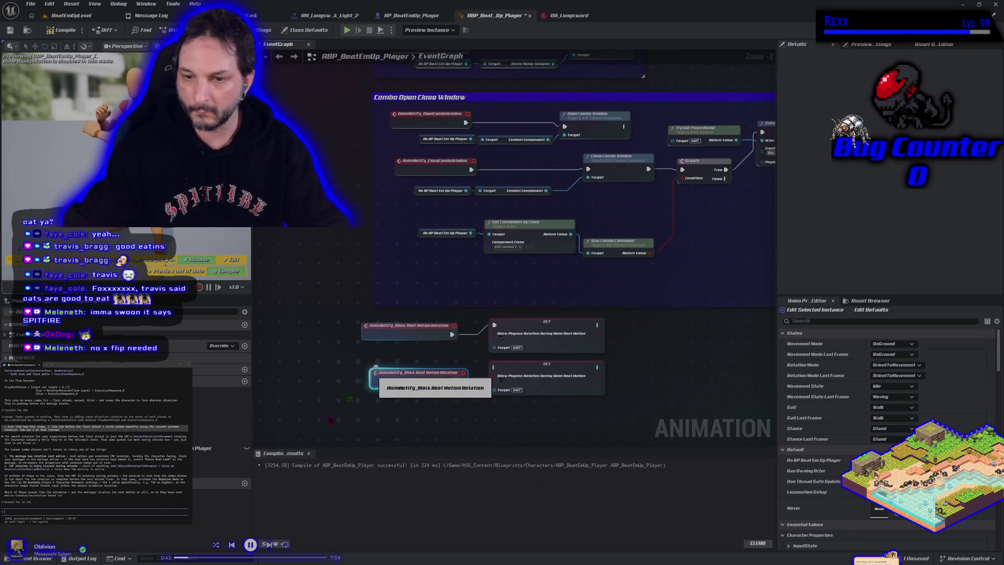
drag(460, 382, 494, 367)
click(62, 30)
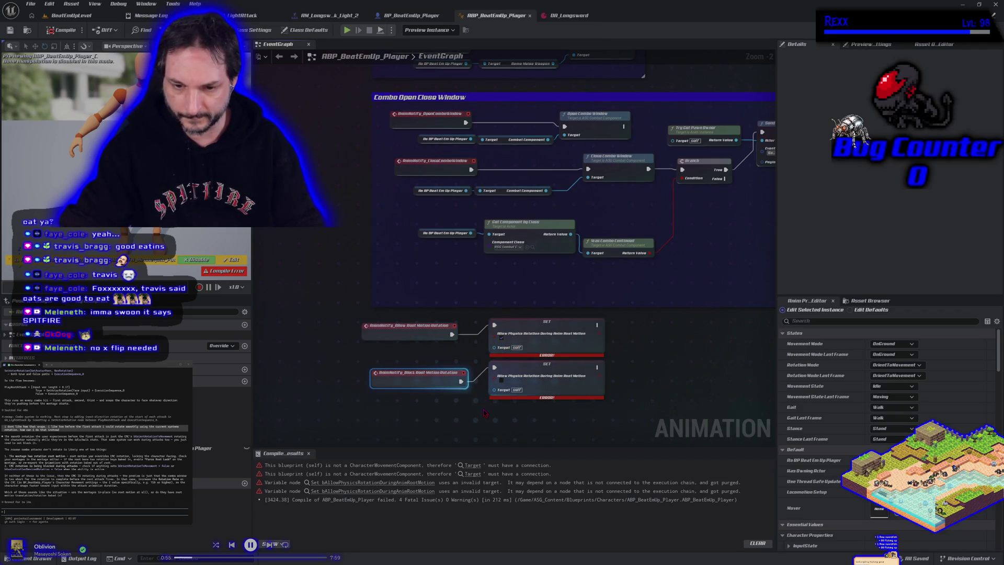
Feed a Get Character Movement node from a duplicated player cast into the first SET node.
drag(439, 231, 437, 230)
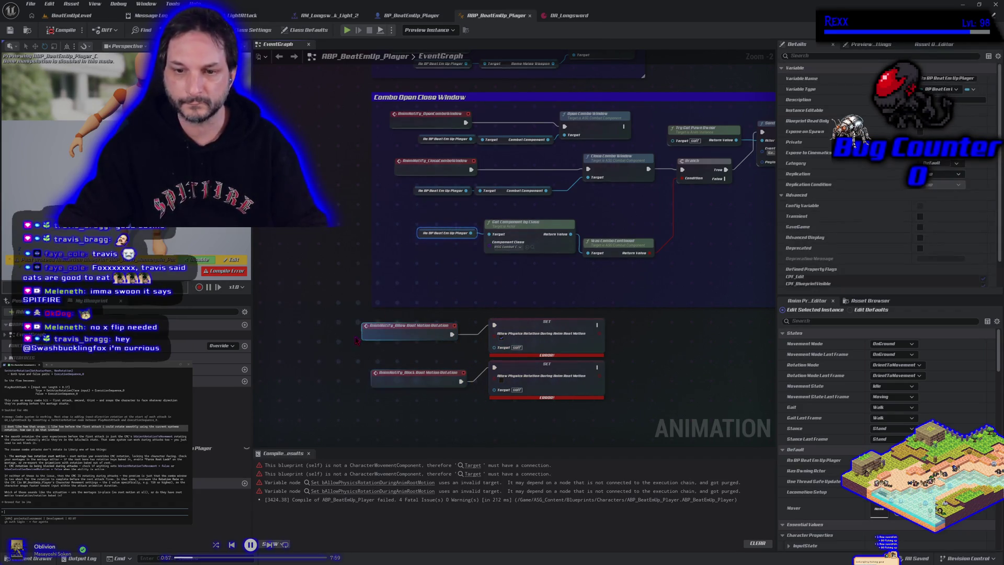
key(ctrl+v)
mouse_move(396, 351)
mouse_down()
mouse_move(517, 353)
mouse_move(426, 352)
mouse_up()
text(get char)
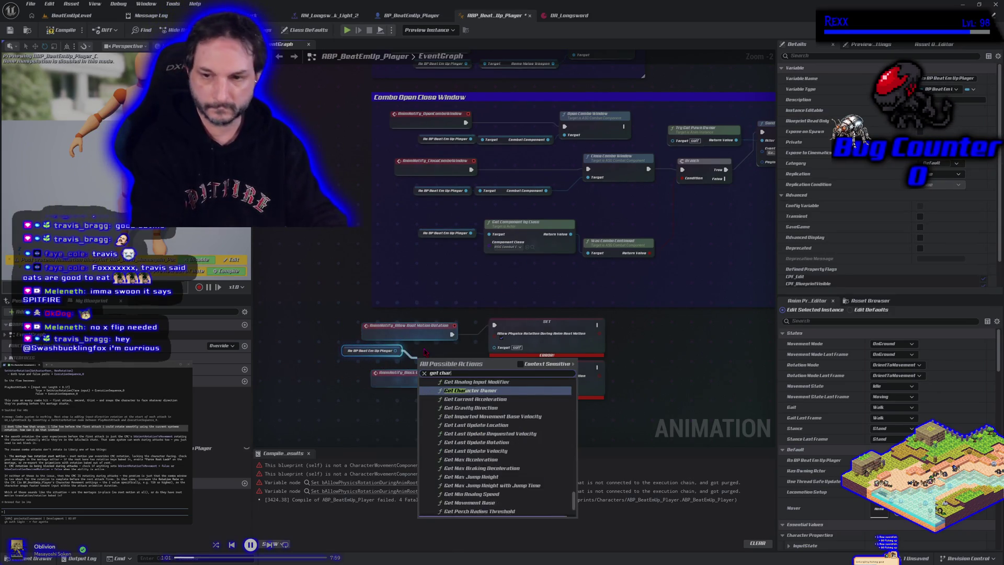
text(acter mov)
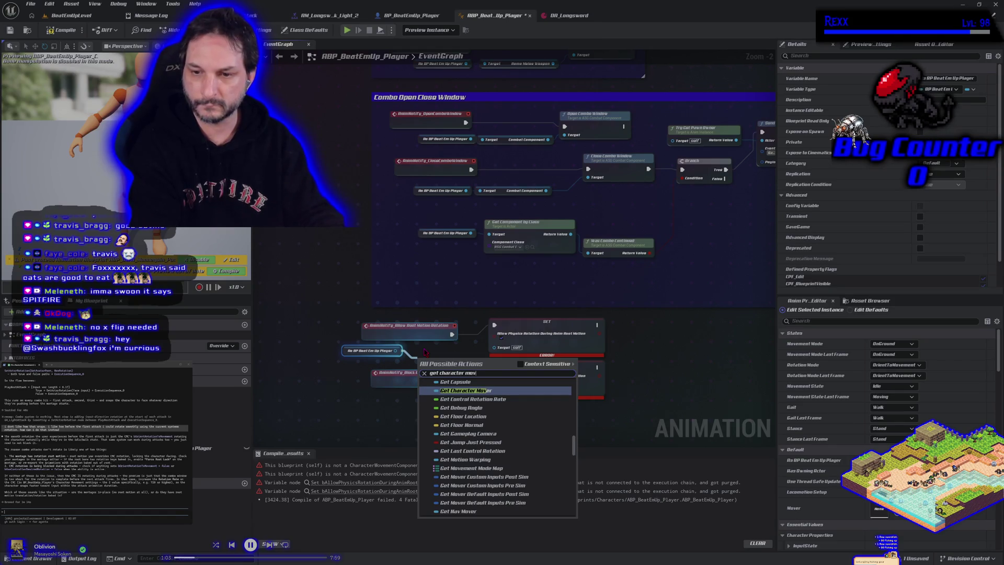
text(ement)
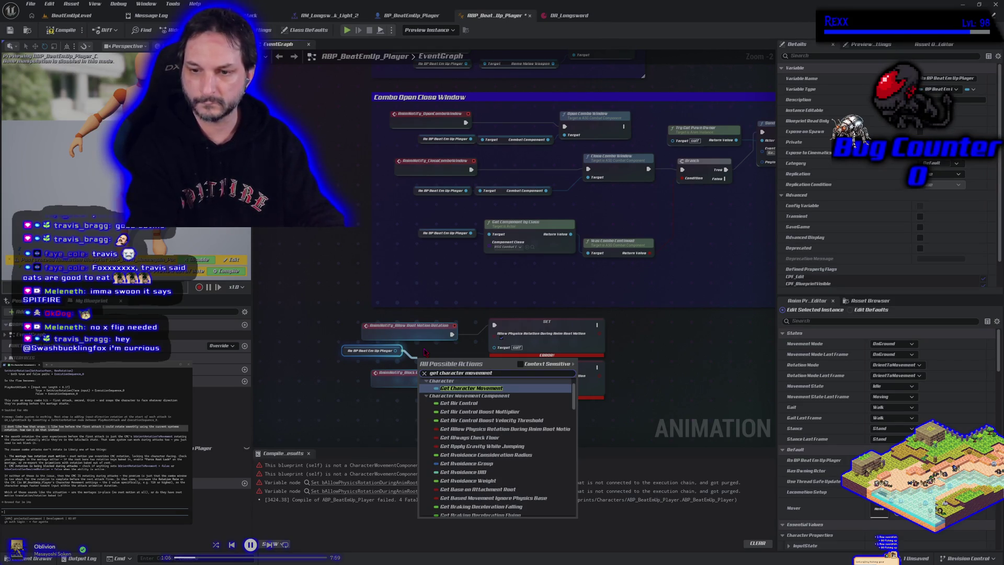
key(Return)
mouse_move(486, 360)
mouse_down()
mouse_move(478, 352)
mouse_move(494, 346)
mouse_move(495, 390)
mouse_move(468, 369)
mouse_up()
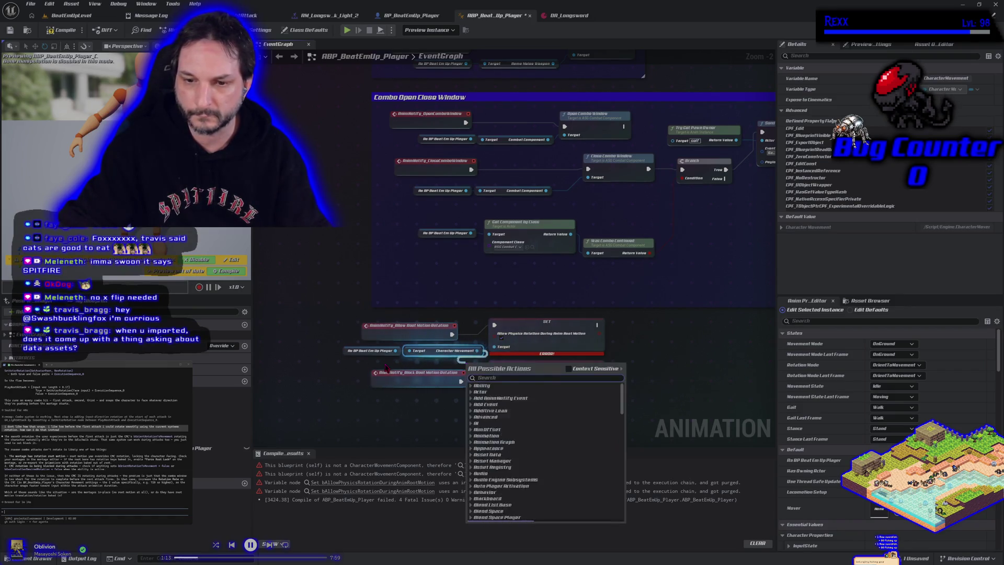
click(413, 360)
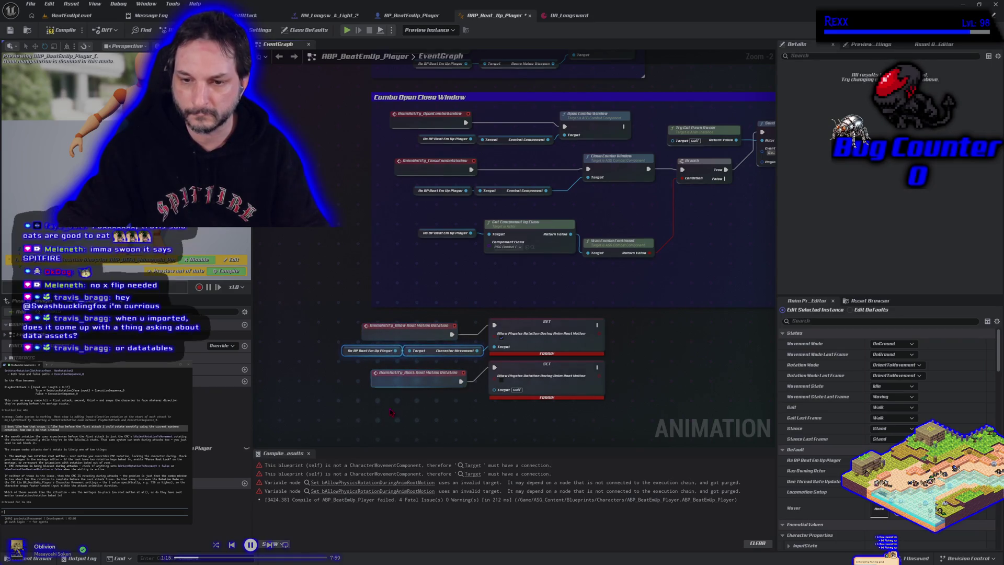
Copy the cast and Character Movement nodes, wire them to the second SET target, and compile.
key(ctrl+c)
key(ctrl+v)
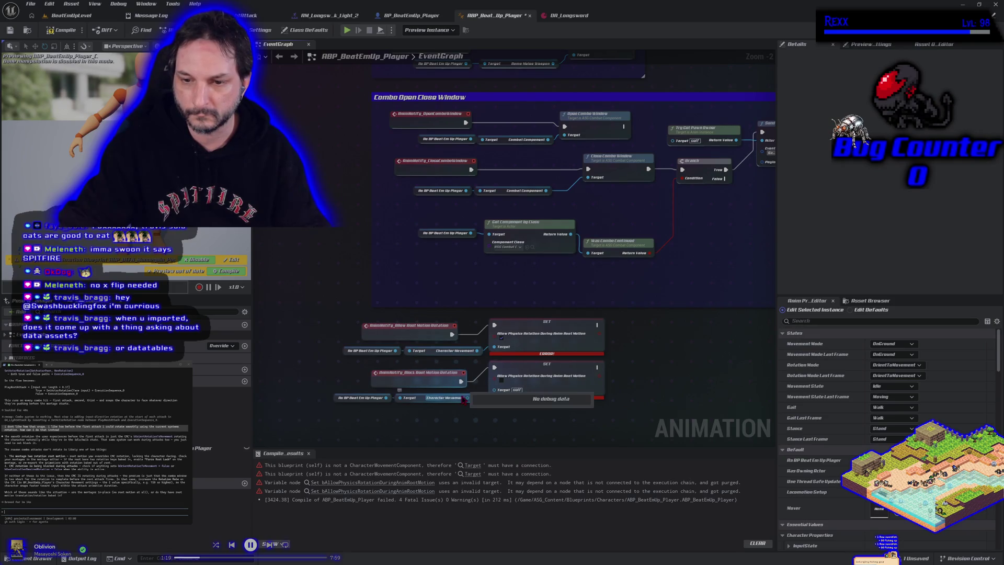
drag(468, 397, 494, 390)
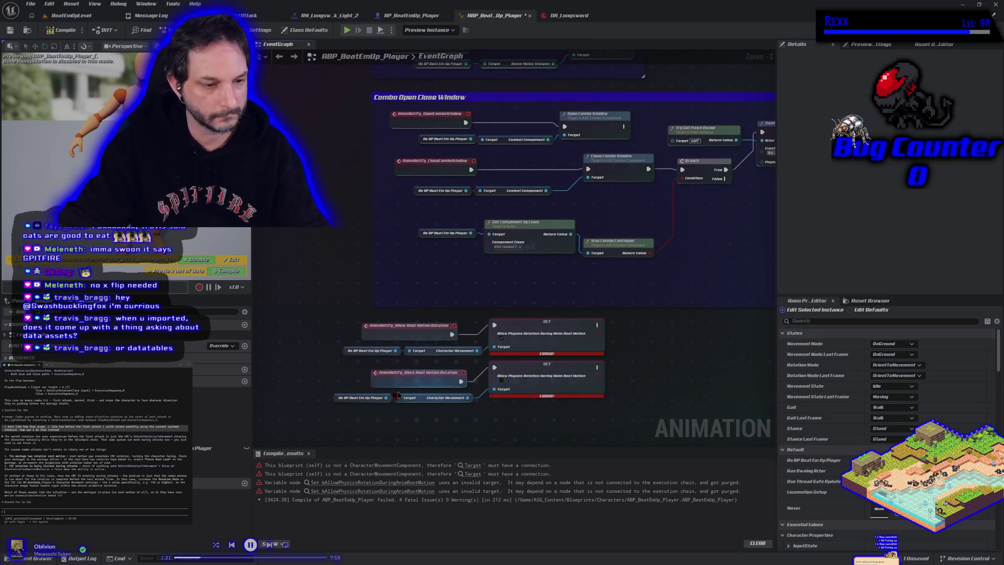
click(62, 31)
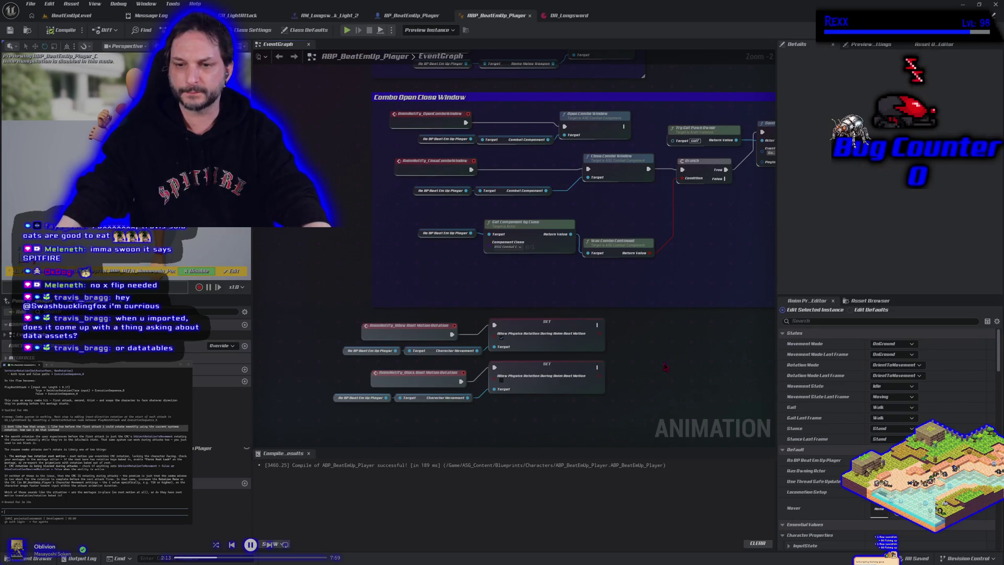
Run a quick play-in-editor test of the light attack from BeatEmUpLevel.
click(71, 15)
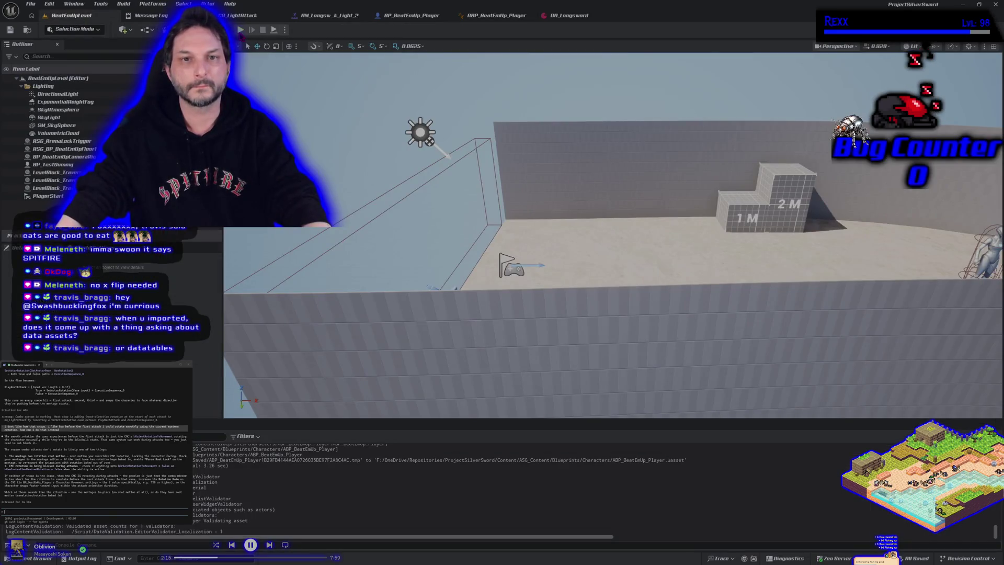
click(240, 30)
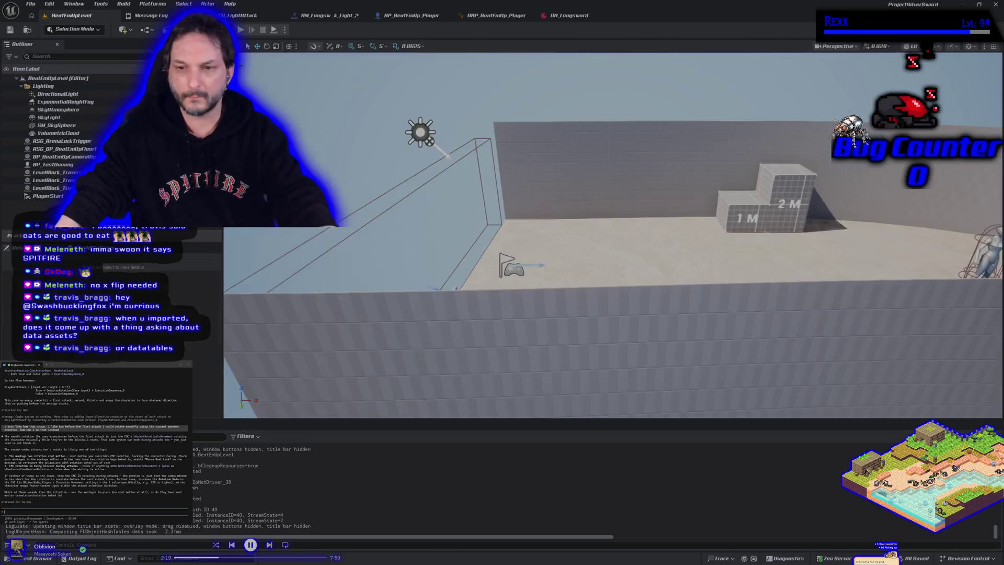
key(Escape)
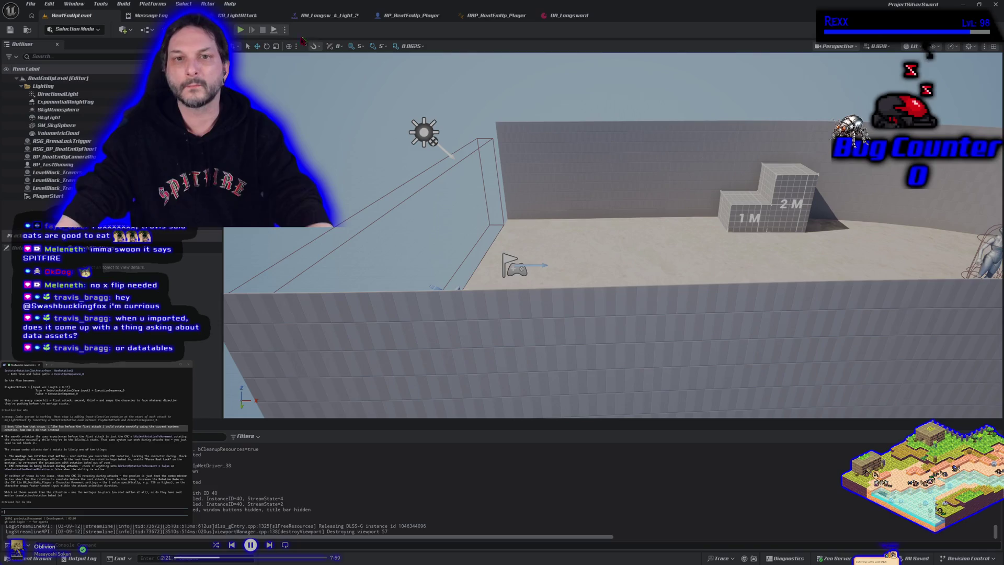
Review GA_LightAttack, the light attack montage, and the player character and animation blueprints.
click(244, 15)
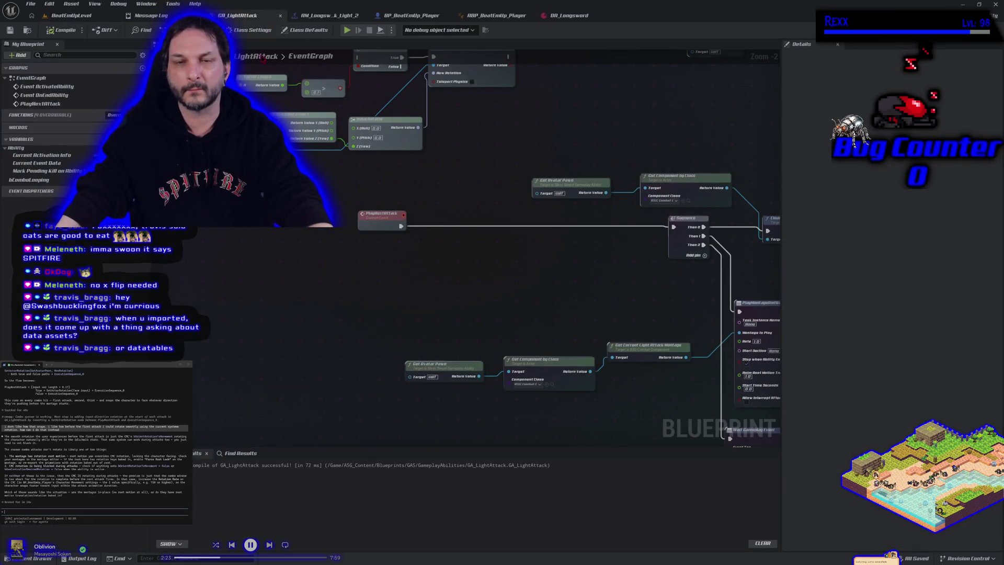
click(331, 16)
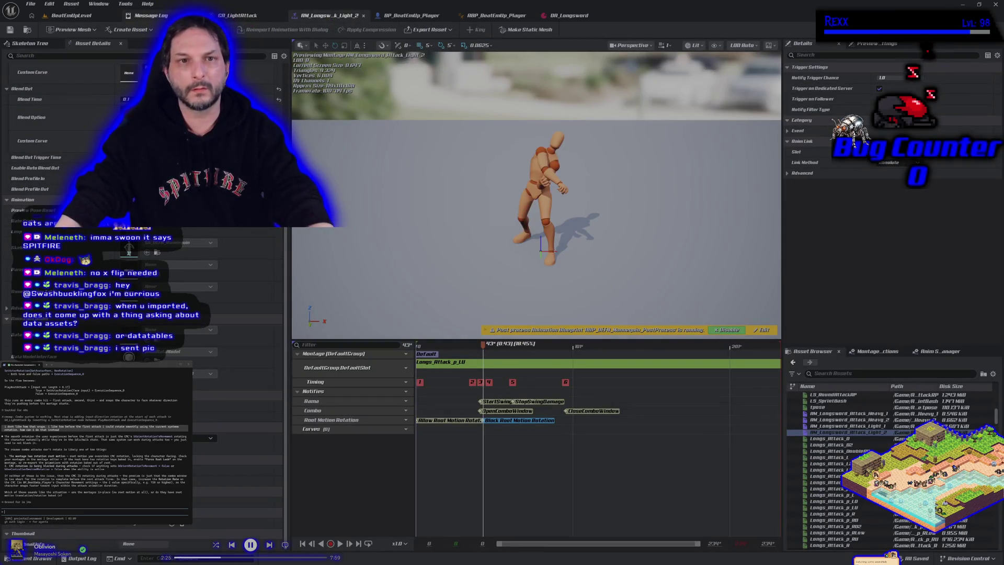
click(238, 16)
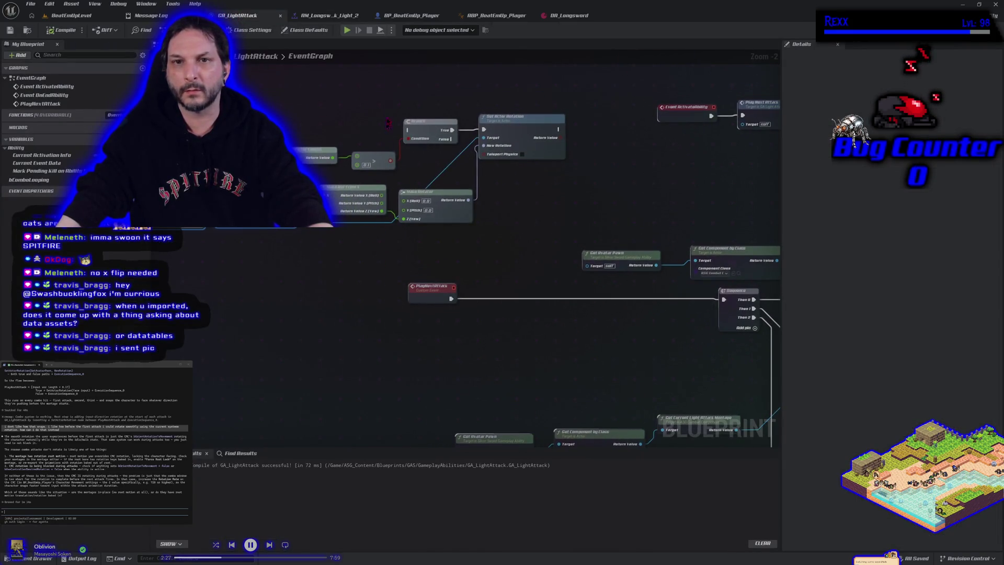
click(399, 16)
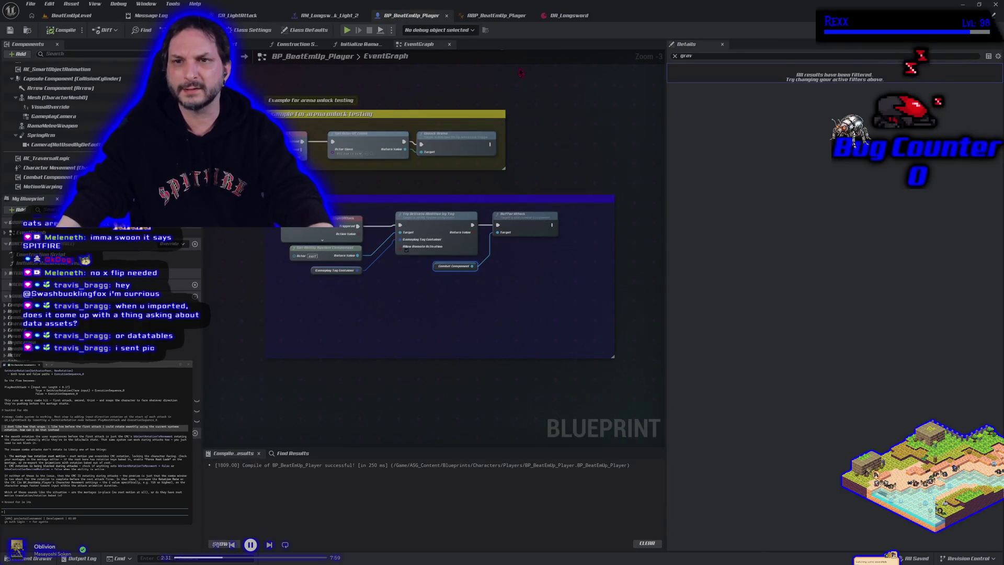
click(496, 16)
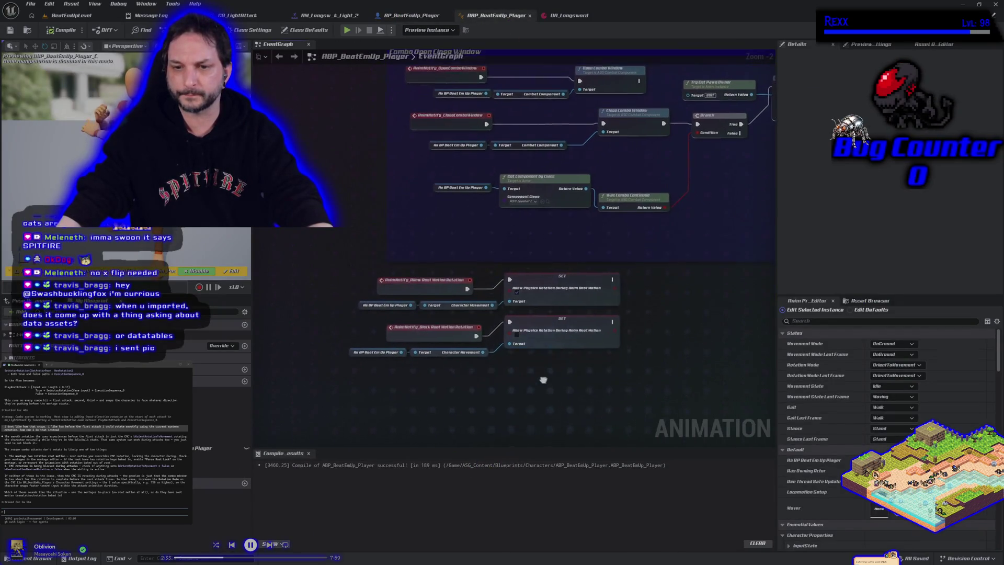
drag(544, 380, 542, 376)
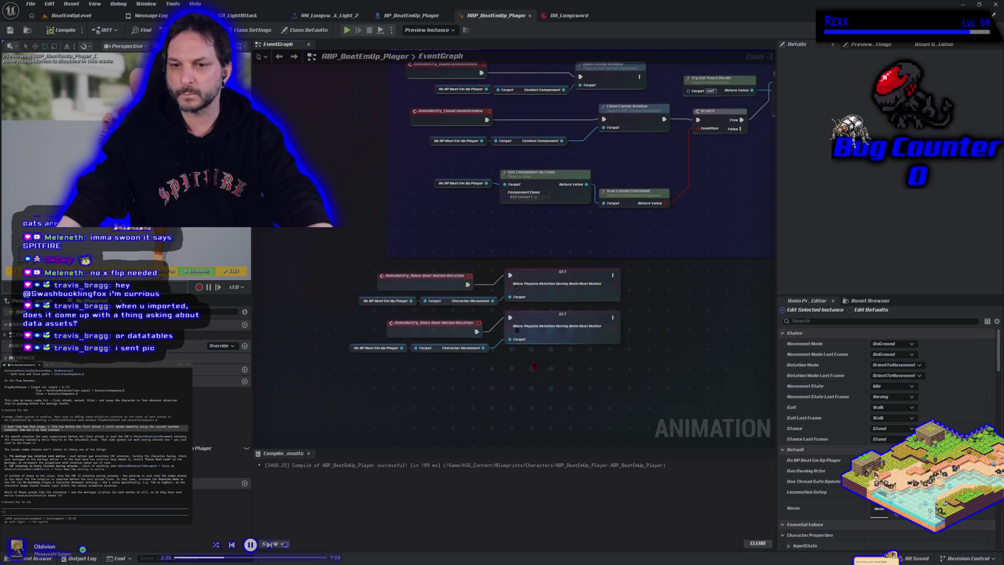
Check the light attack montage again, then start a second play-in-editor test.
click(327, 16)
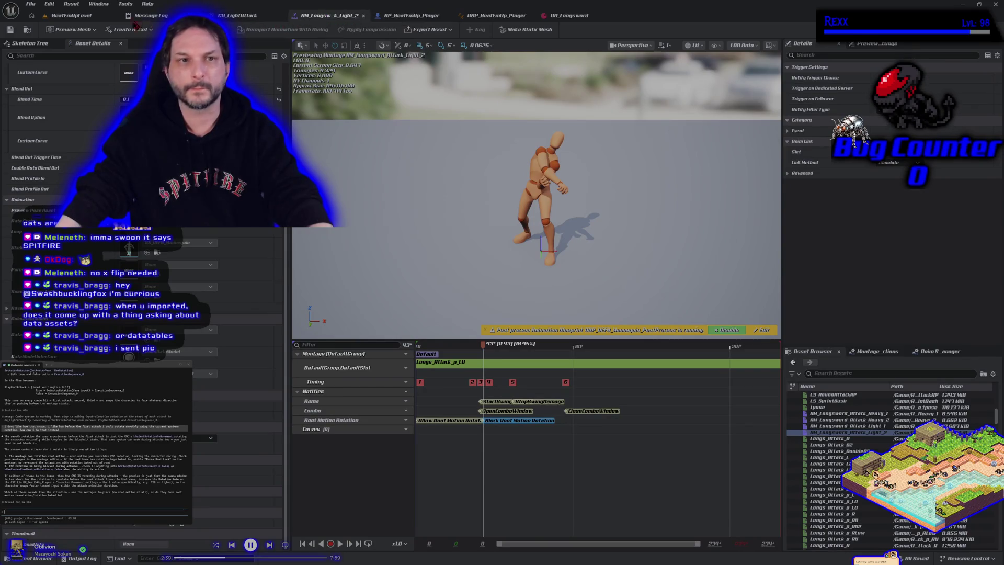
click(82, 17)
click(246, 32)
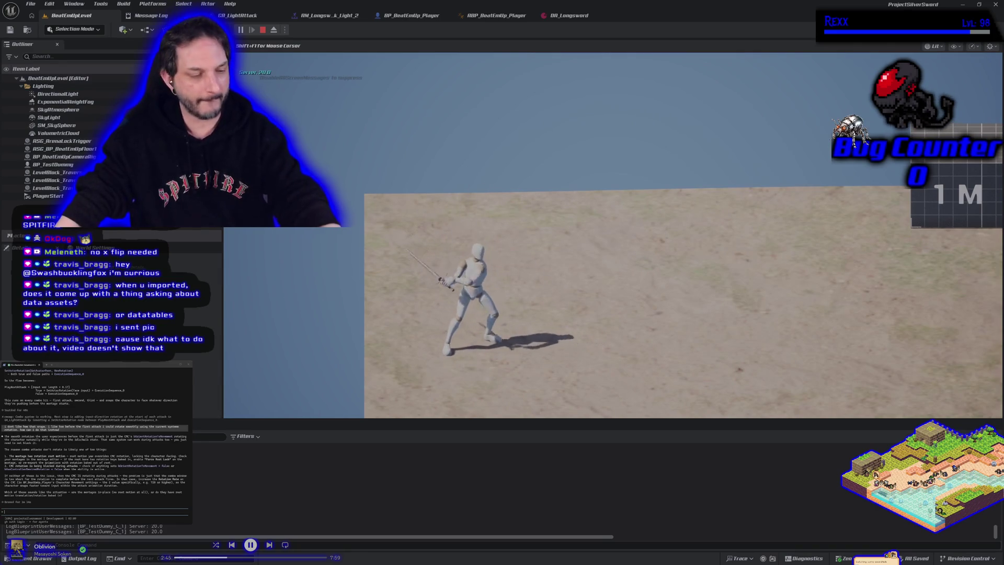
End play, ask the assistant why rotation still snaps, and return to ABP_BeatEmUp_Player's graph.
key(Escape)
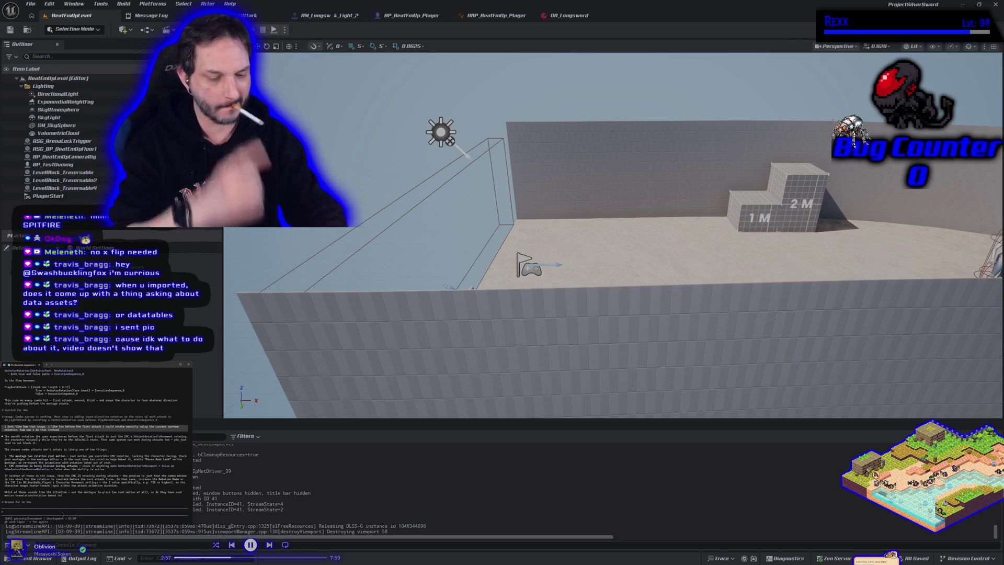
text(I used)
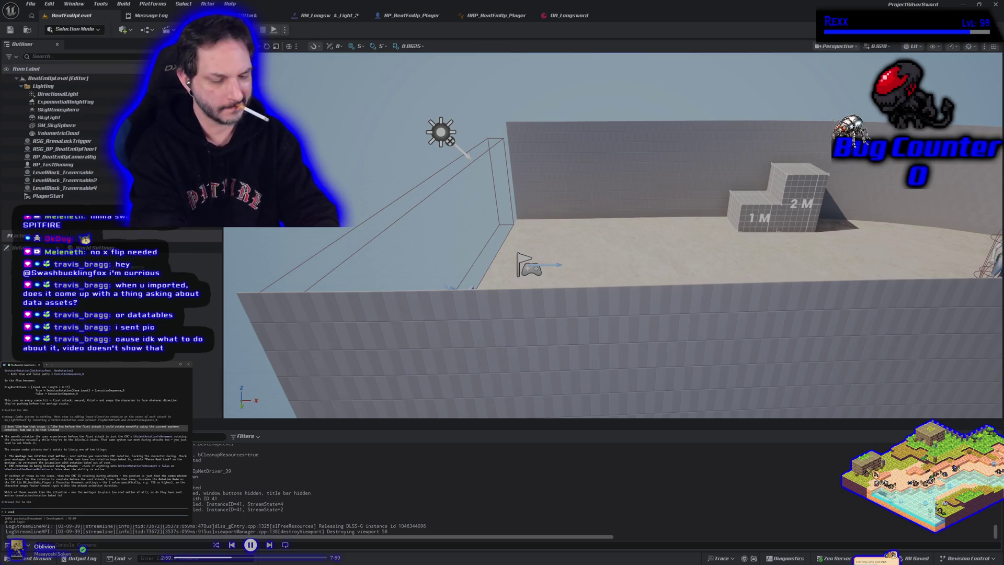
text( i)
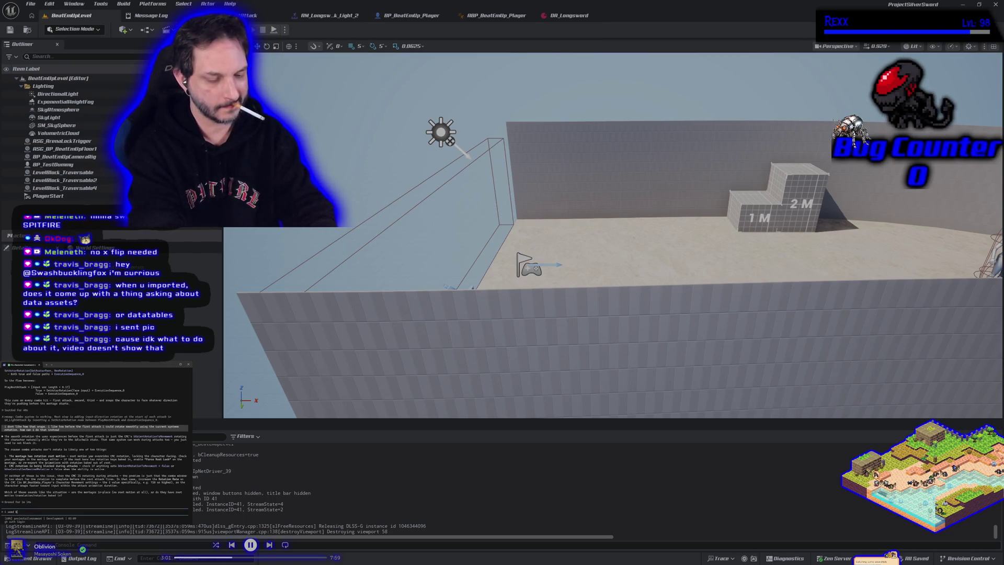
text(hi)
text(sics)
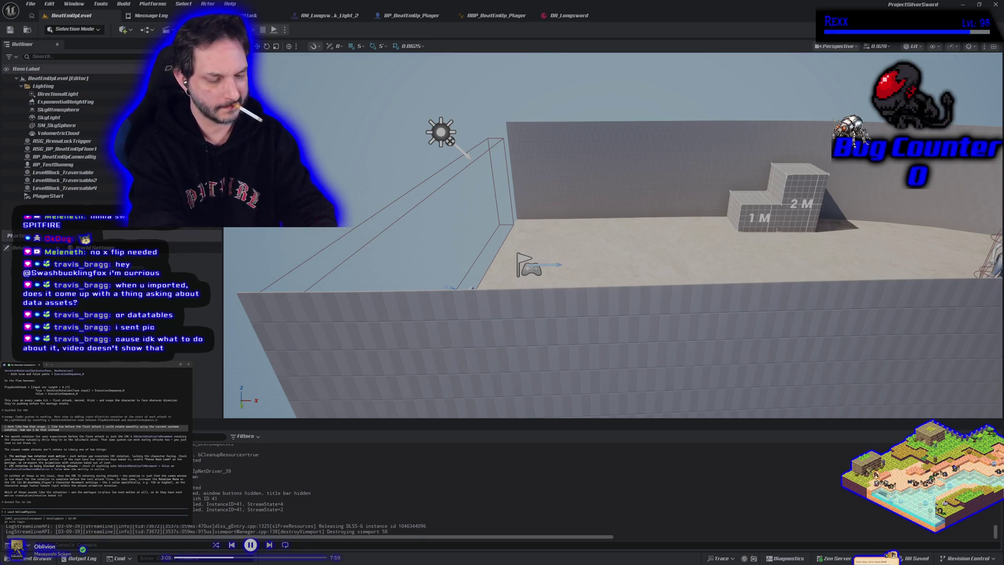
text(tationDuringRootMotio)
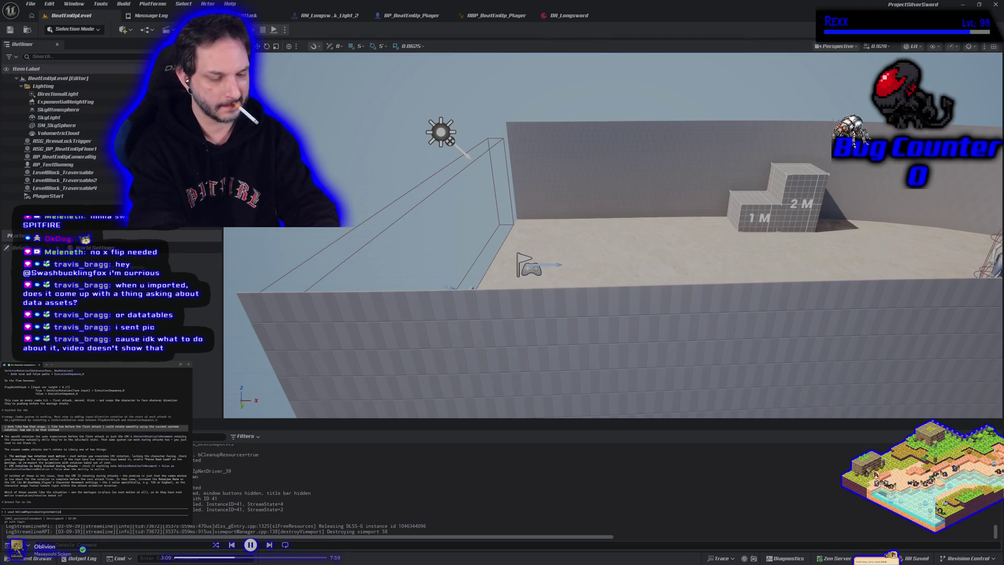
text(ngAnimRoot)
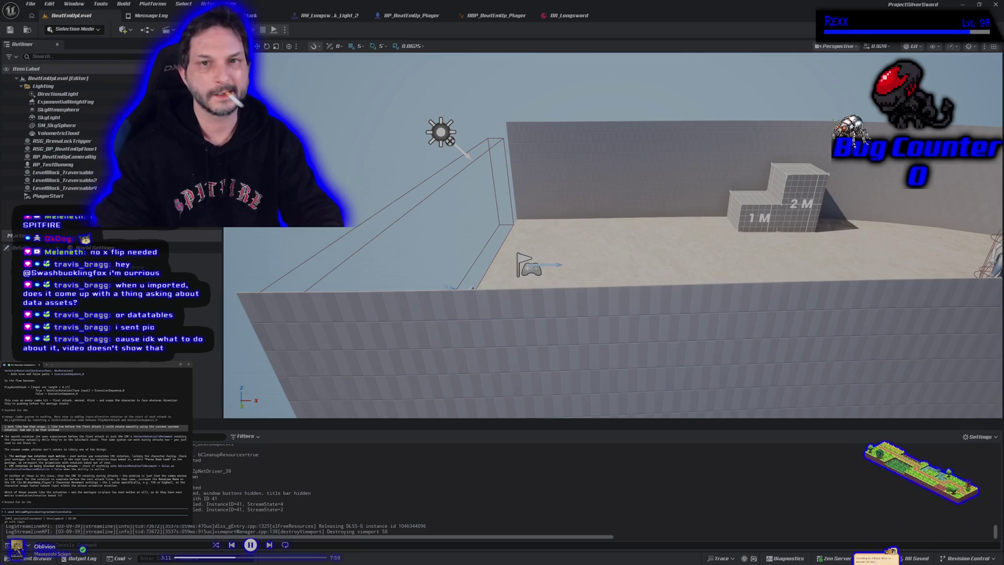
click(496, 18)
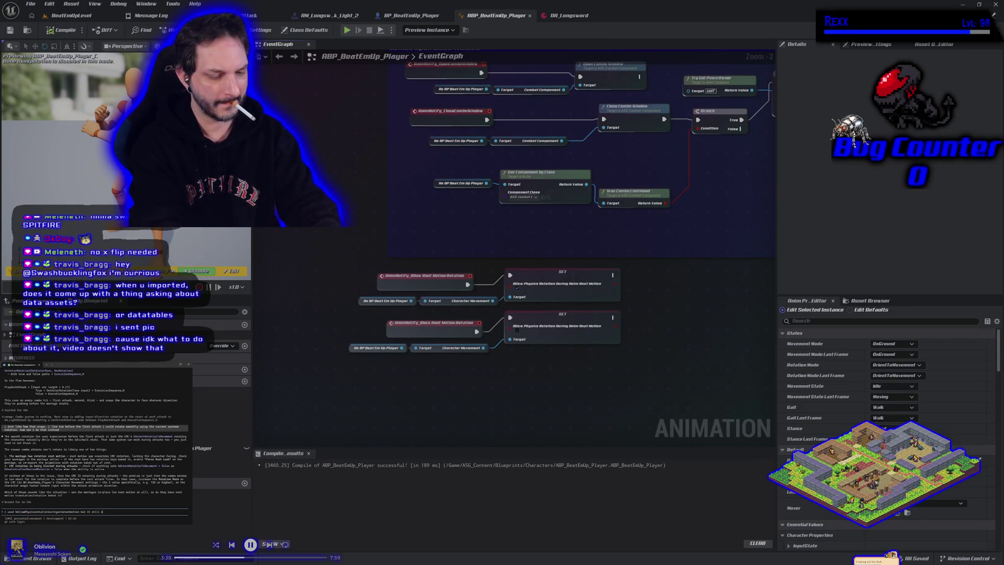
key(Return)
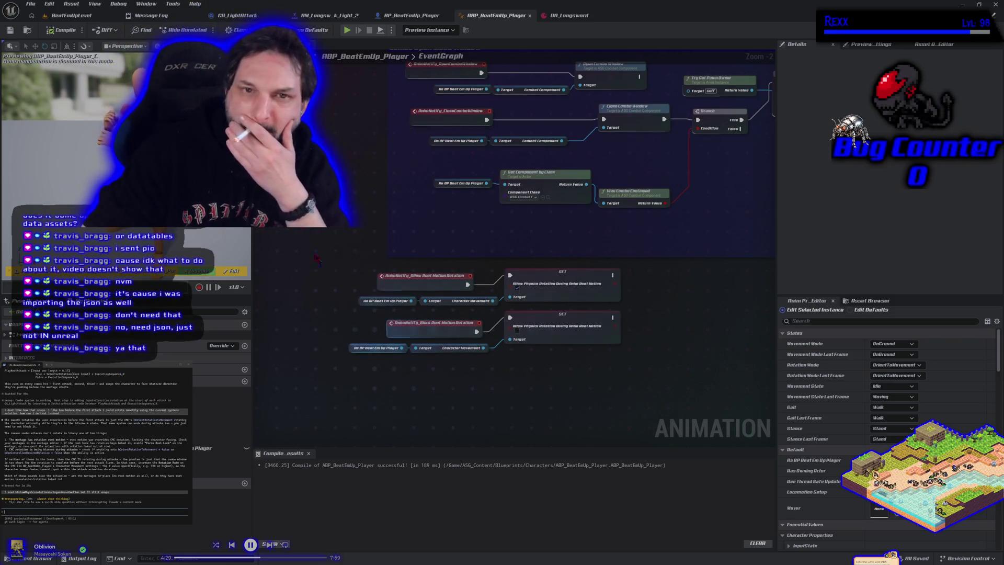
click(235, 15)
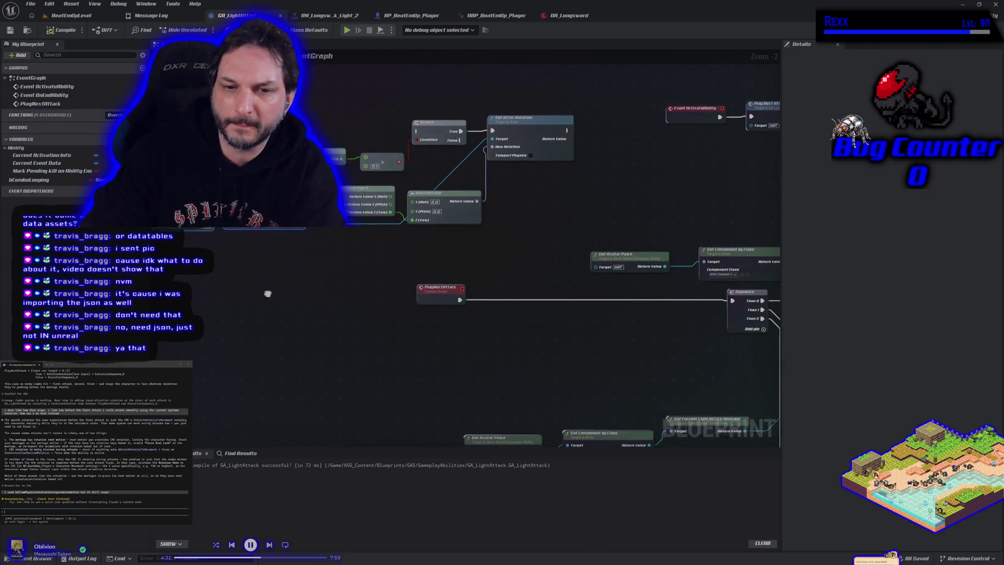
Select the rotation nodes in GA_LightAttack and shift Set Actor Rotation slightly right.
scroll(267, 293, down, 1)
drag(357, 114, 502, 259)
drag(524, 169, 572, 170)
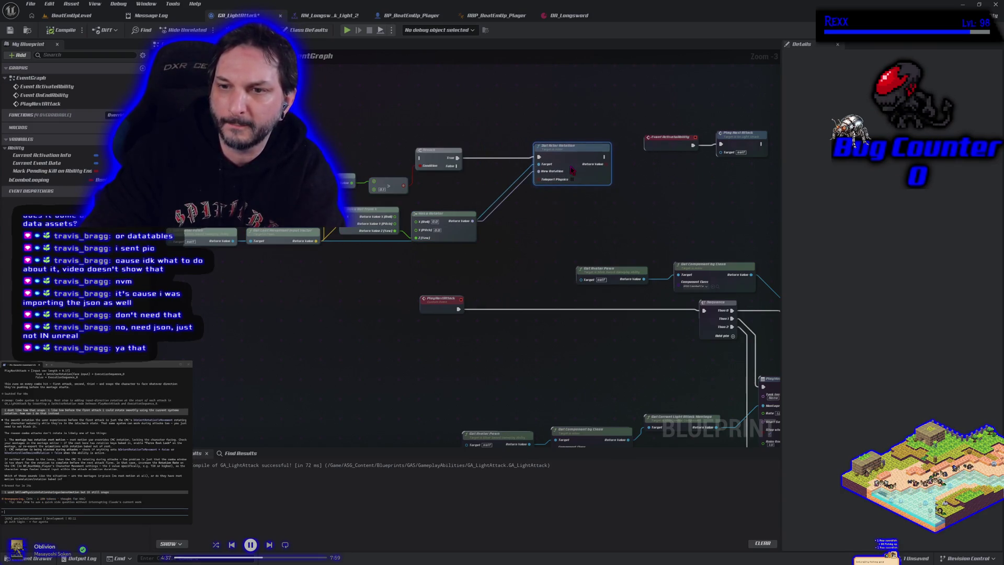
Playtest the attack in BeatEmUpLevel, then save the GA_LightAttack blueprint.
click(72, 16)
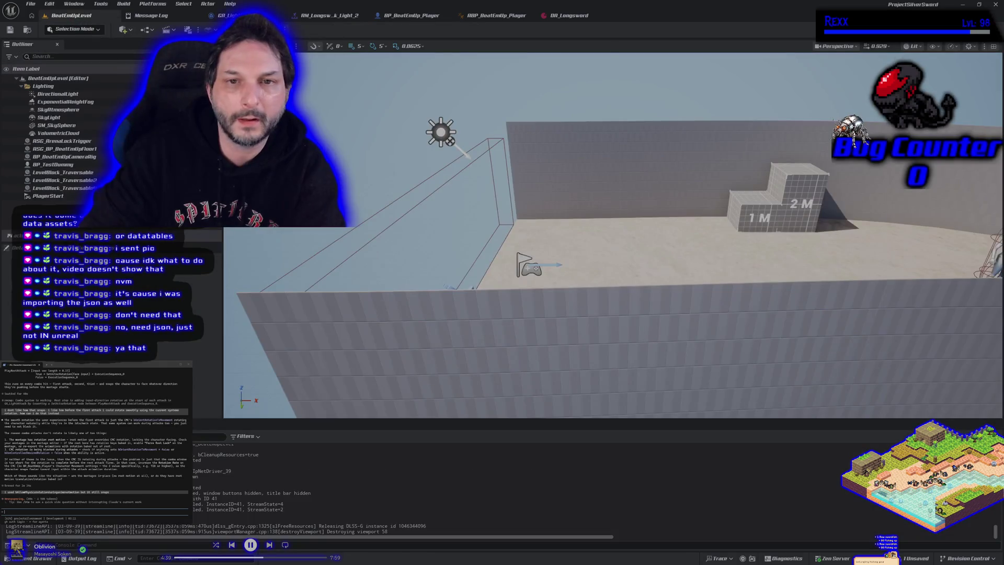
key(alt+p)
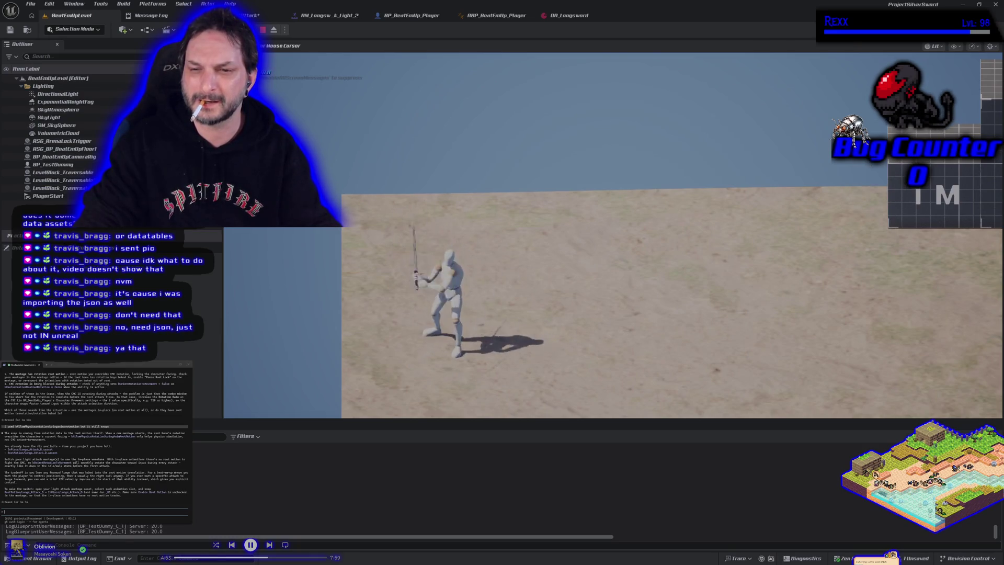
key(Escape)
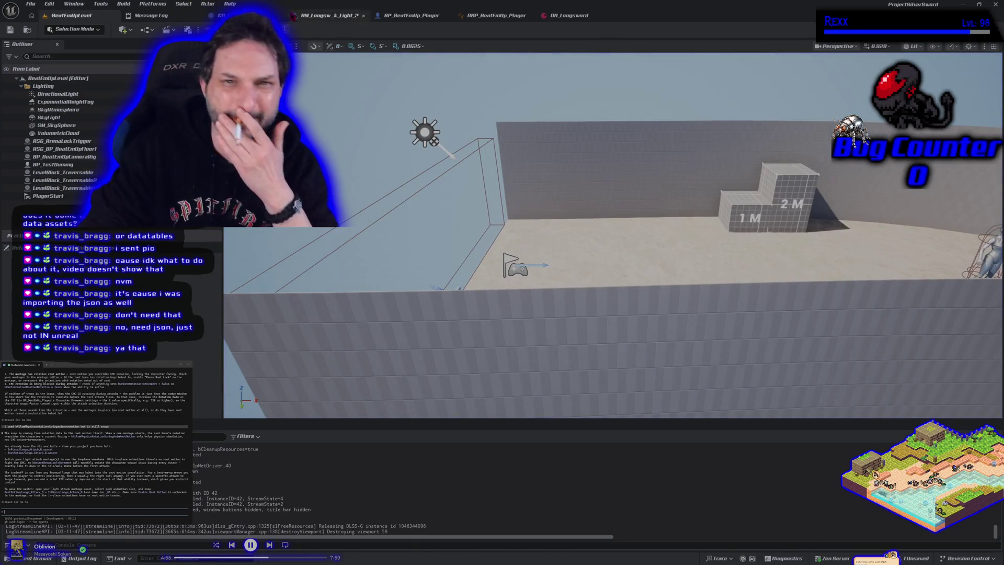
click(227, 15)
click(12, 30)
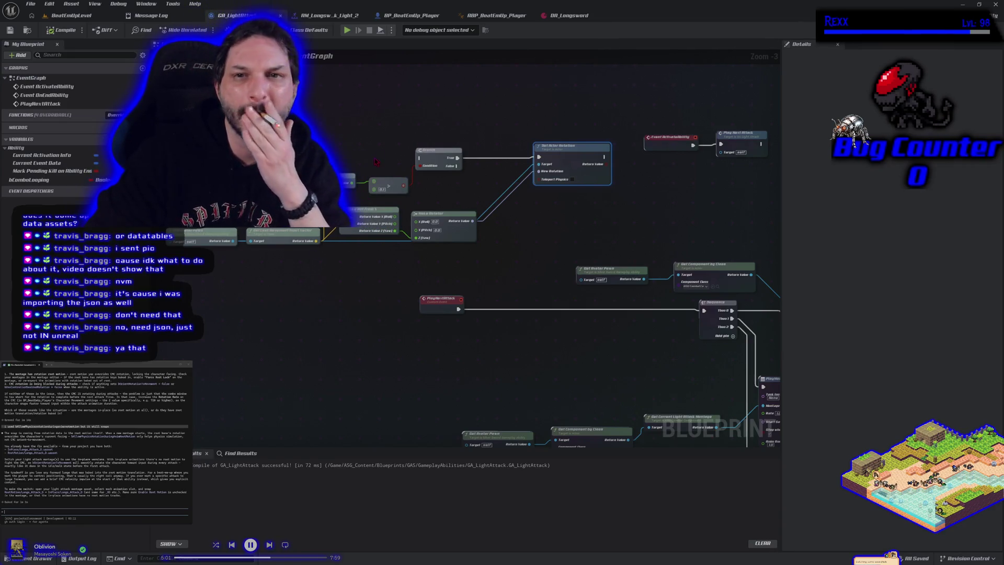
Look over the light attack montage, then switch to BP_BeatEmUp_Player's event graph.
click(332, 15)
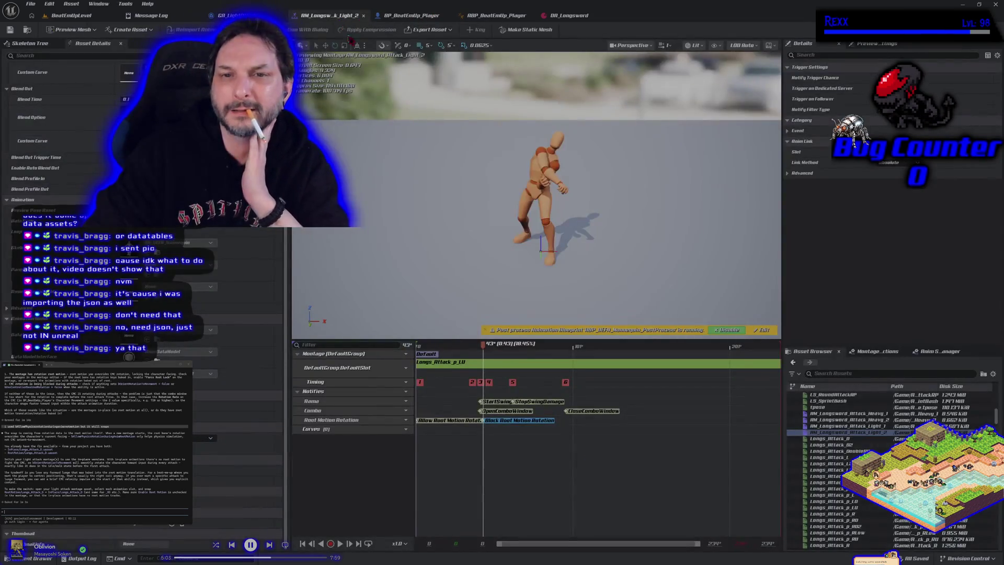
mouse_move(838, 426)
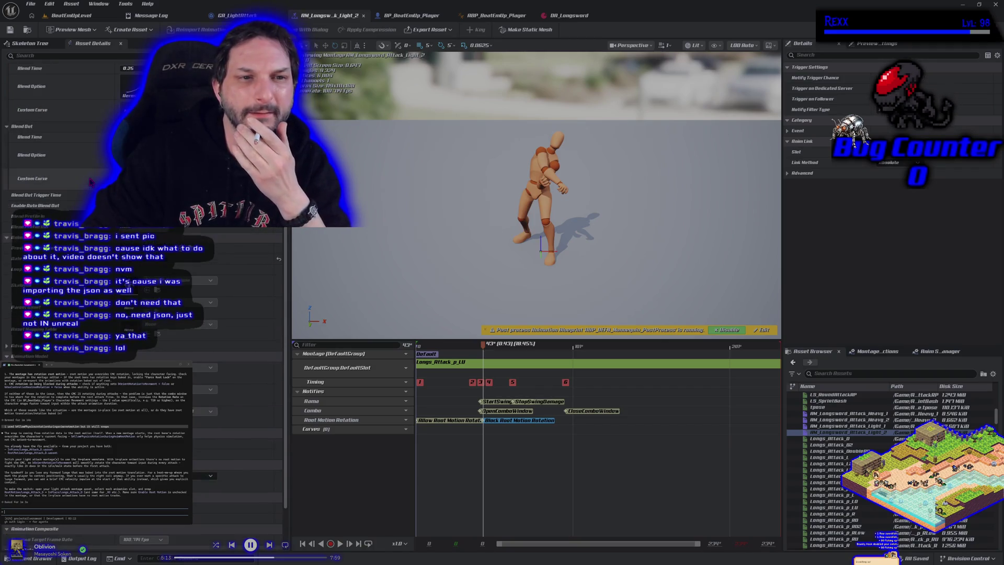
scroll(85, 195, up, 3)
scroll(86, 195, up, 1)
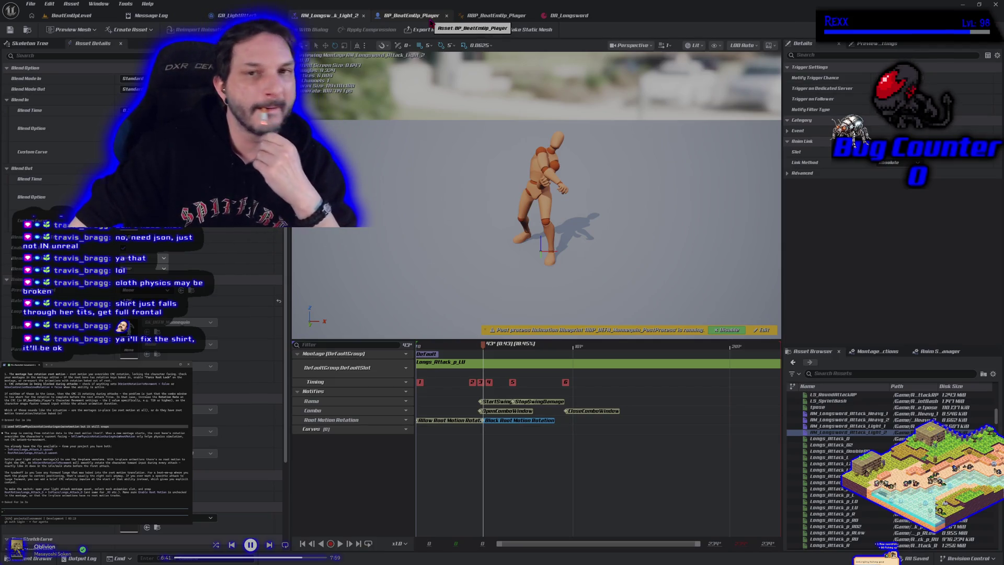
click(413, 17)
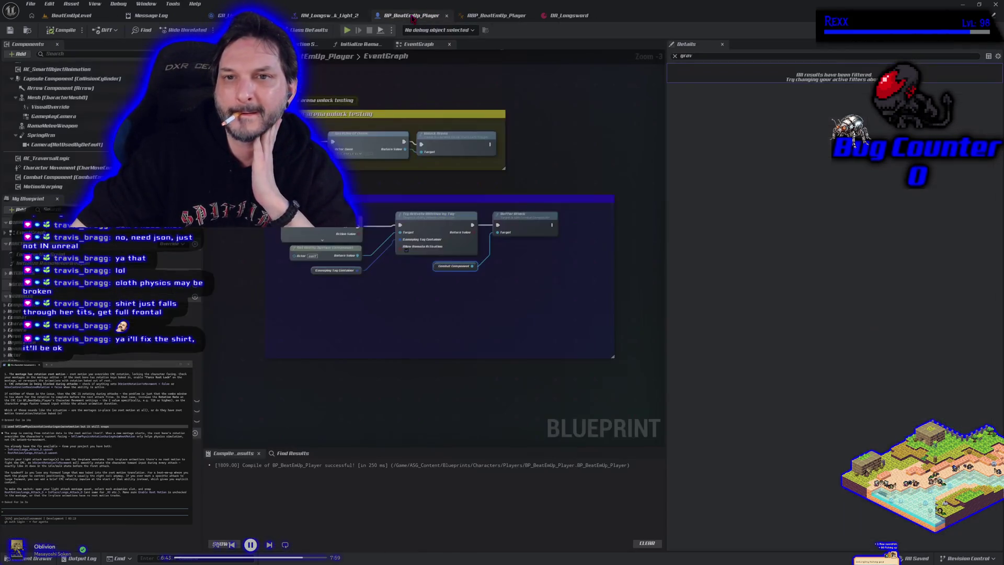
Open the Longs_Attack_p_LU animation from the second light attack montage and save it.
click(463, 16)
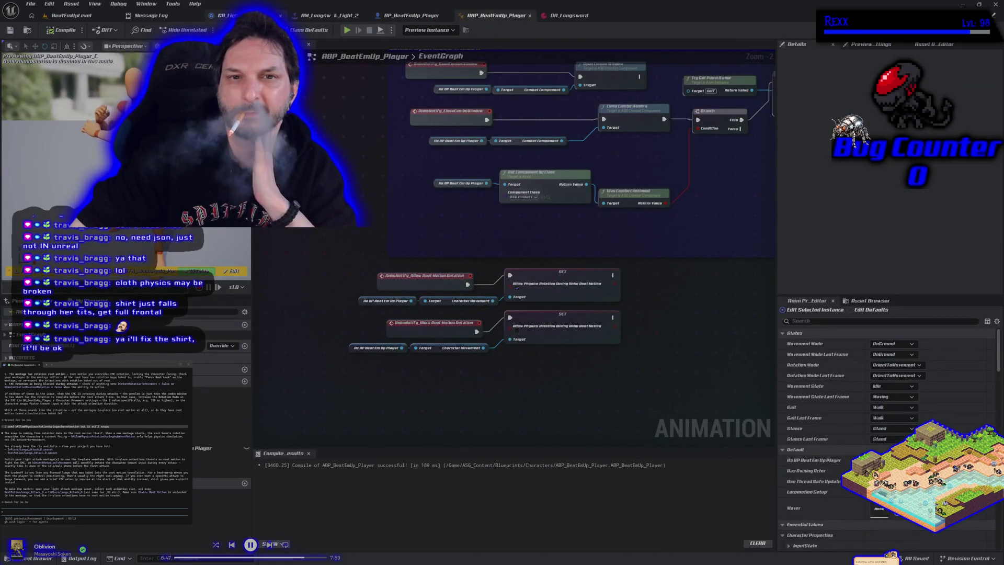
click(330, 17)
click(536, 366)
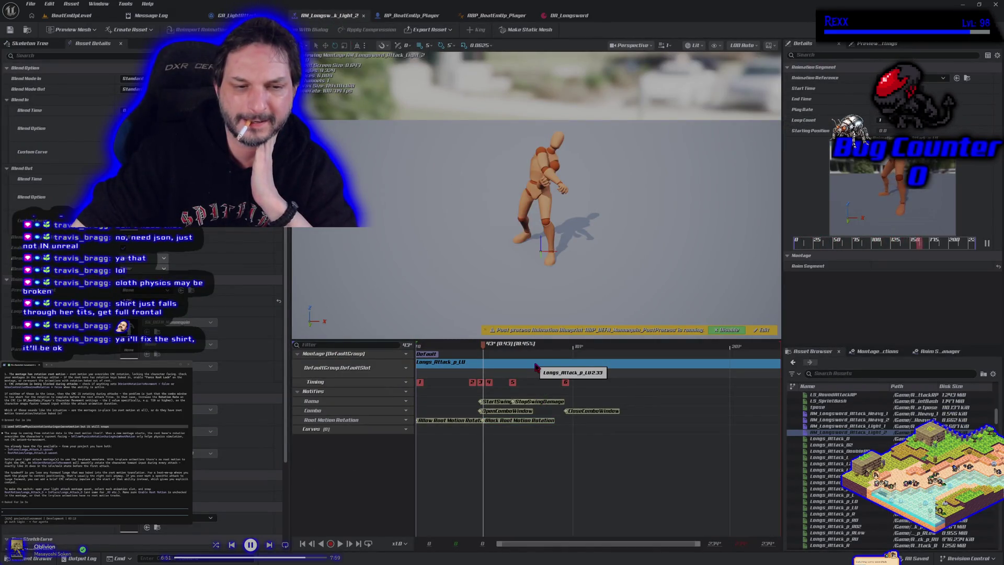
scroll(219, 366, down, 3)
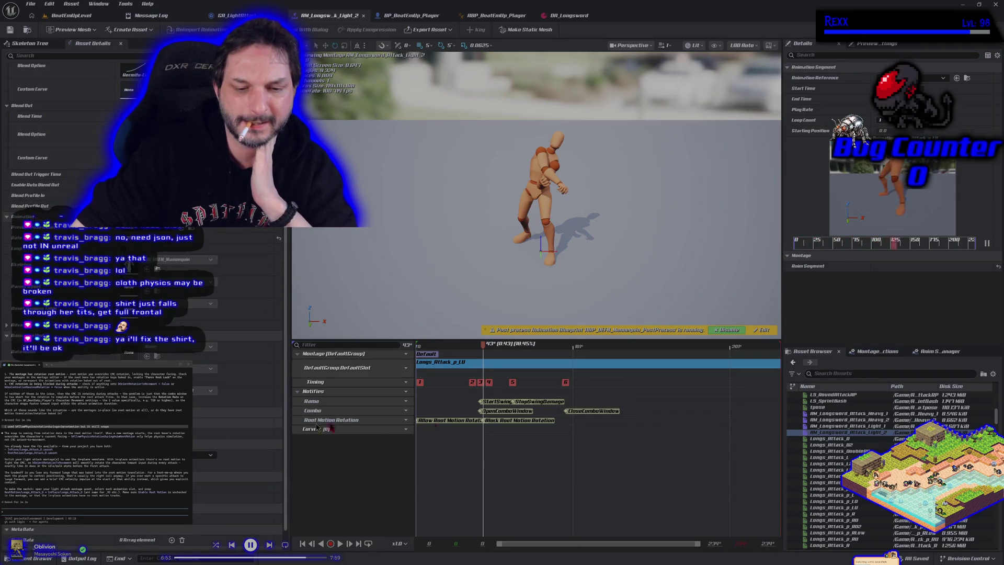
double_click(555, 368)
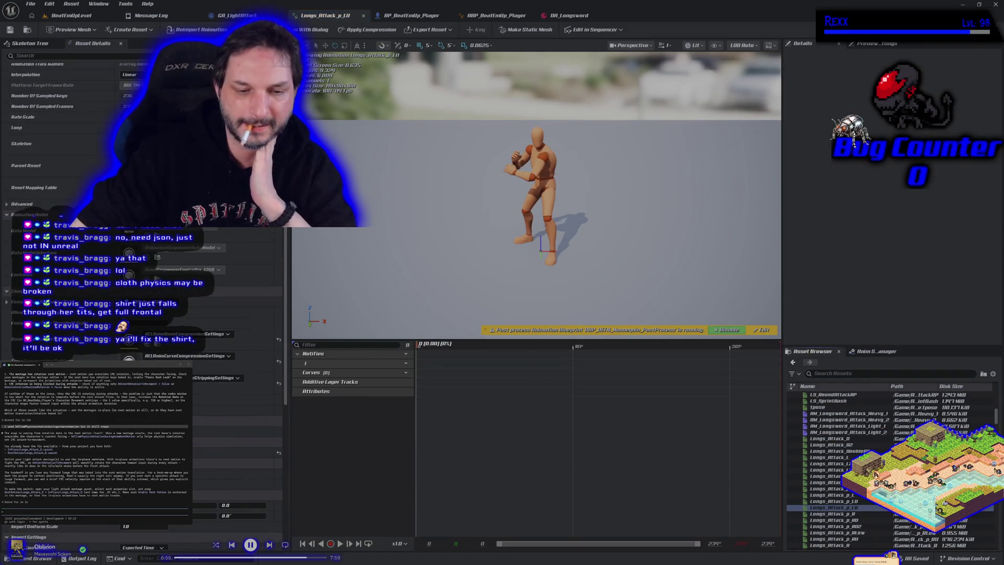
key(ctrl+s)
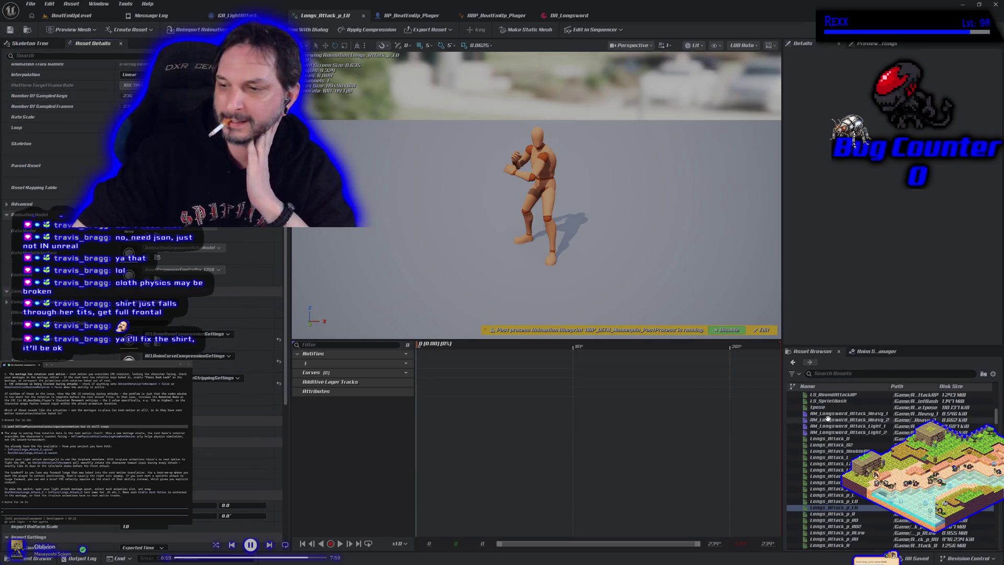
Open Longs_Attack_p_RD from AM_Longsword_Attack_Light_1, save it, and return to BeatEmUpLevel.
double_click(840, 426)
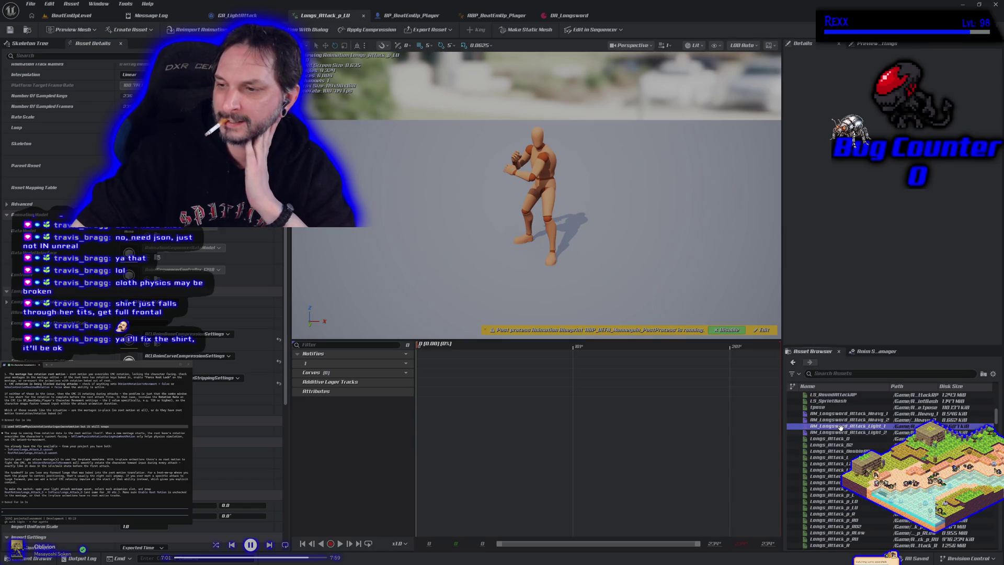
double_click(549, 365)
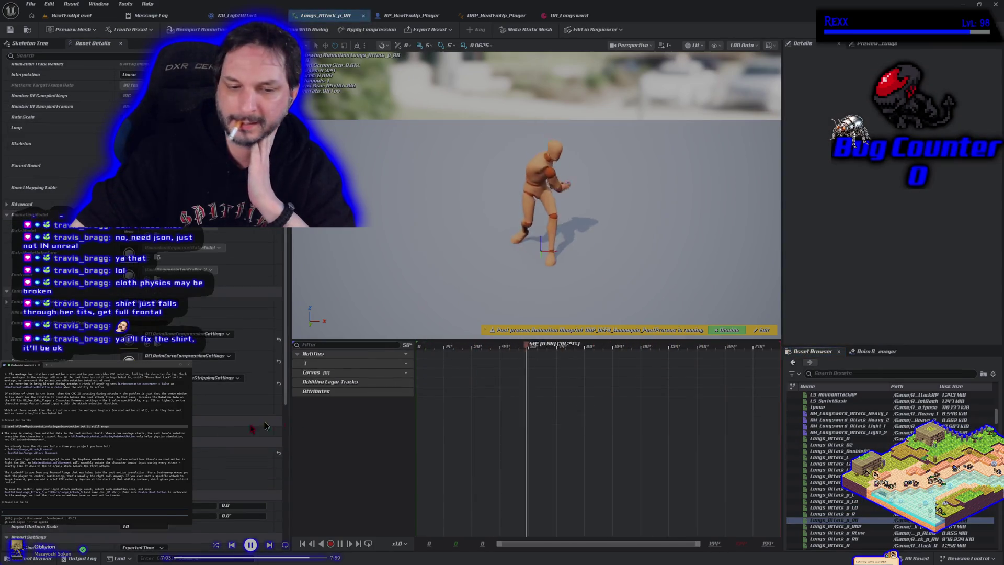
key(ctrl+s)
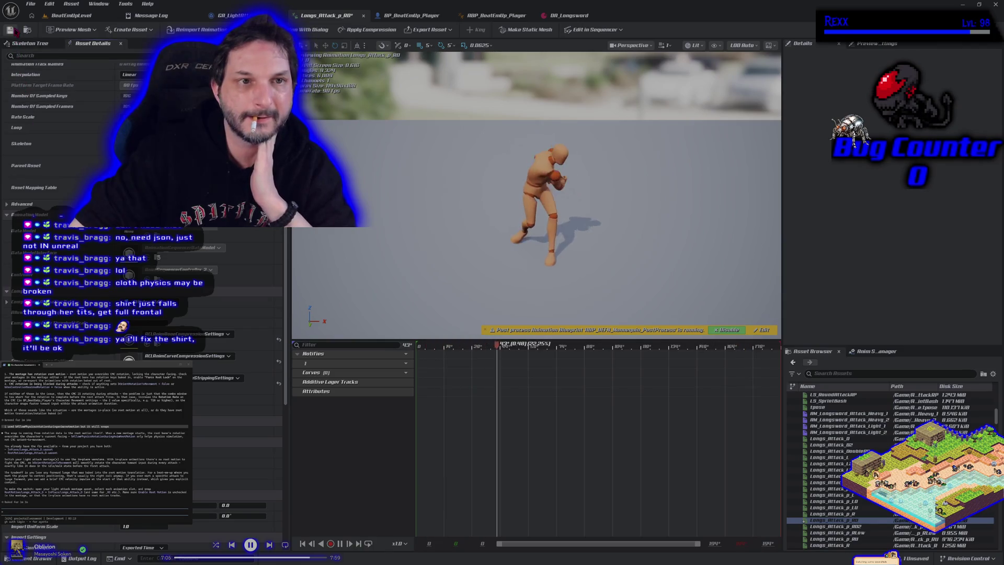
click(68, 15)
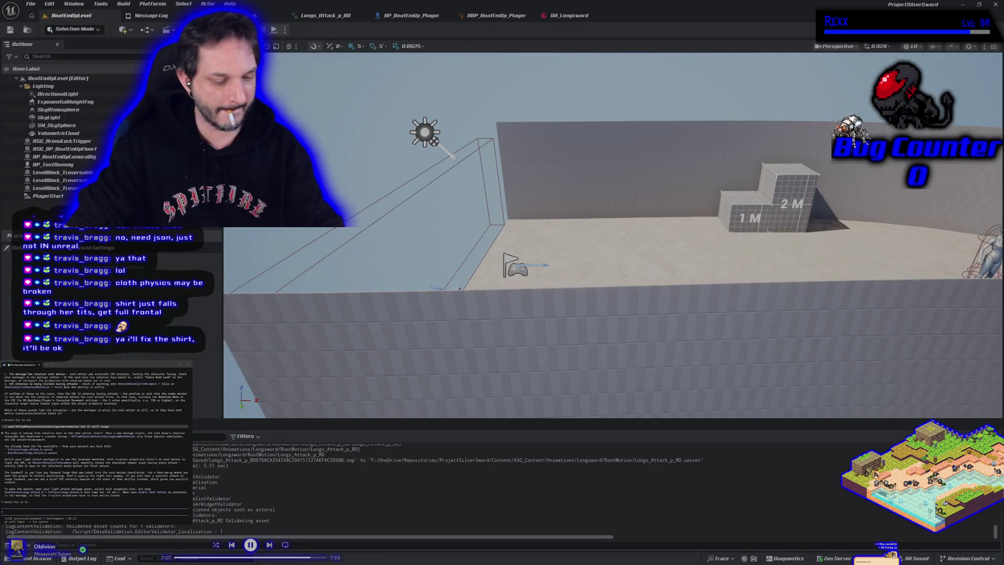
key(alt+p)
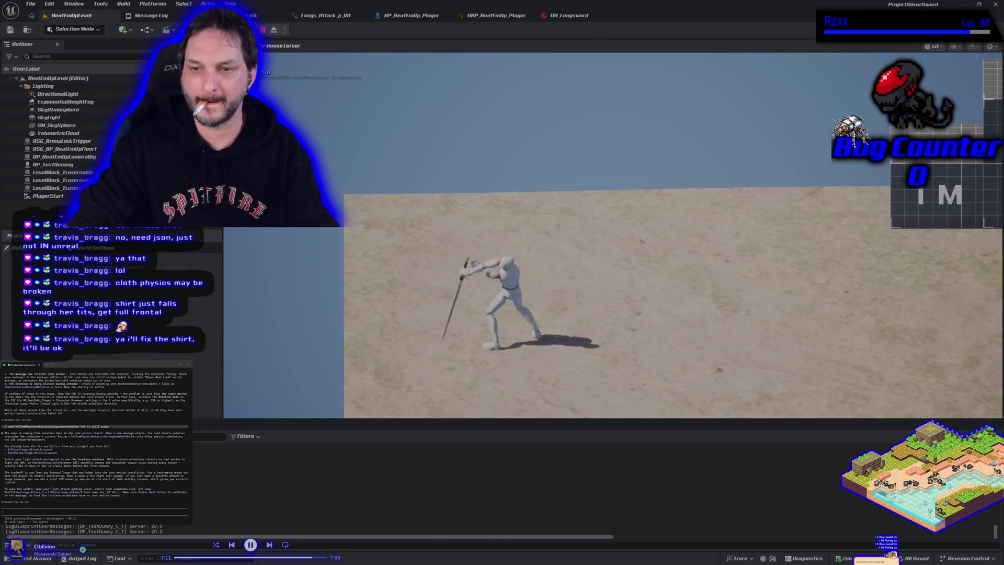
key(d)
key(a)
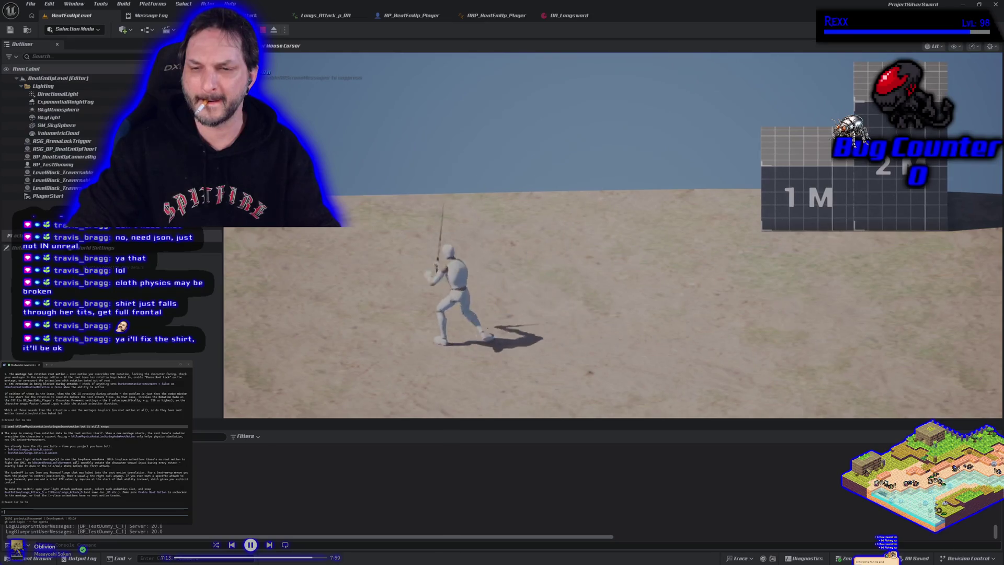
key(a)
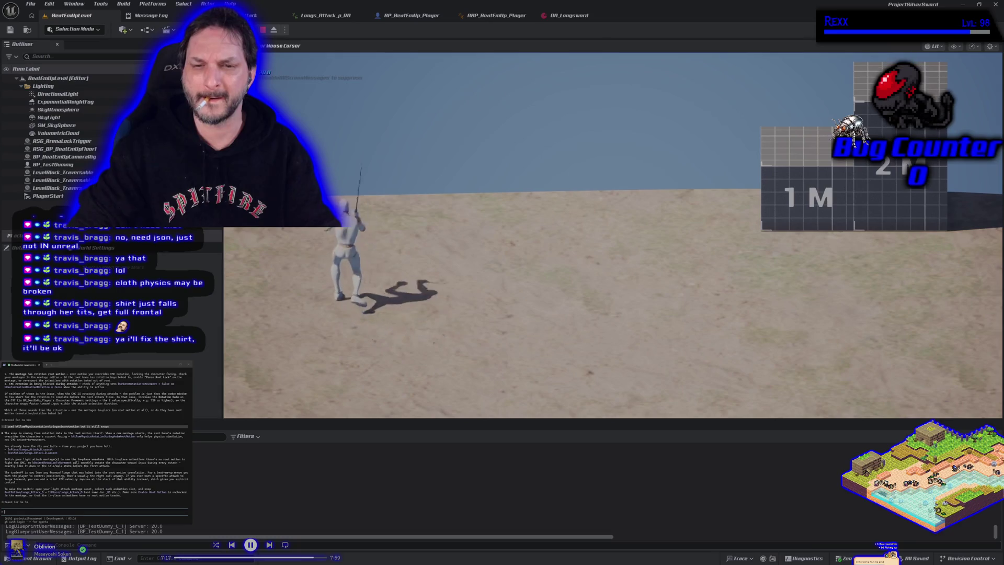
key(d)
key(a)
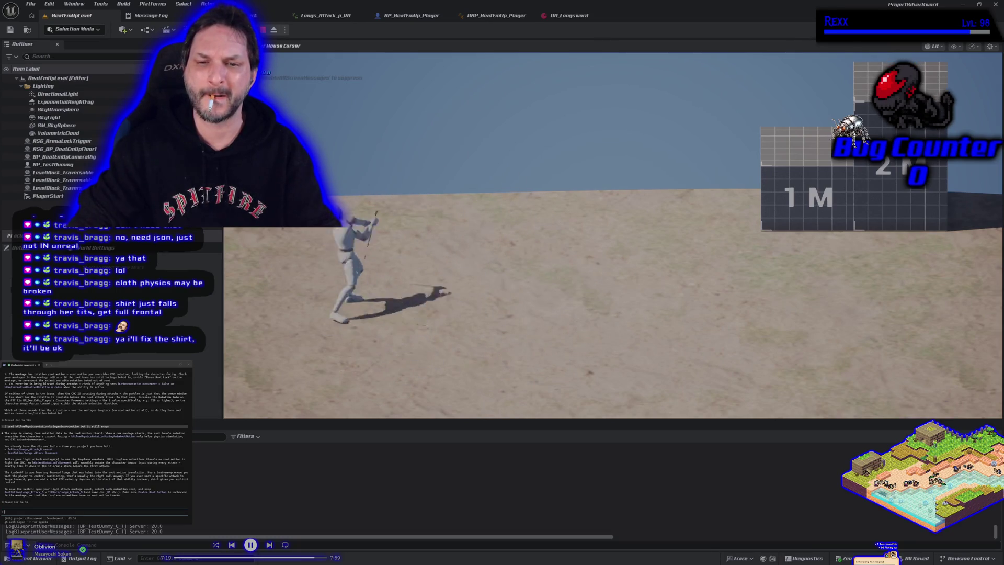
key(d)
key(a)
key(d)
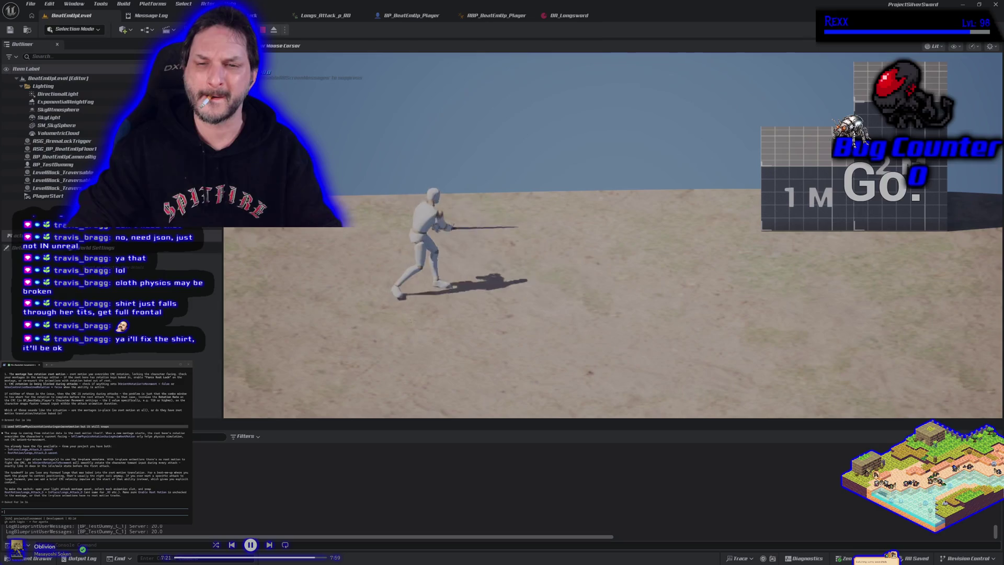
key(a)
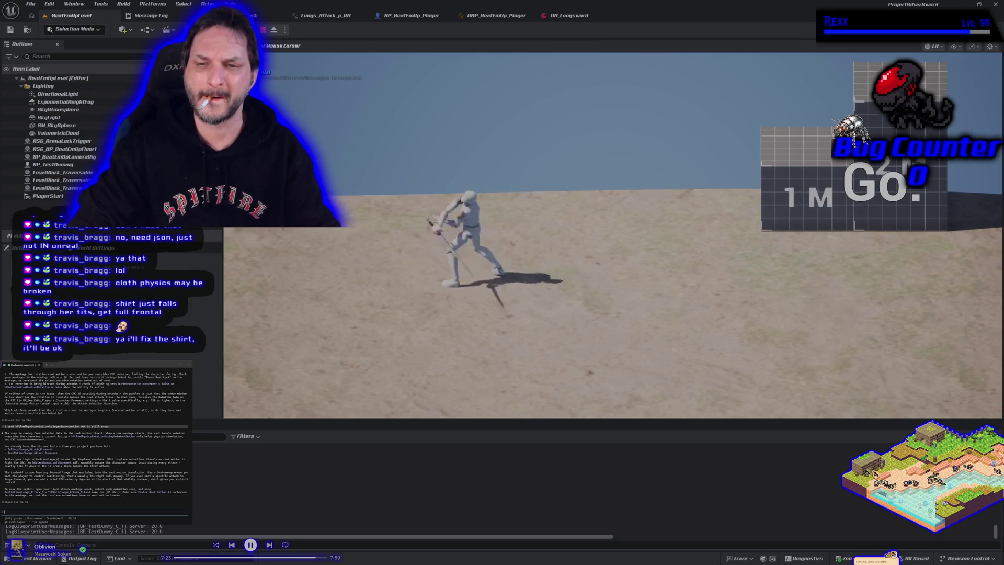
key(a)
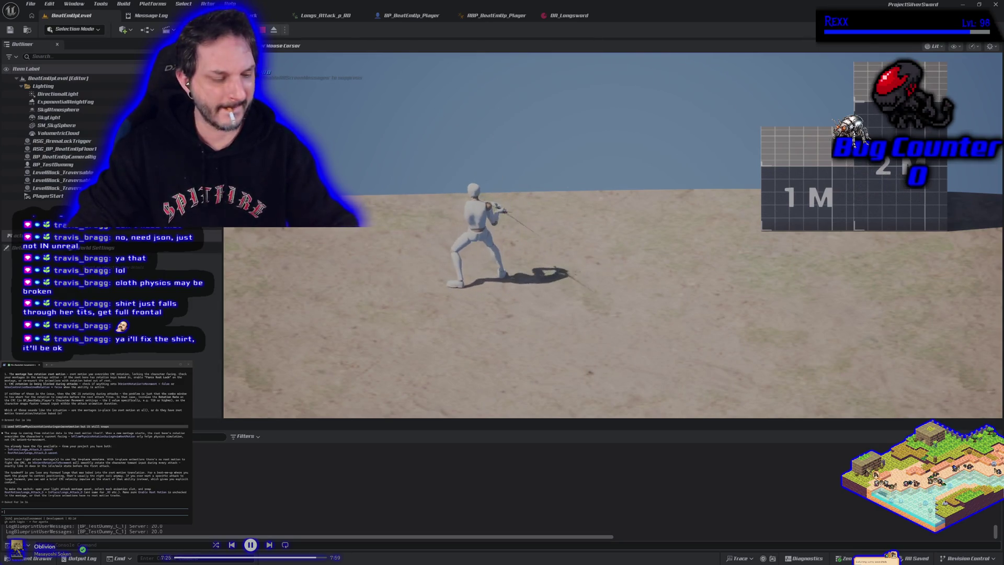
key(Escape)
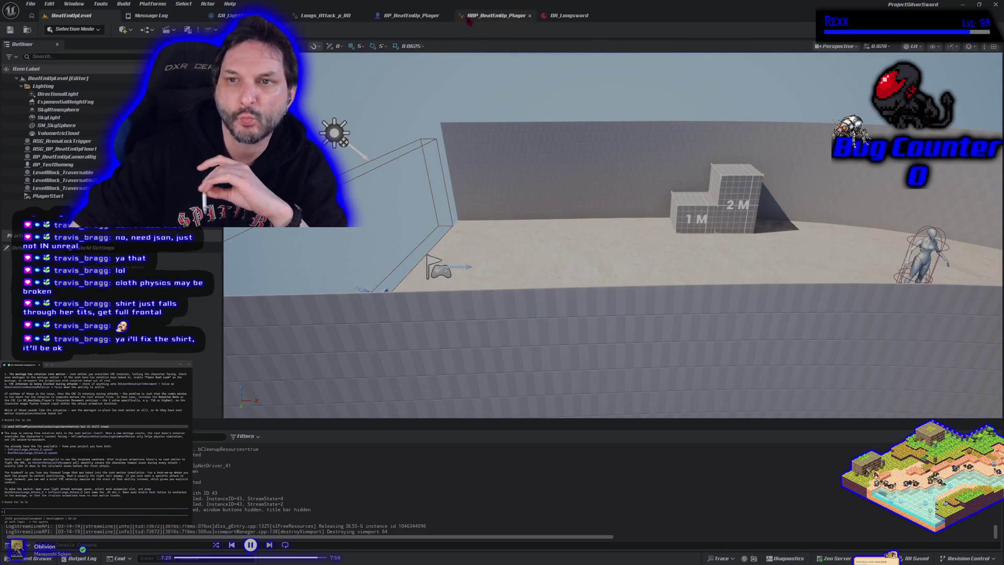
click(396, 18)
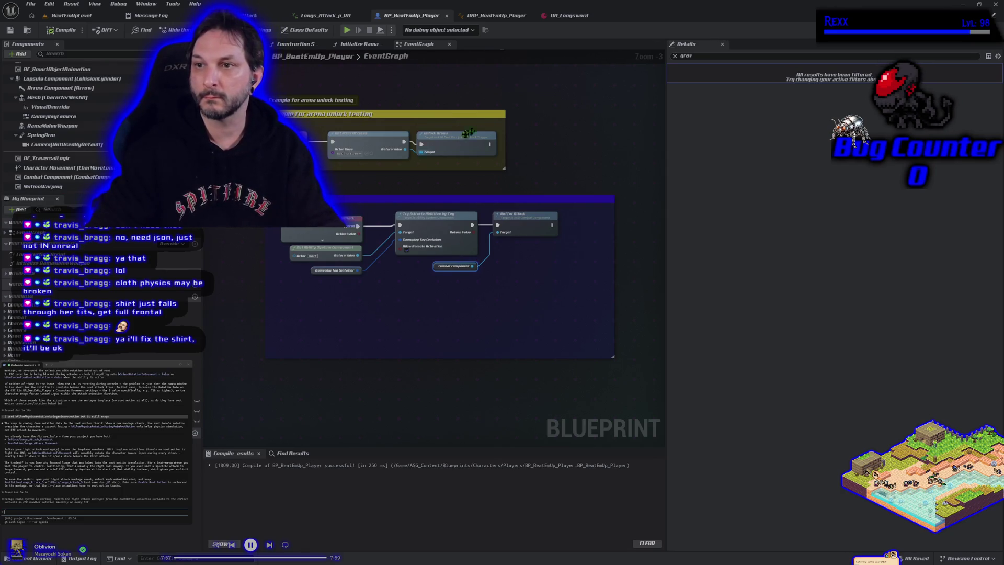
Clear the 'grav' Details filter and tell the assistant disabling root motion causes sliding and snap-rotation.
click(675, 56)
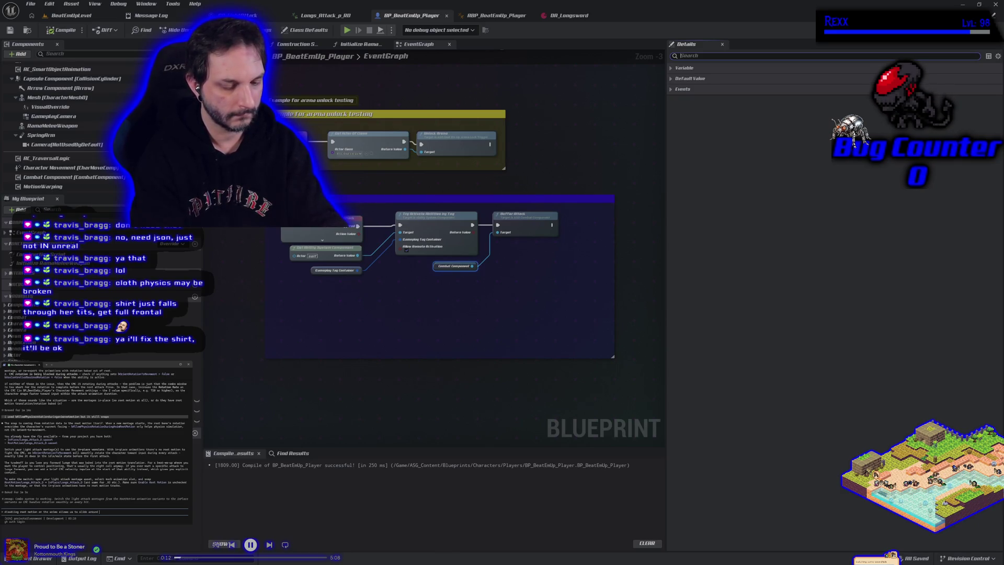
text(e attacking and the)
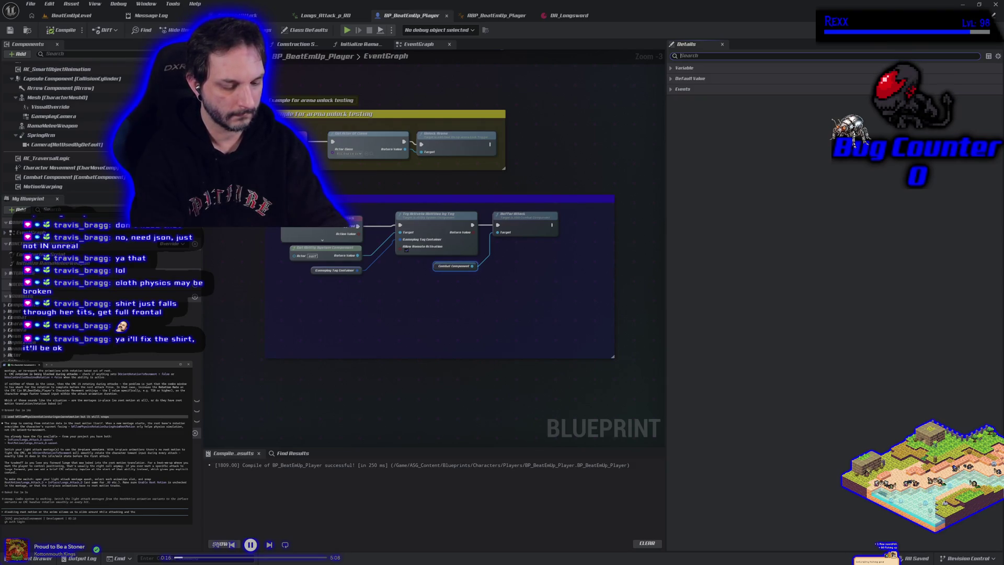
text( rotation st)
text(gs)
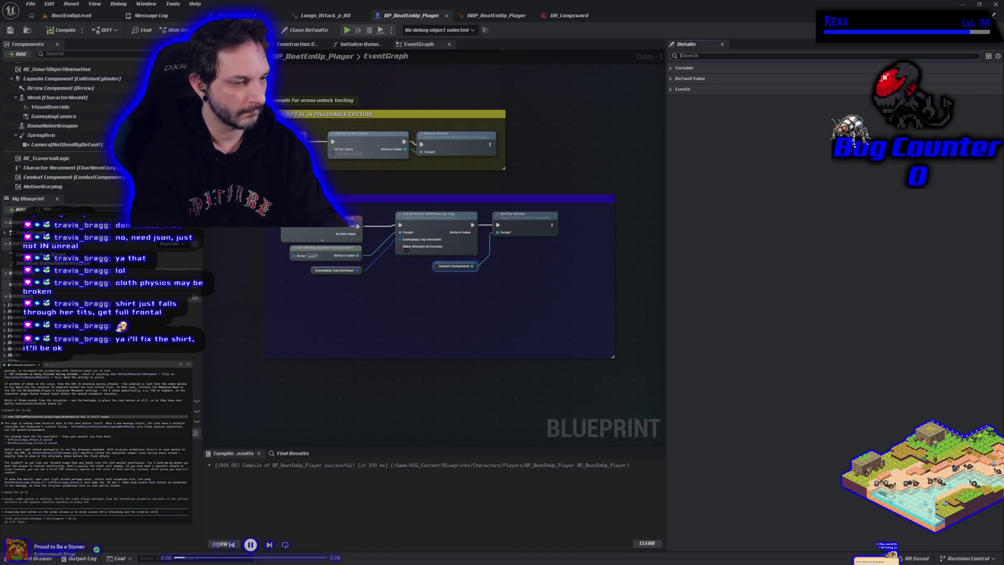
text(ps)
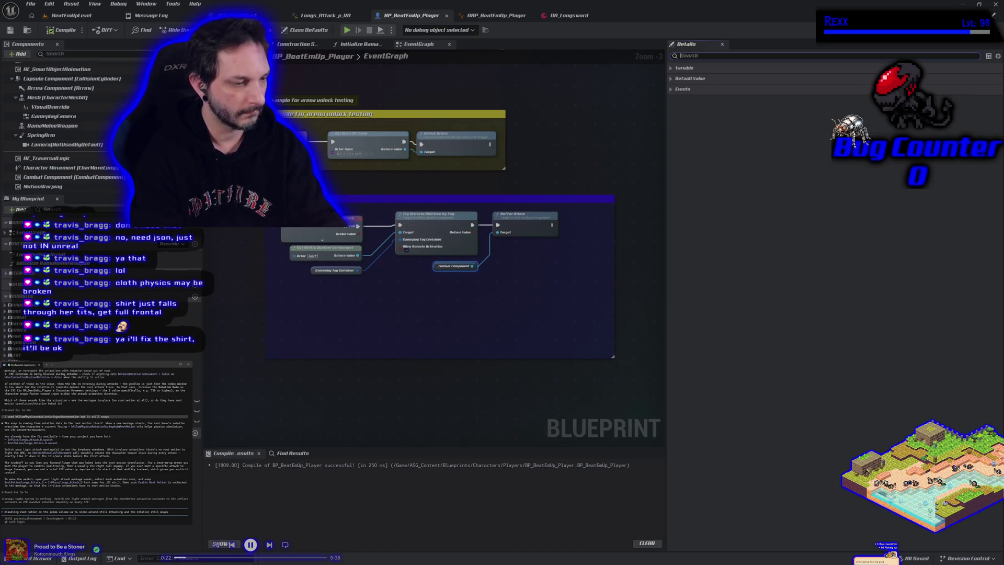
key(Return)
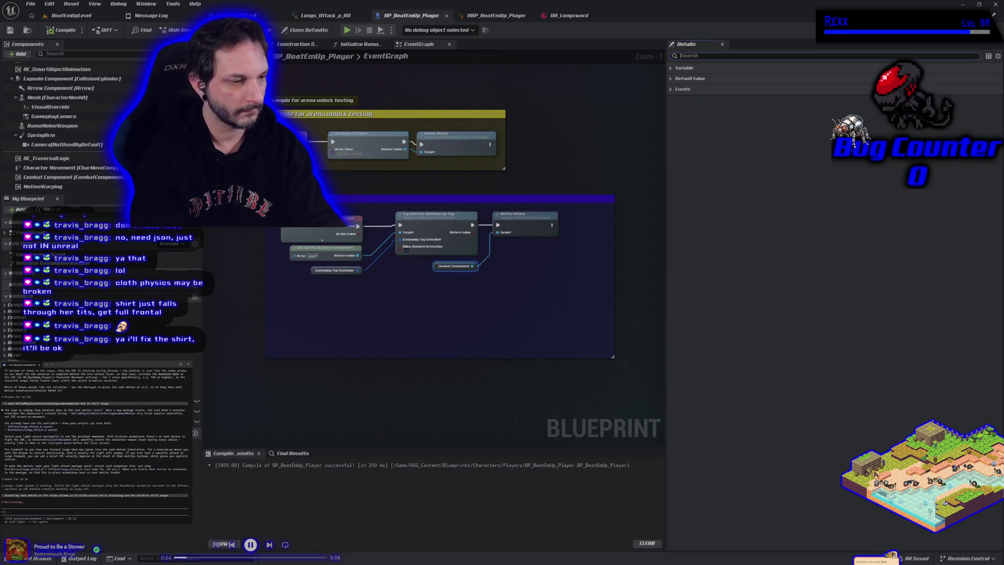
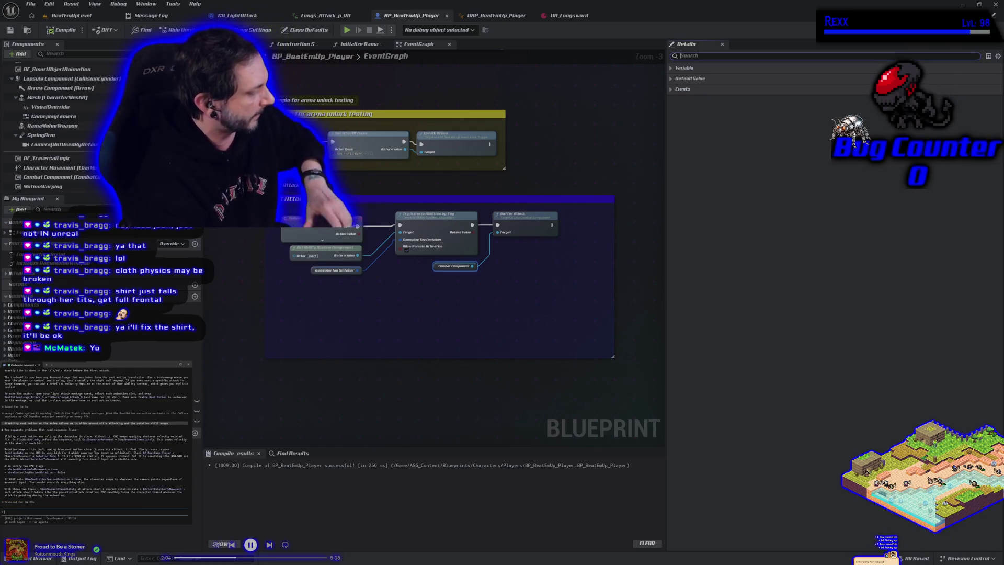
Note that rotation still snaps (bOrientRotationToMovement true, RotationRate 500), then preview Longs_Attack_p_RD.
text(still snapping, bOrientRotationToMovement is true and RotationRate is 500)
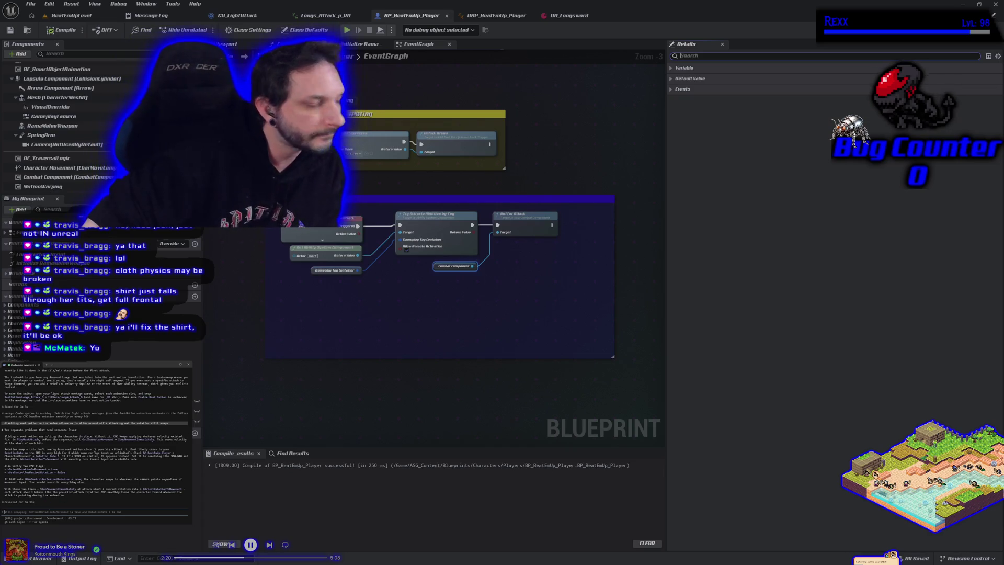
click(309, 15)
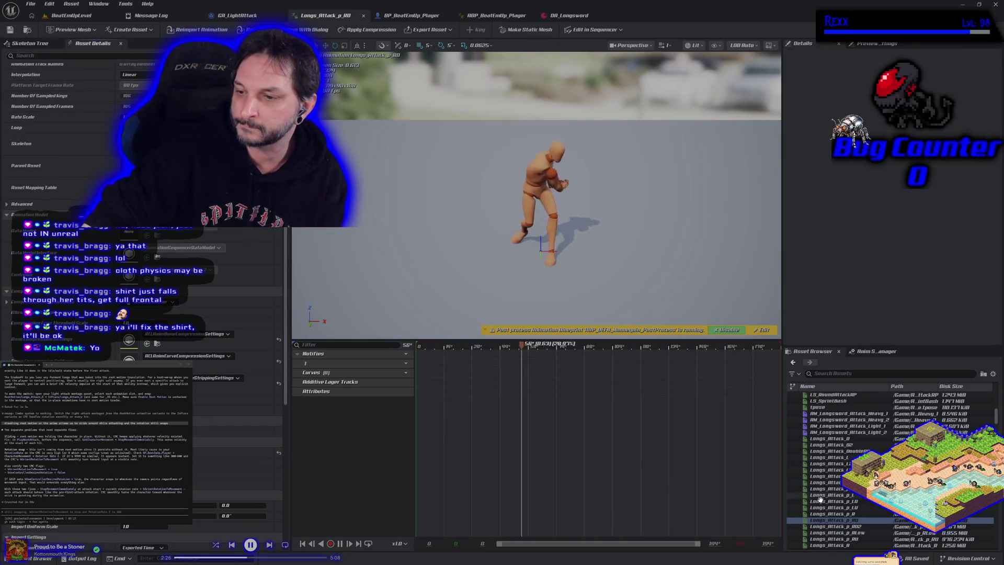
Open AM_Longsword_Attack_Light_2 and Longs_Attack_p_LU, save the animation, and return to BeatEmUpLevel.
mouse_move(834, 428)
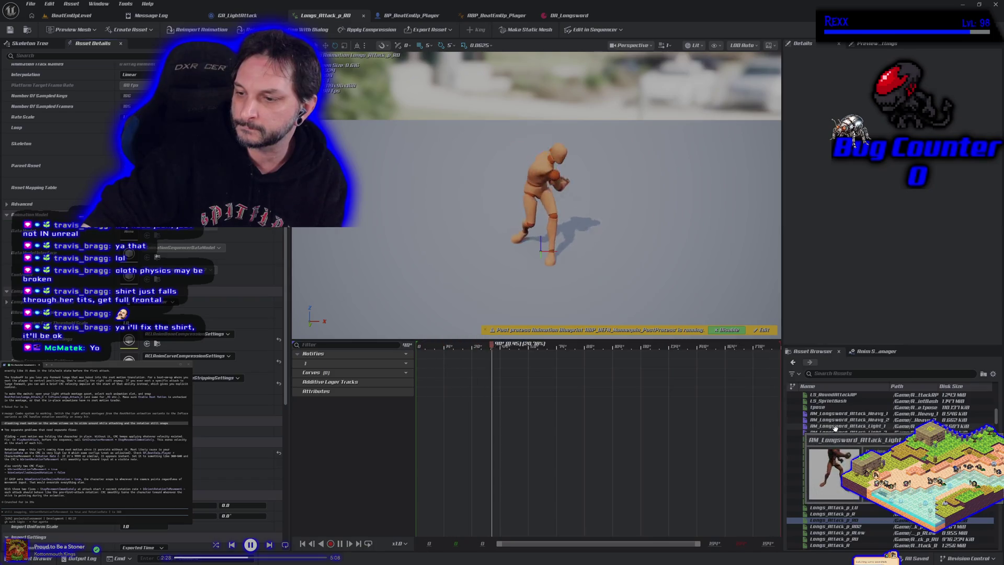
double_click(847, 432)
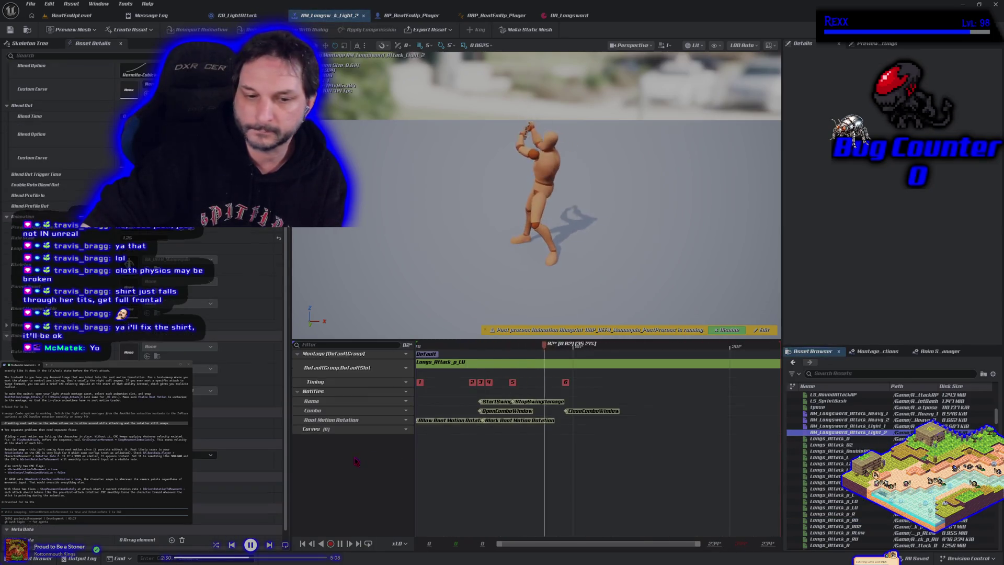
double_click(444, 362)
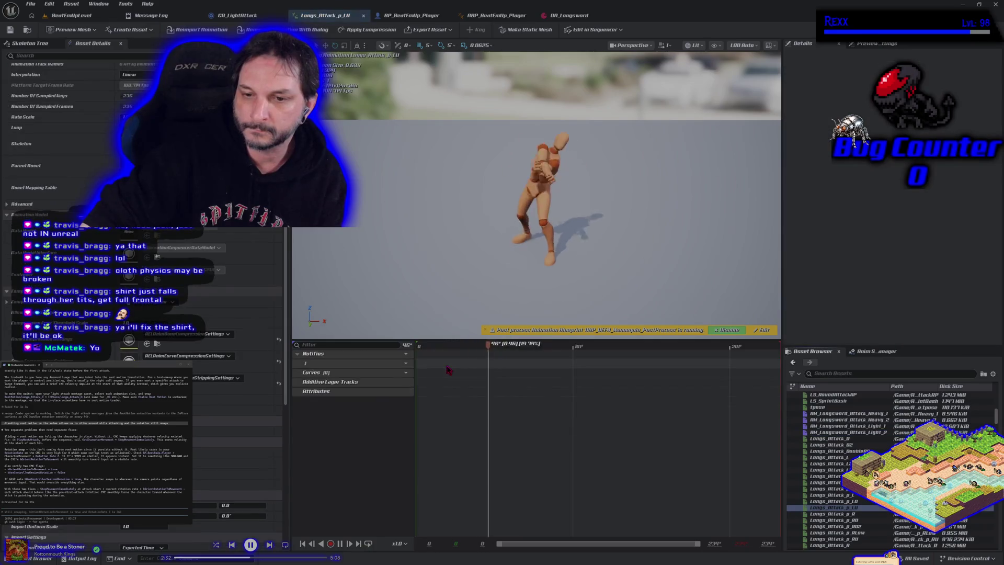
key(ctrl+s)
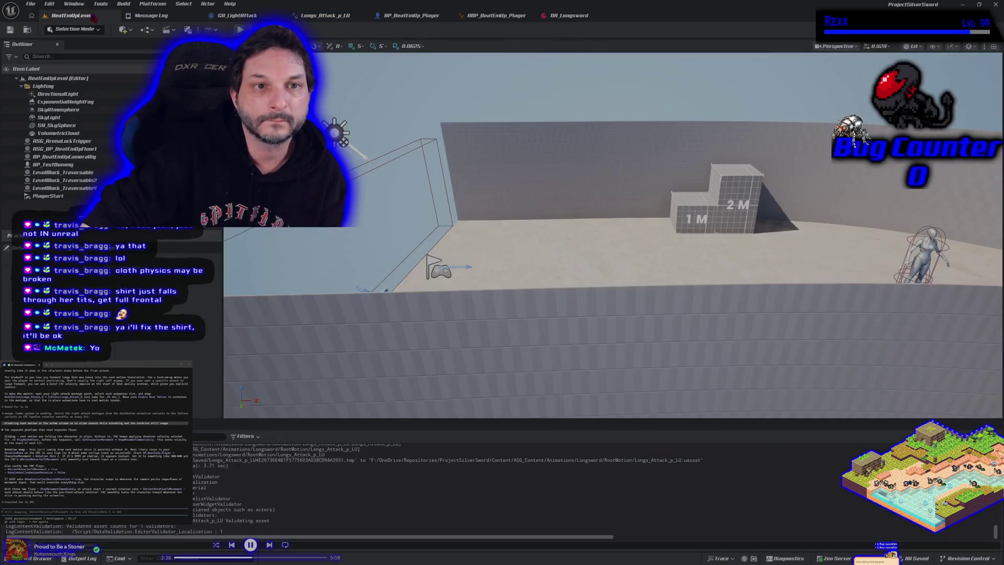
click(90, 14)
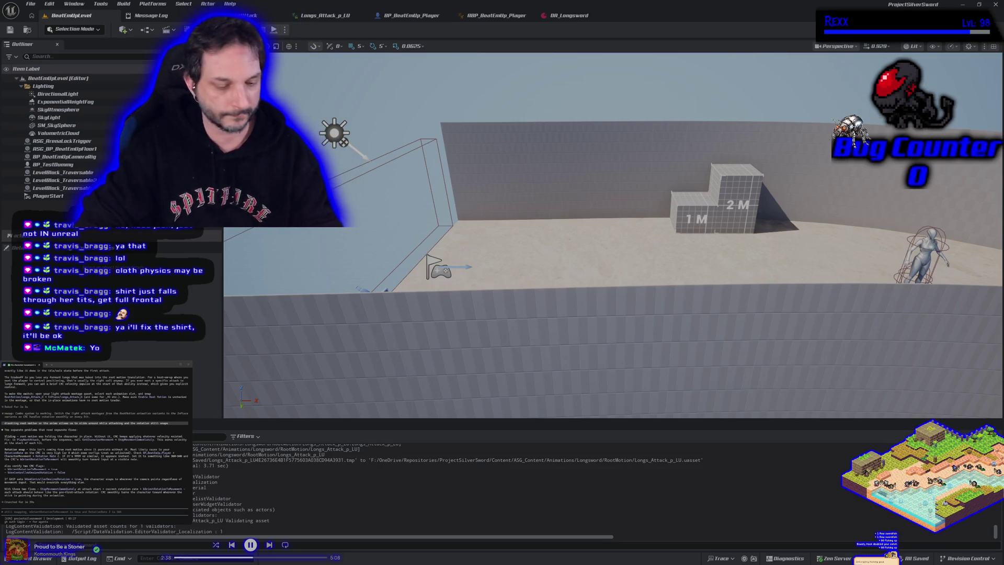
Play-test the longsword light attacks in BeatEmUpLevel, then switch to the GA_LightAttack graph.
key(alt+p)
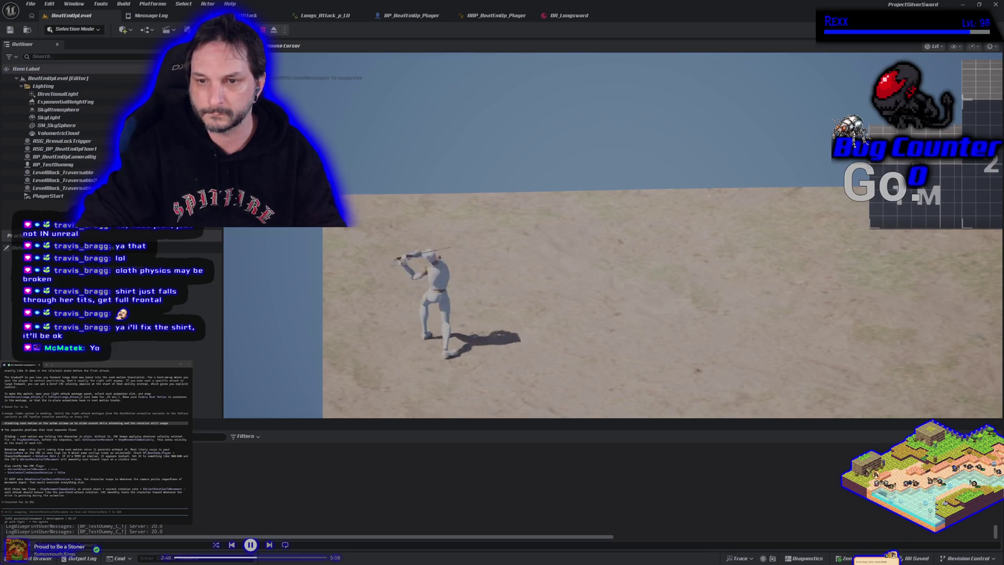
key(Escape)
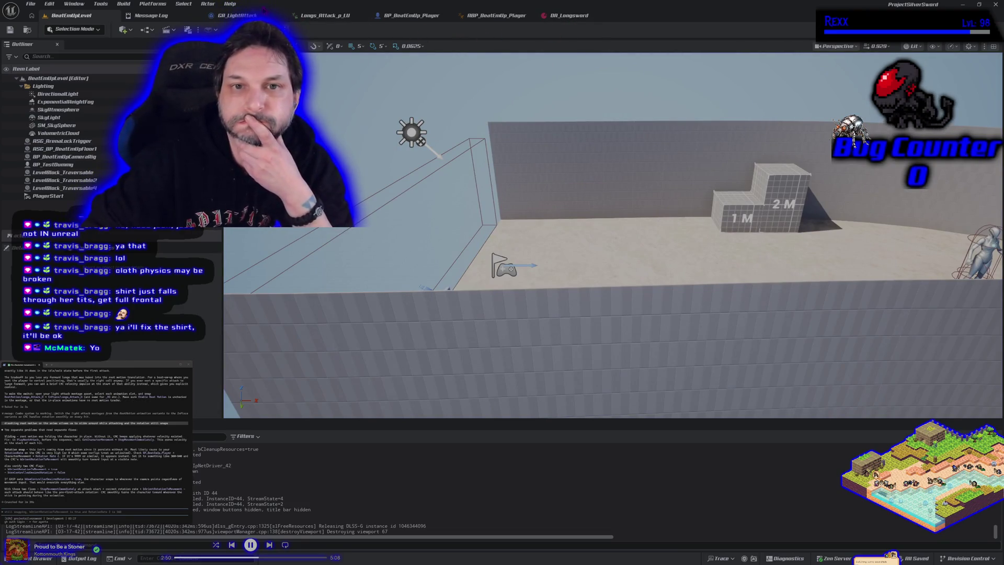
click(263, 13)
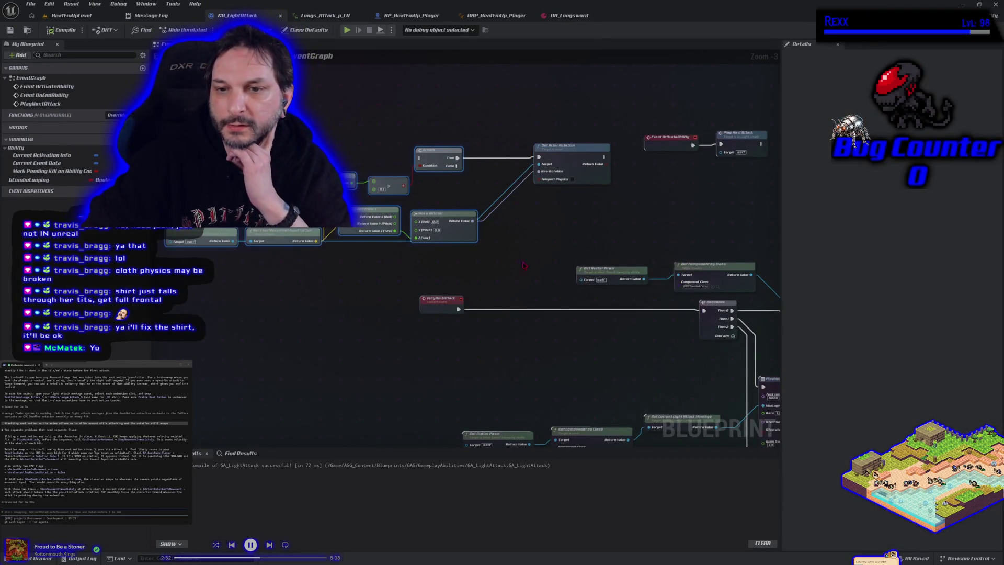
Add a Lerp (Rotator) node from the Make Rotator output and arrange the rotation nodes.
drag(486, 268, 377, 251)
drag(445, 142, 476, 147)
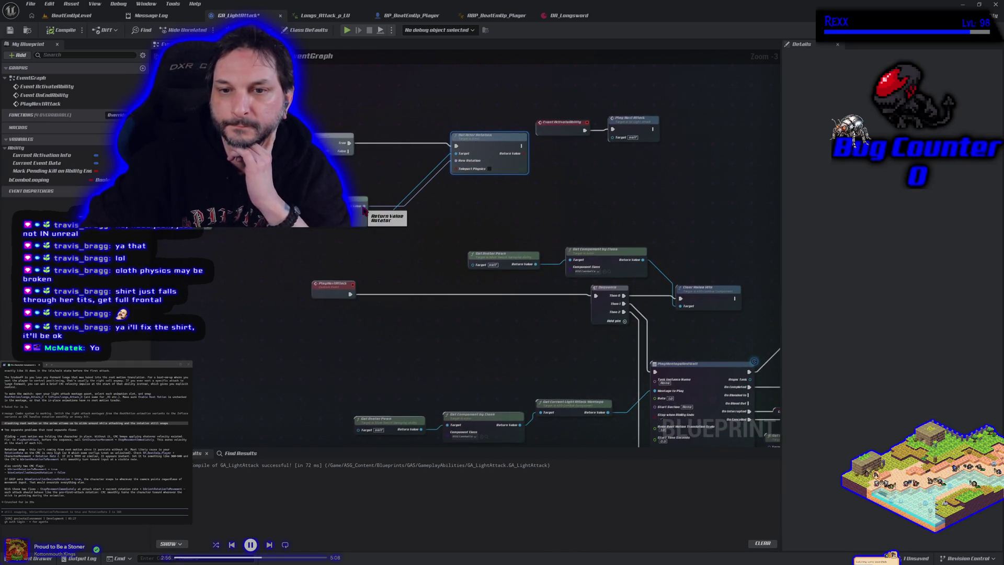
drag(367, 204, 415, 200)
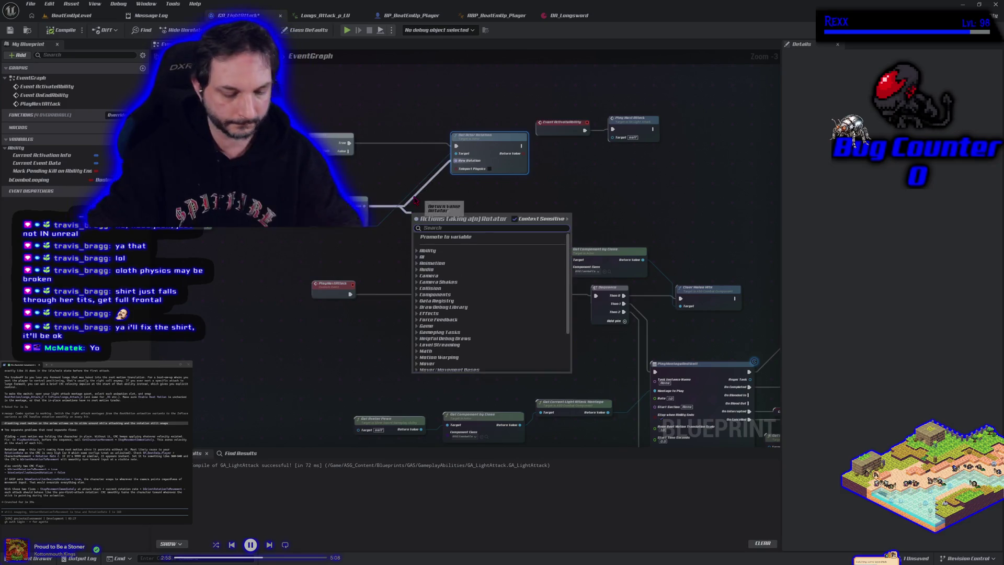
text(lerp)
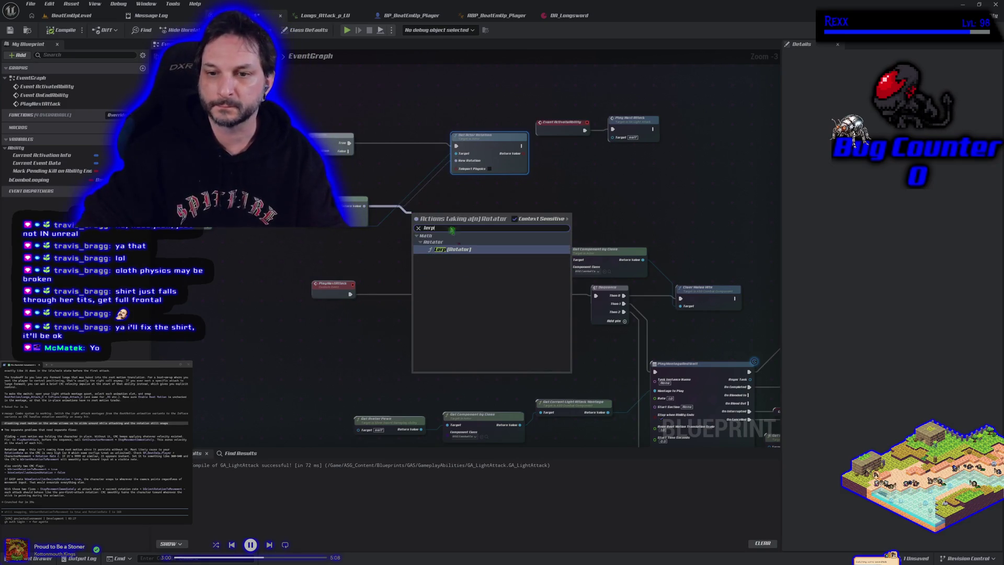
click(460, 246)
mouse_move(429, 213)
mouse_down()
mouse_move(487, 204)
mouse_move(462, 163)
mouse_up()
mouse_move(592, 103)
mouse_down()
mouse_move(630, 137)
mouse_move(660, 127)
mouse_up()
click(487, 152)
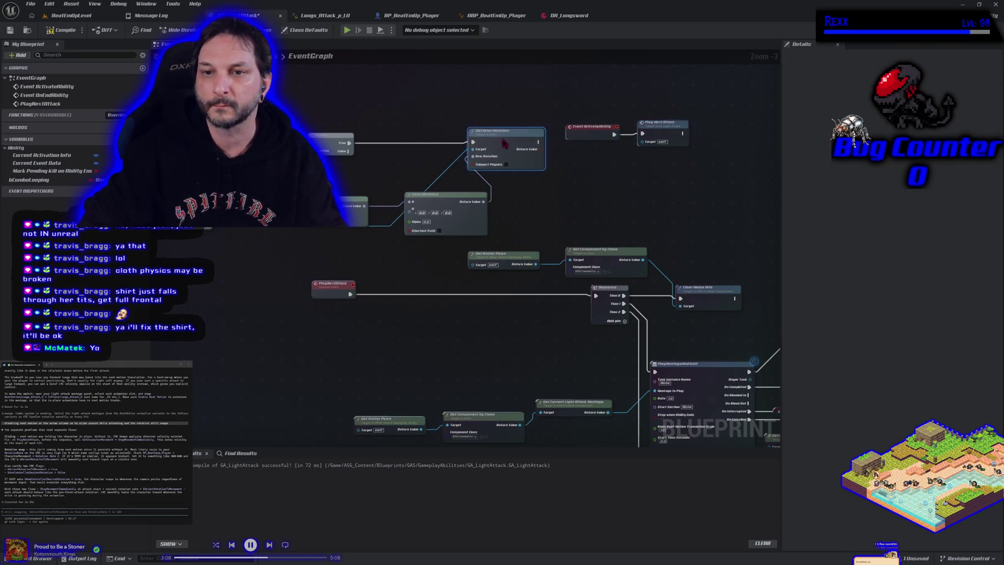
drag(386, 258, 492, 289)
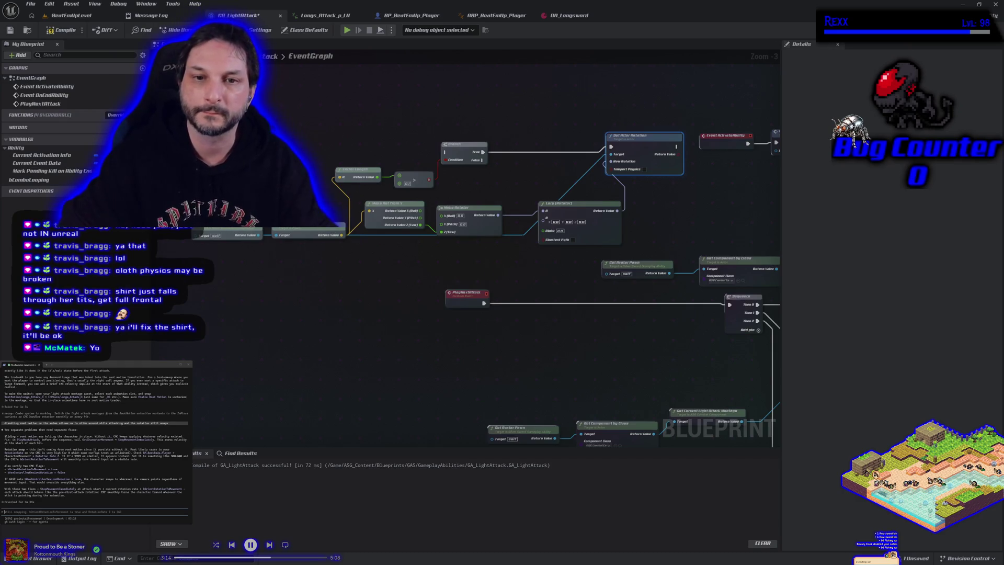
Add a Set Timer by Event node and place it left of the Branch chain.
right_click(444, 227)
text(time)
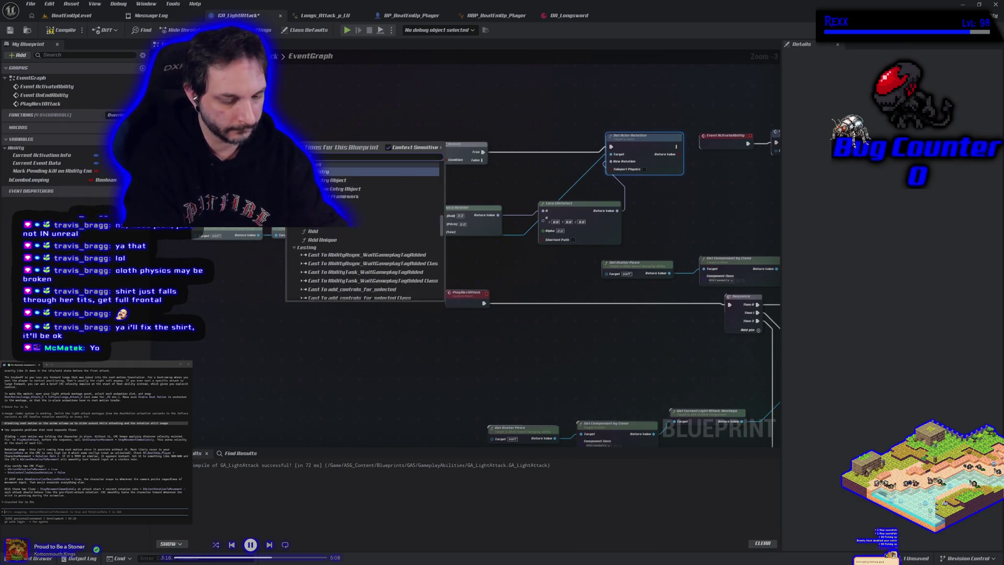
key(BackSpace)
key(BackSpace)
key(BackSpace)
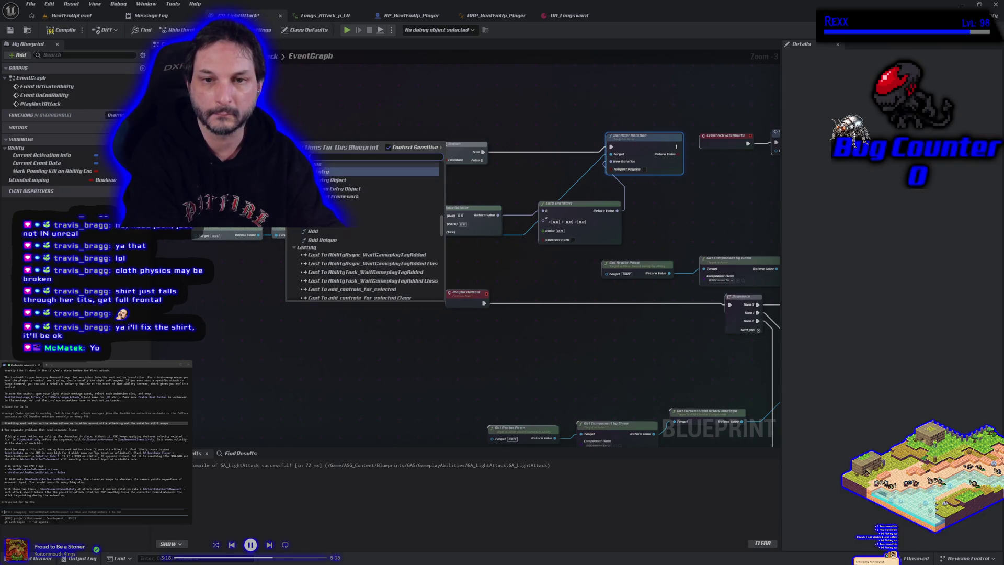
text(timer)
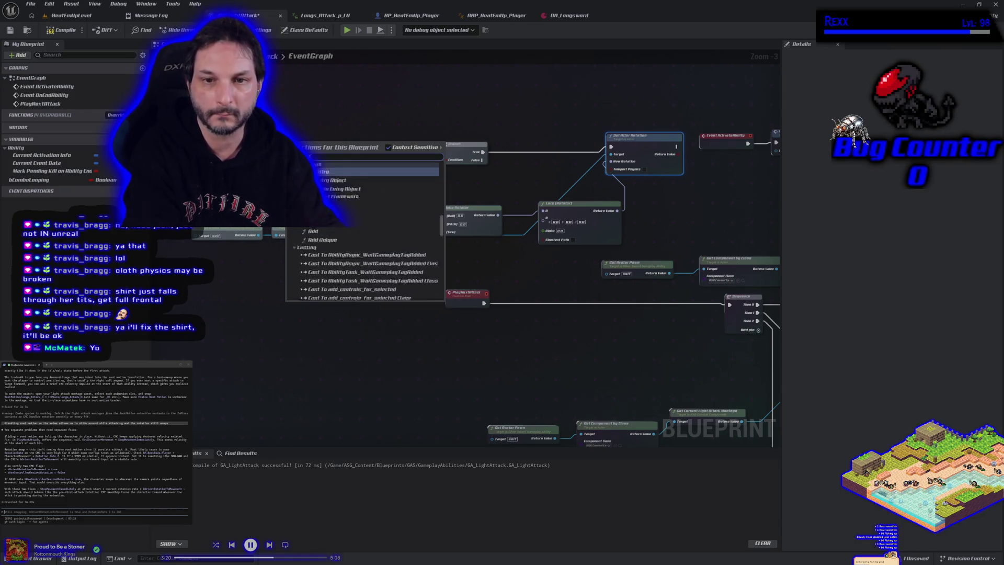
key(BackSpace)
key(BackSpace)
key(BackSpace)
text(timer)
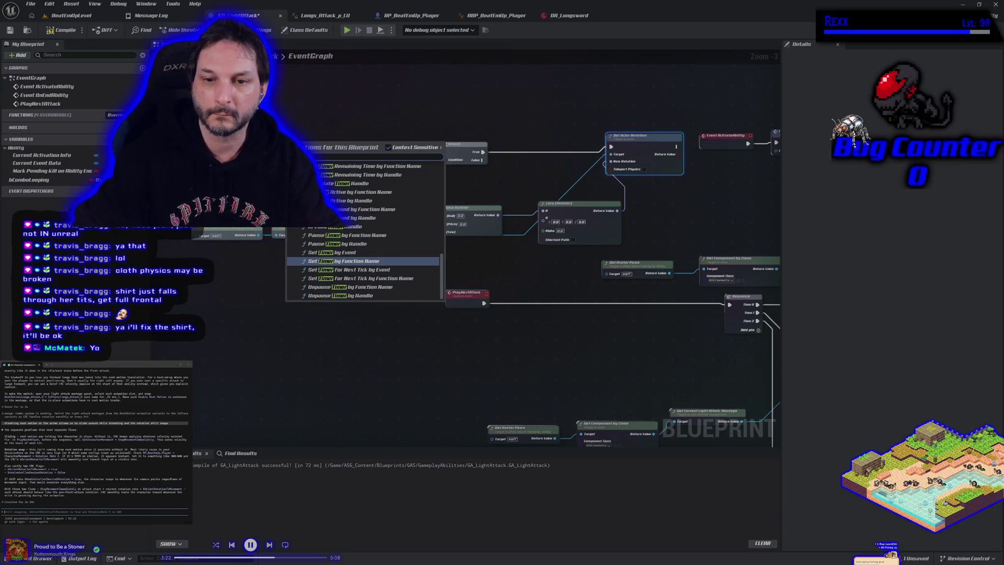
click(337, 252)
mouse_move(311, 152)
mouse_down()
mouse_move(249, 145)
mouse_move(389, 159)
mouse_move(446, 151)
mouse_up()
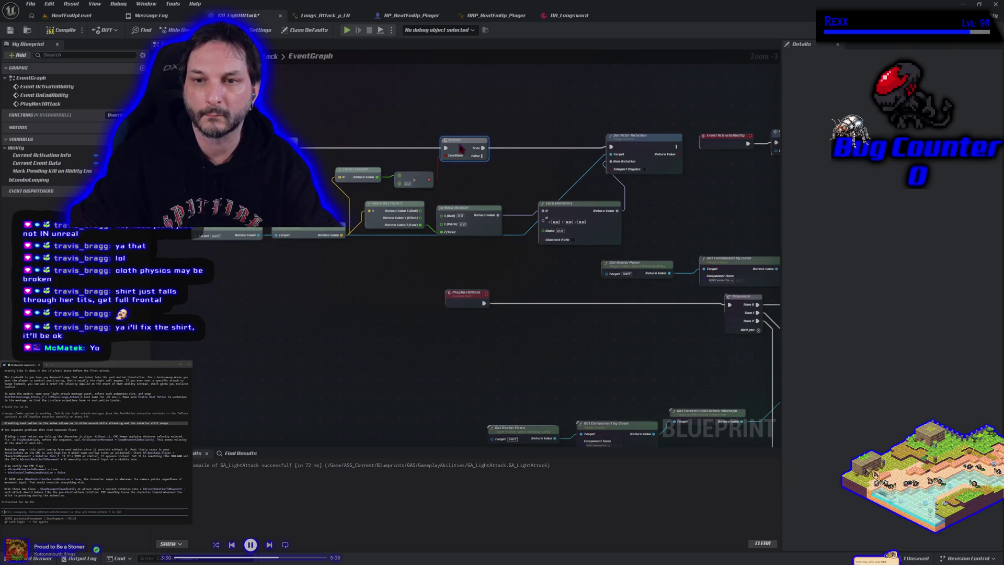
click(458, 151)
Create a RotateToInputDirection custom event wired to the Set Timer by Event's Event pin.
drag(259, 160, 348, 164)
scroll(348, 165, up, 3)
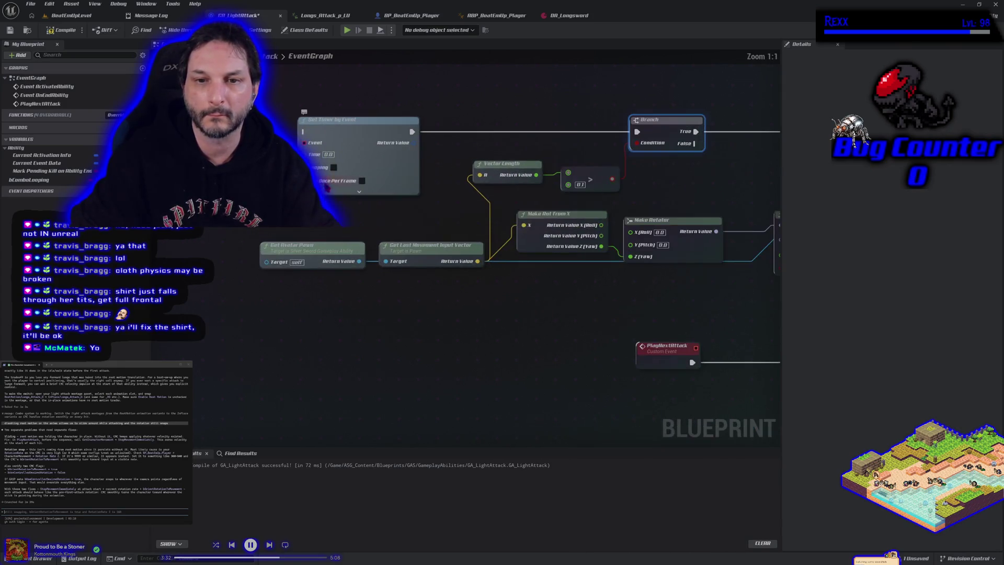
scroll(381, 173, down, 1)
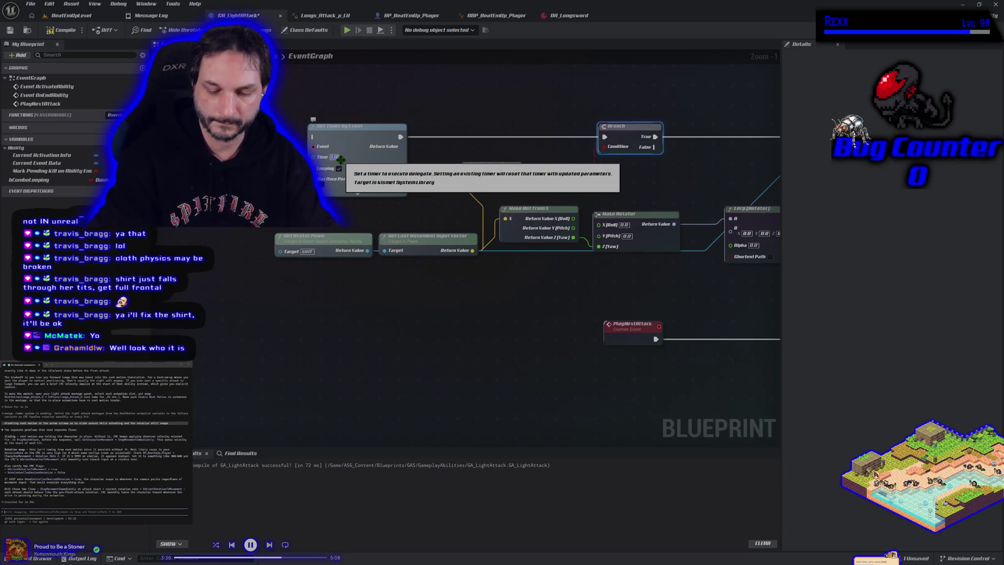
click(314, 119)
scroll(328, 173, down, 2)
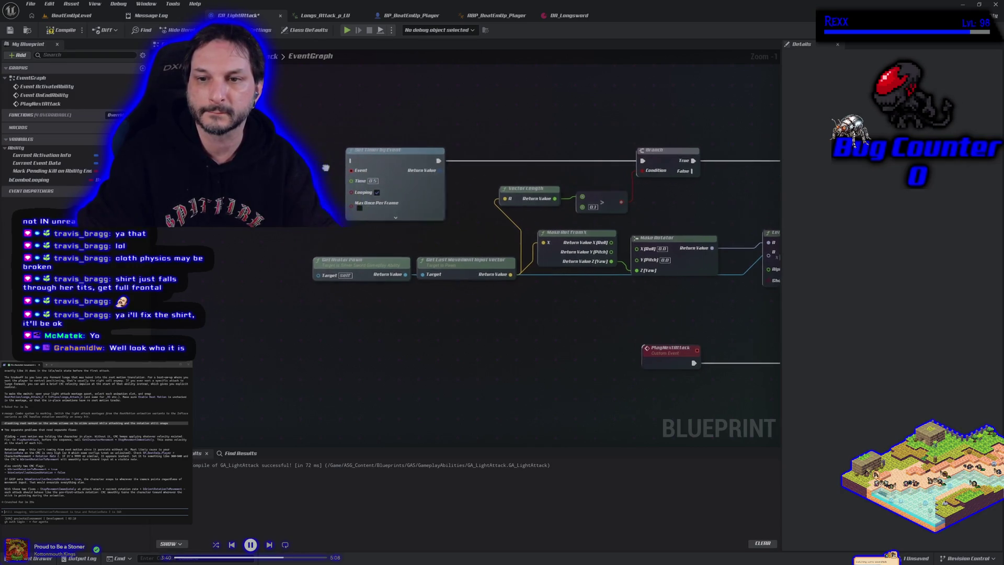
drag(343, 171, 310, 162)
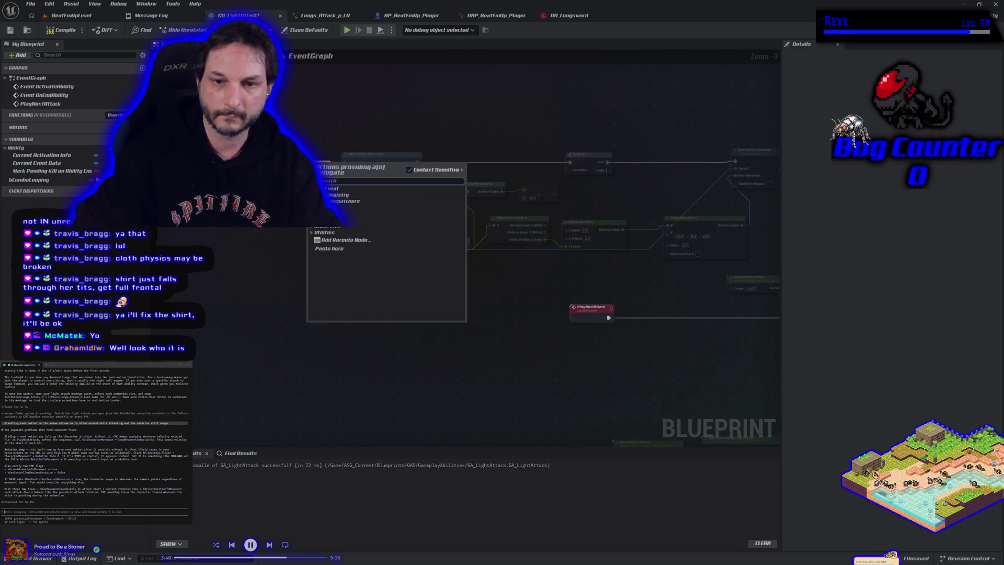
click(346, 200)
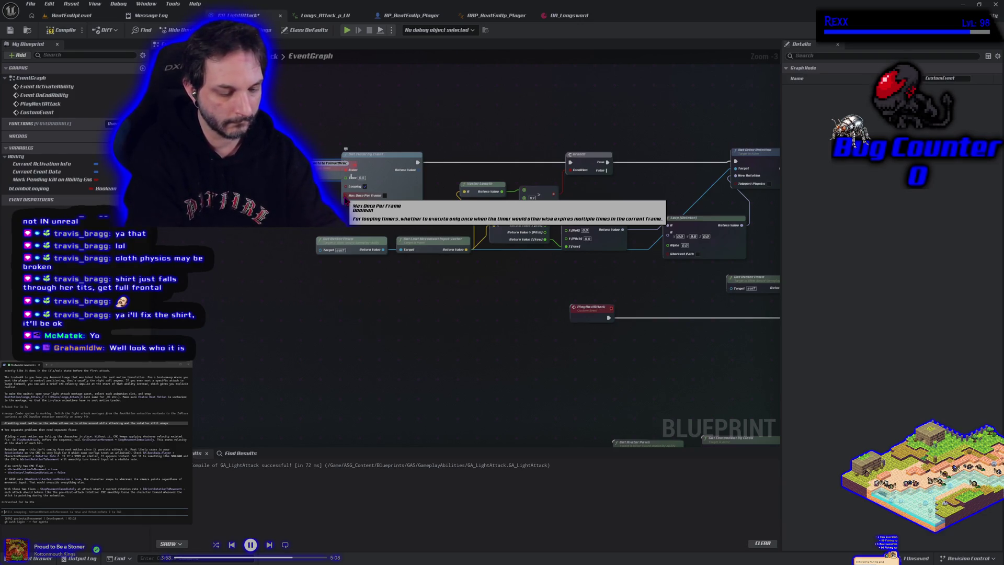
text(RotateToInputDirection)
key(Return)
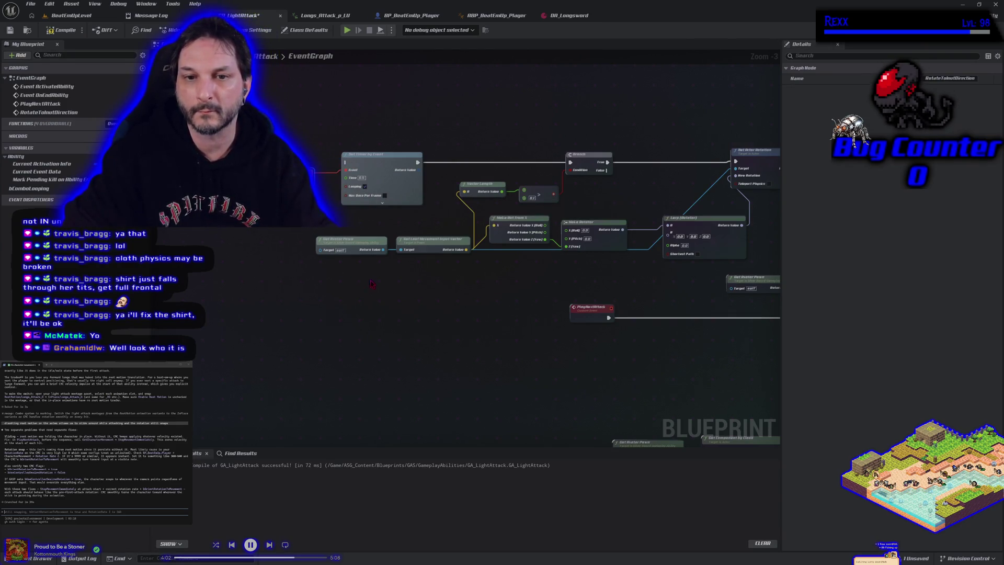
mouse_move(523, 340)
mouse_down()
mouse_move(518, 351)
mouse_move(502, 297)
mouse_move(476, 309)
mouse_up()
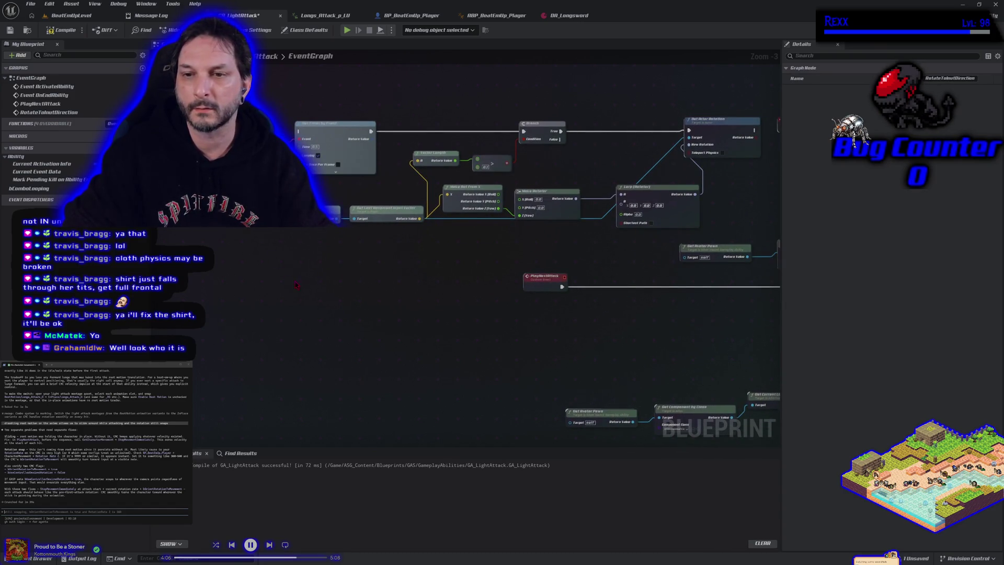
drag(327, 270, 303, 303)
click(316, 182)
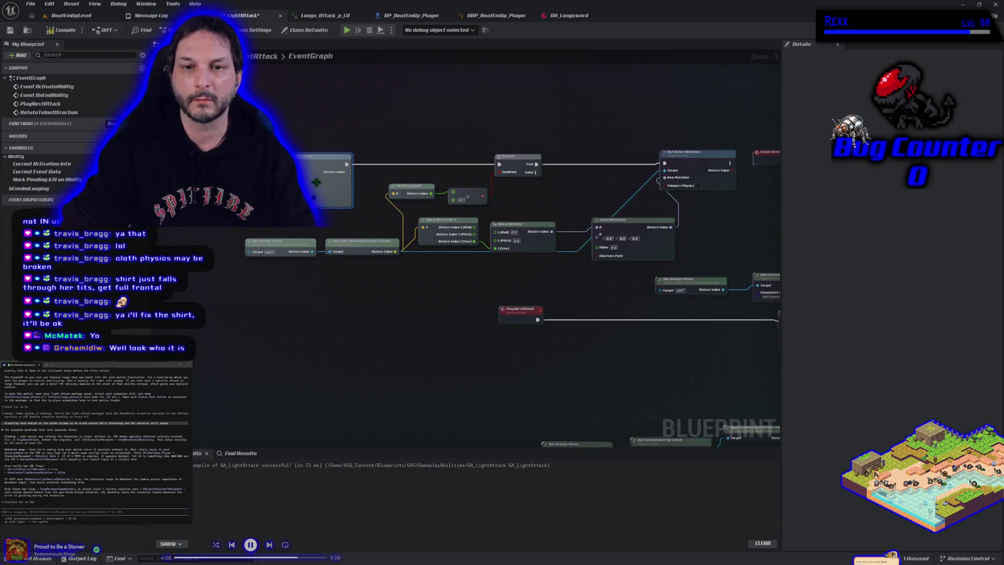
Wire RotateToInputDirection into the Branch, run the timer between PlayNextAttack and Sequence, then compile and save.
alt+click(346, 164)
drag(348, 184, 500, 164)
mouse_move(307, 162)
mouse_down()
mouse_move(514, 305)
mouse_move(599, 323)
mouse_up()
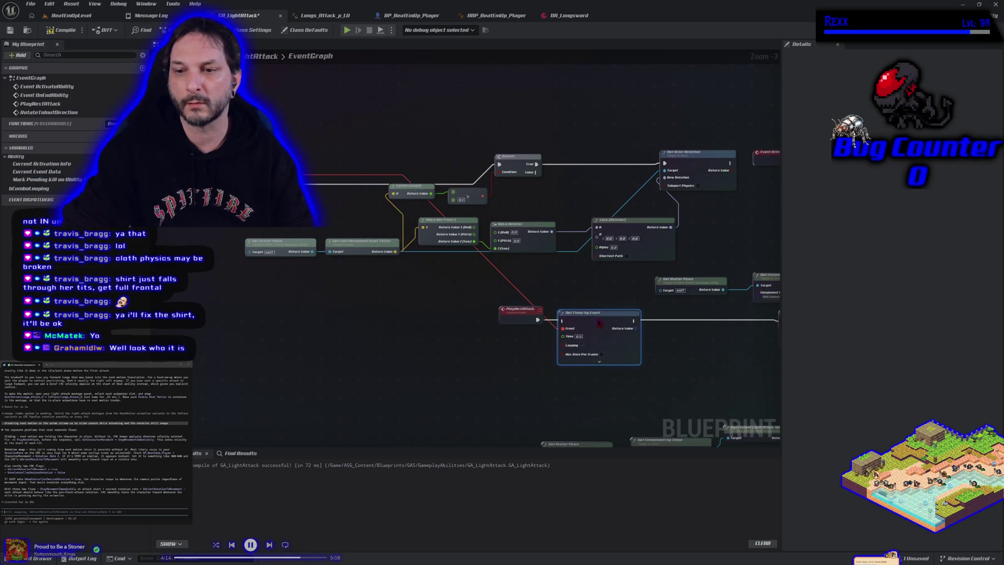
drag(446, 313, 473, 314)
mouse_move(542, 315)
mouse_down()
mouse_move(651, 327)
mouse_move(693, 314)
mouse_up()
drag(430, 340, 532, 365)
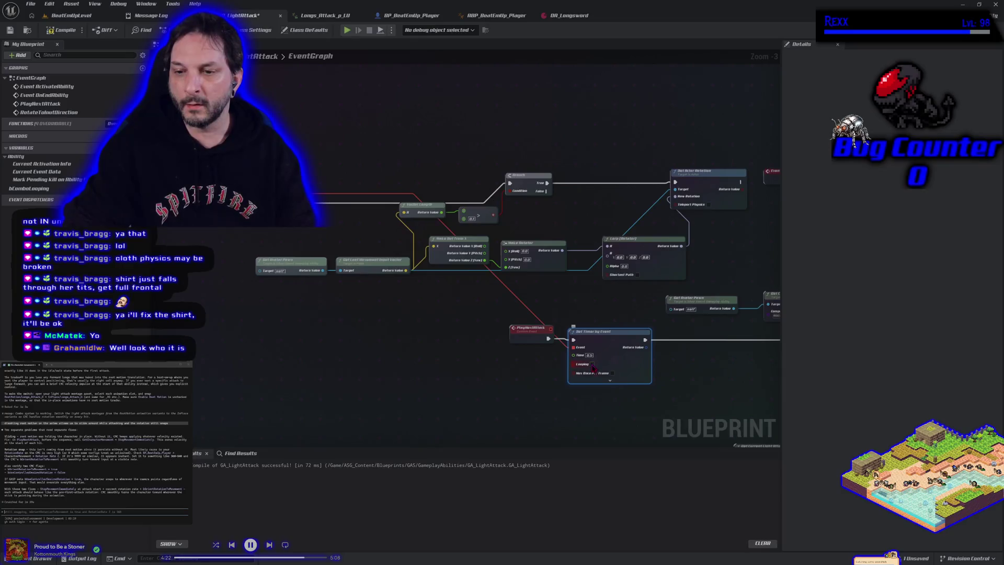
click(43, 30)
click(11, 30)
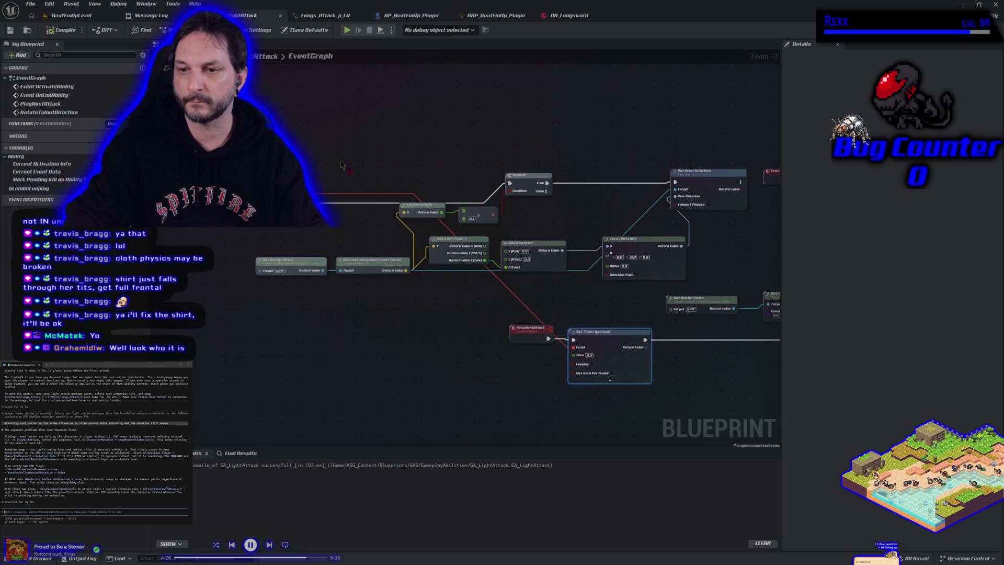
Move the Lerp's link to input B, feed Get Actor Rotation into A, compile, and play-test.
drag(553, 300, 464, 282)
scroll(463, 282, up, 1)
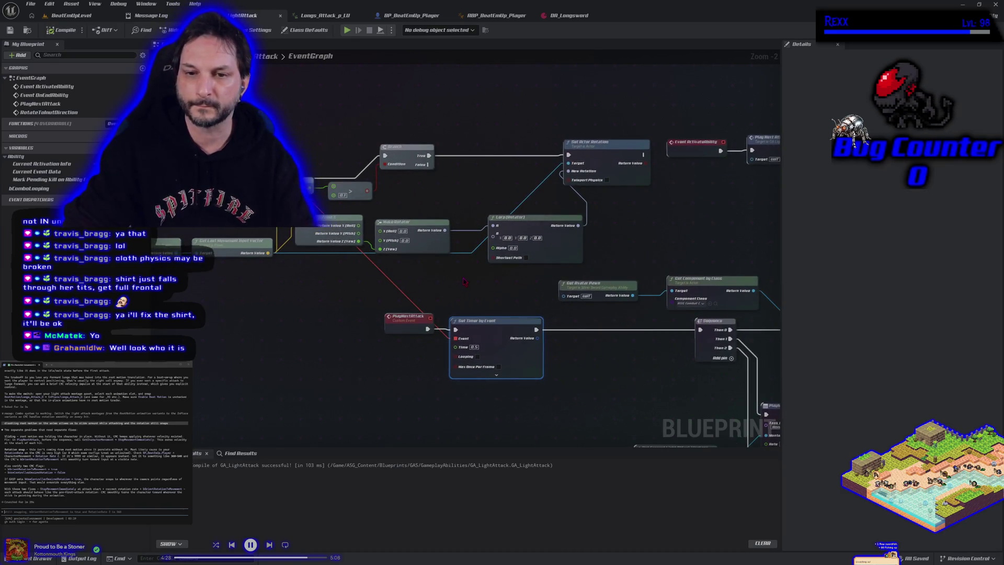
drag(486, 282, 587, 294)
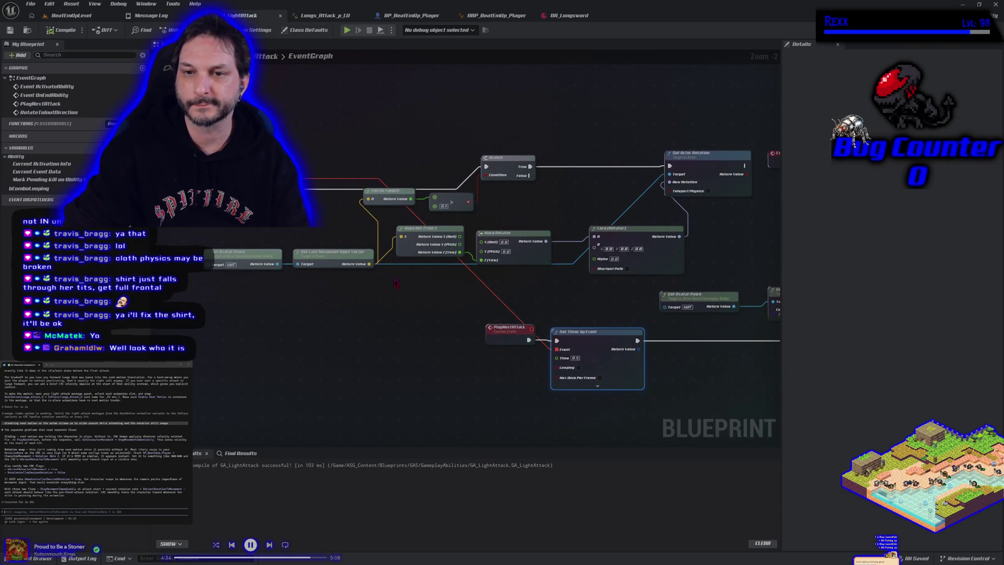
drag(645, 242, 672, 246)
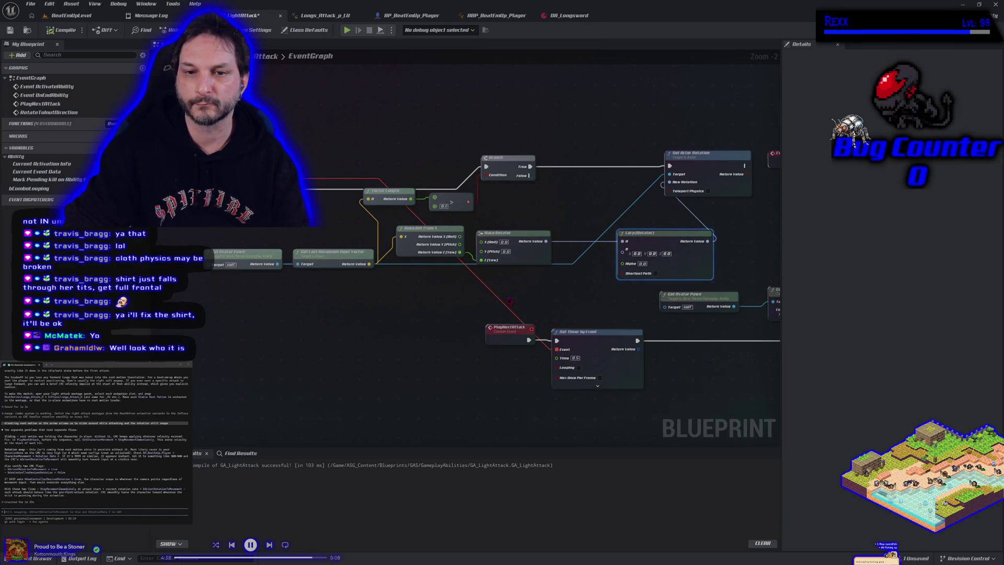
drag(560, 286, 500, 256)
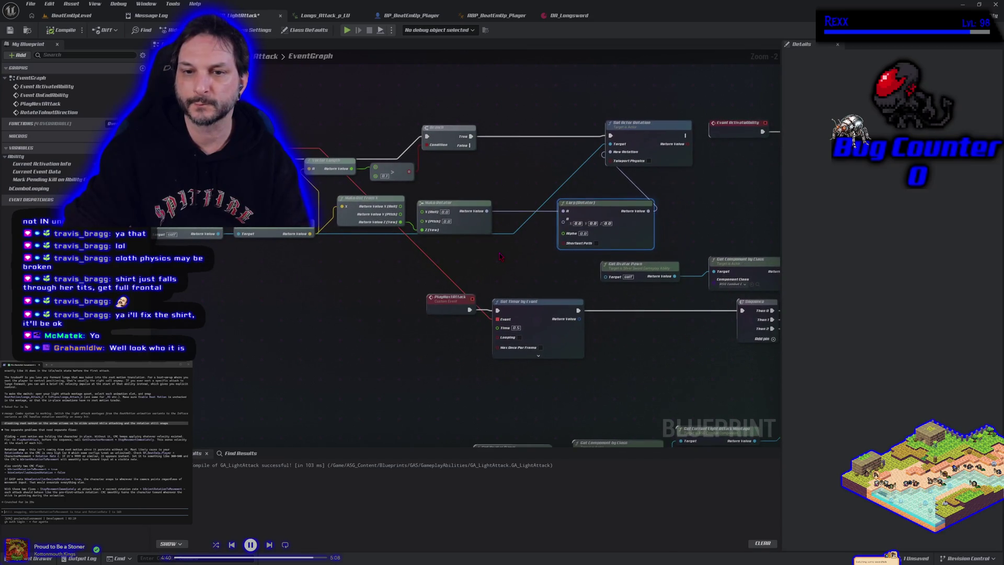
drag(564, 209, 569, 235)
drag(218, 233, 229, 255)
text(get)
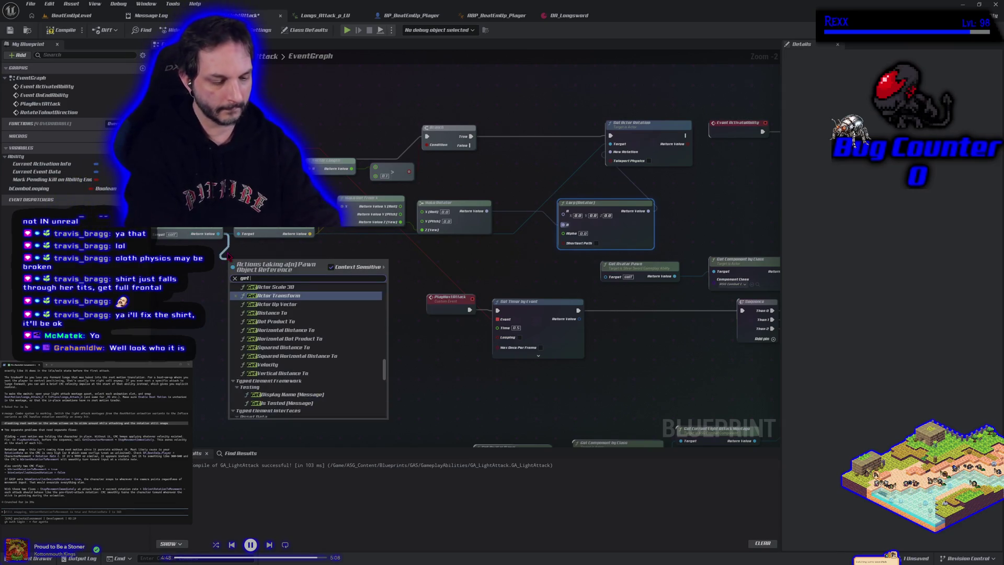
text( rotation)
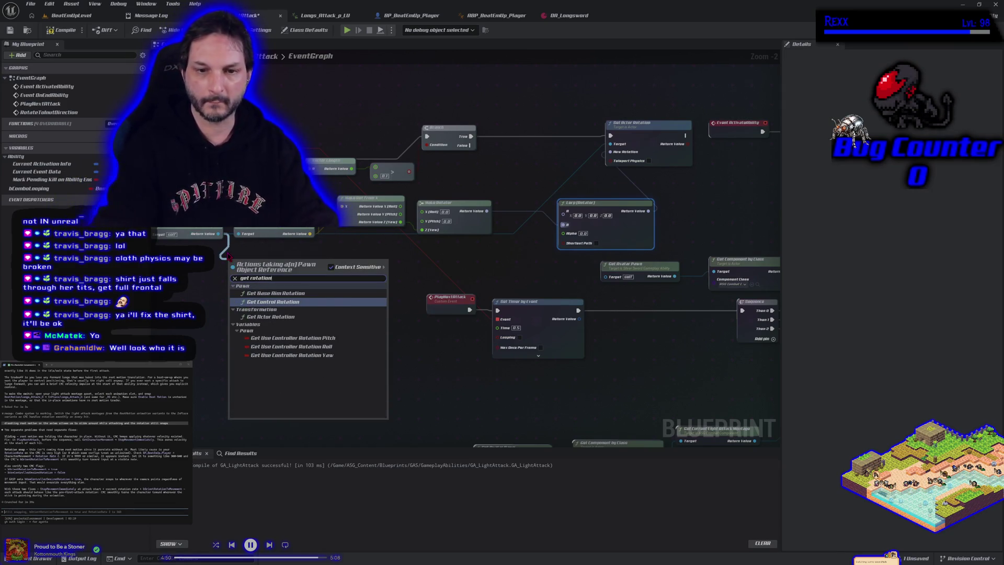
click(305, 315)
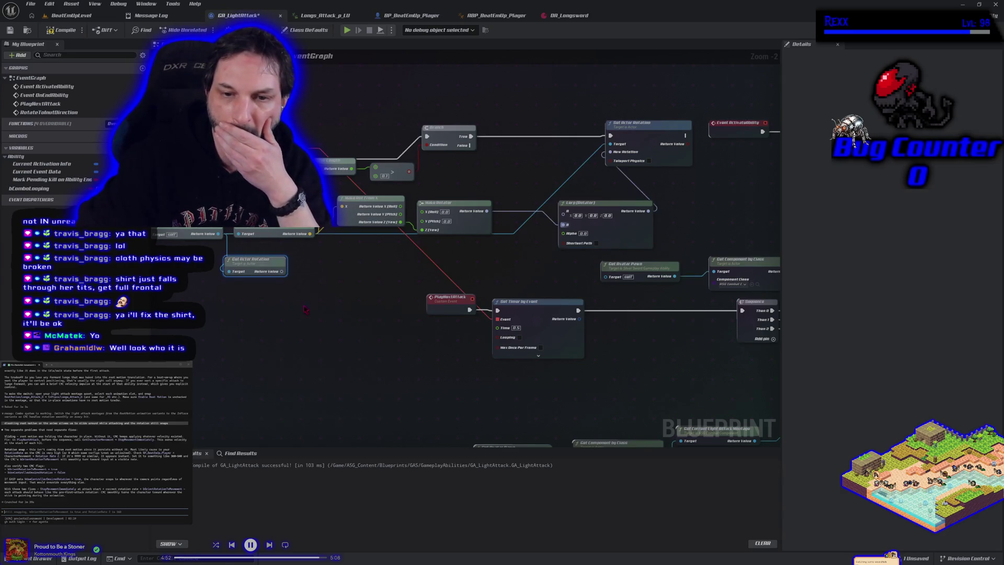
mouse_move(281, 272)
mouse_down()
mouse_move(512, 240)
mouse_move(563, 219)
mouse_up()
click(59, 30)
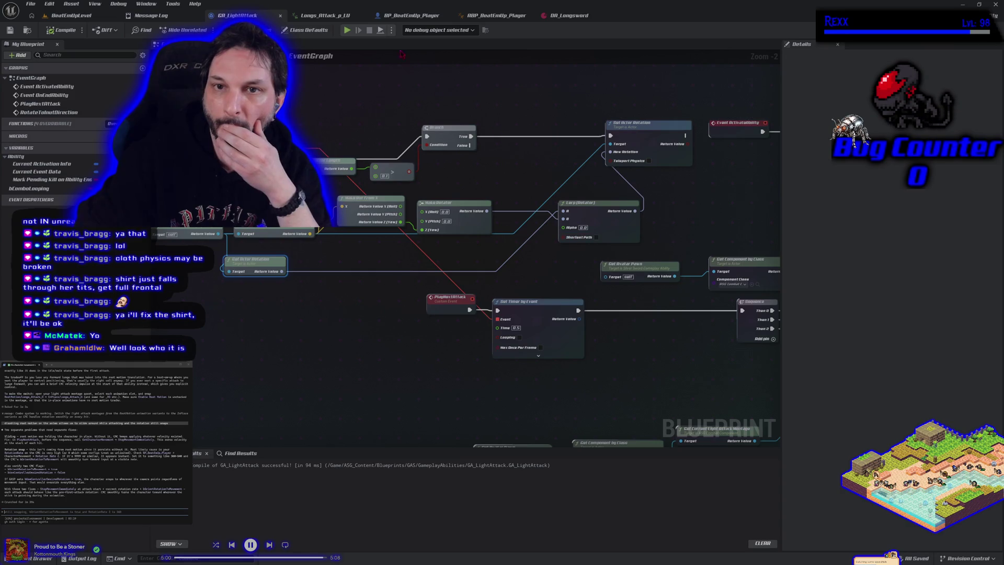
click(348, 30)
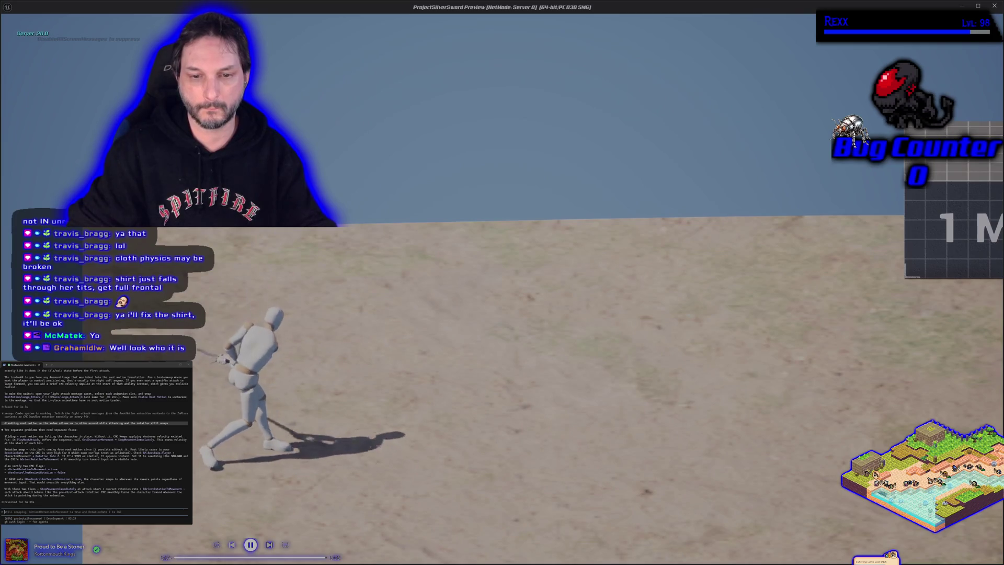
Stop the test and enable Allow Physics Rotation on the first SET node in ABP_BeatEmUp_Player.
key(Escape)
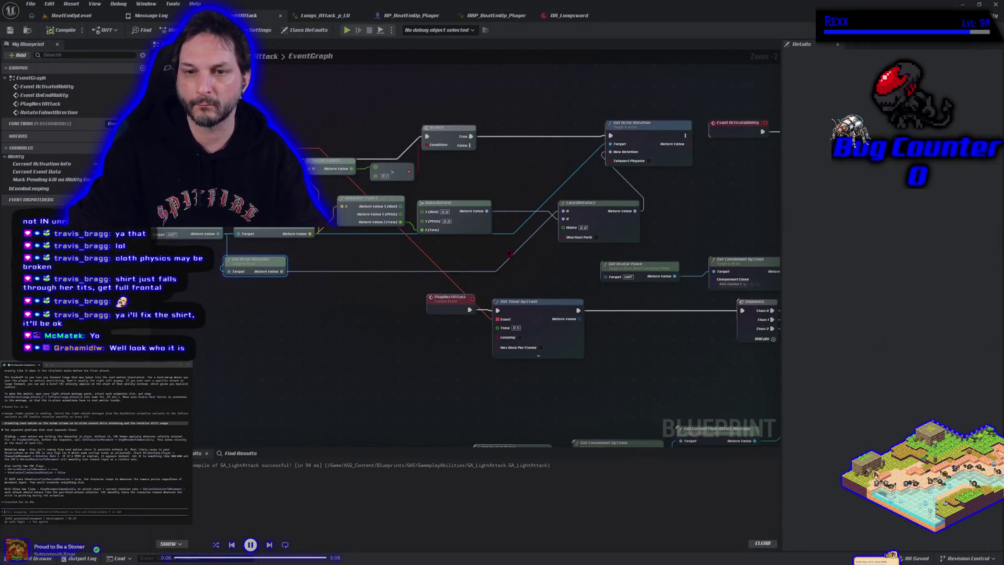
scroll(505, 244, down, 1)
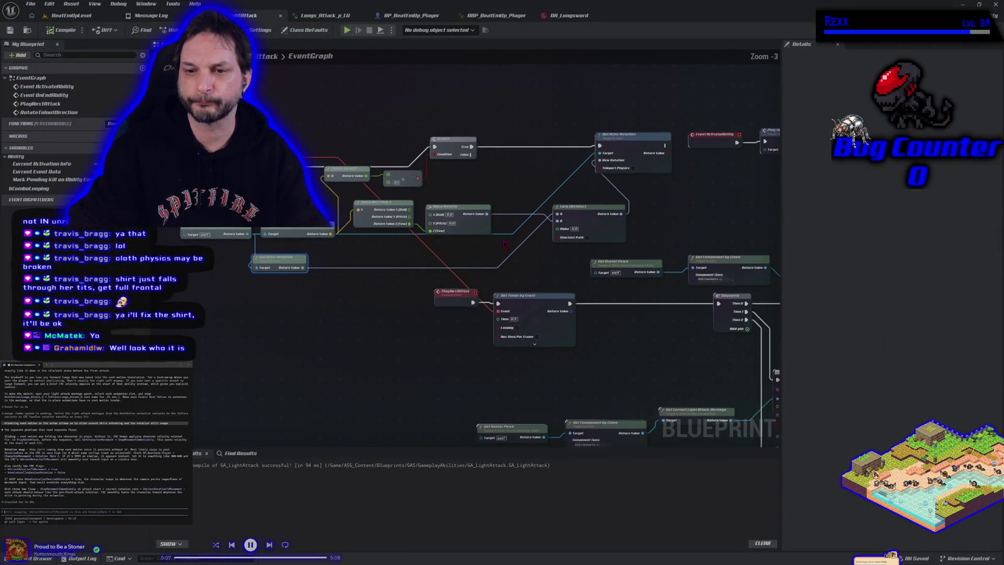
click(495, 16)
click(516, 287)
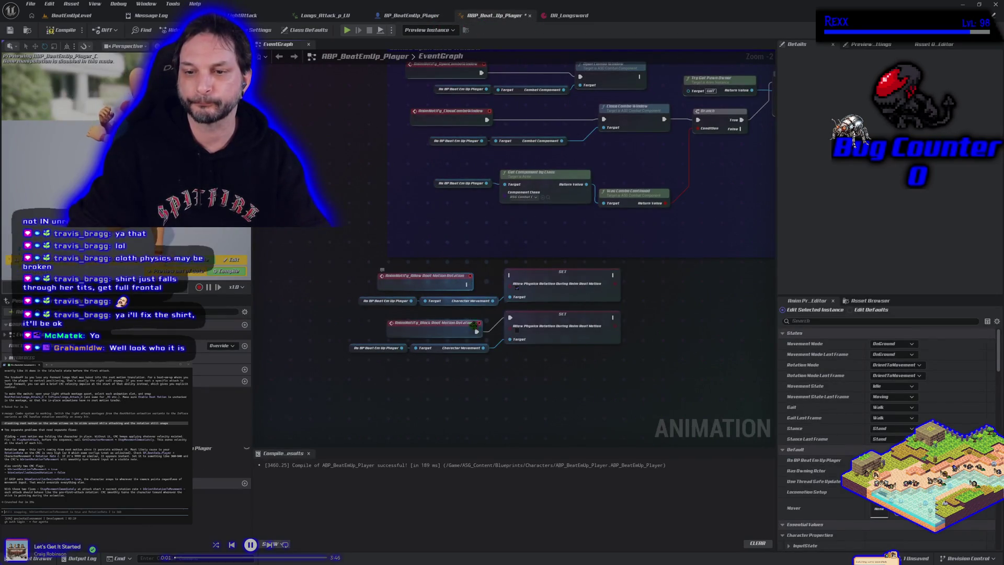
Play-test BeatEmUpLevel again to check the longsword swing rotation.
click(74, 16)
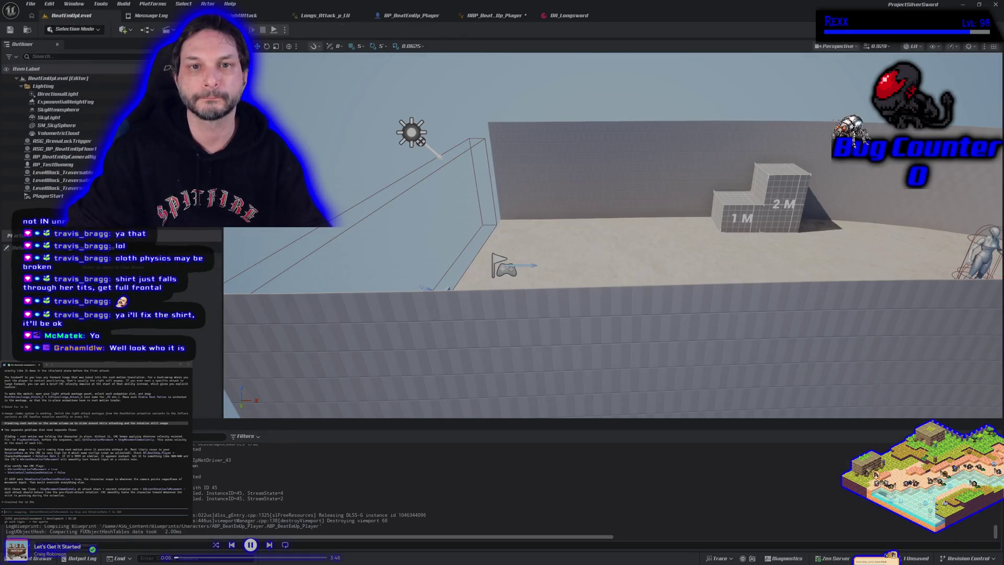
key(alt+p)
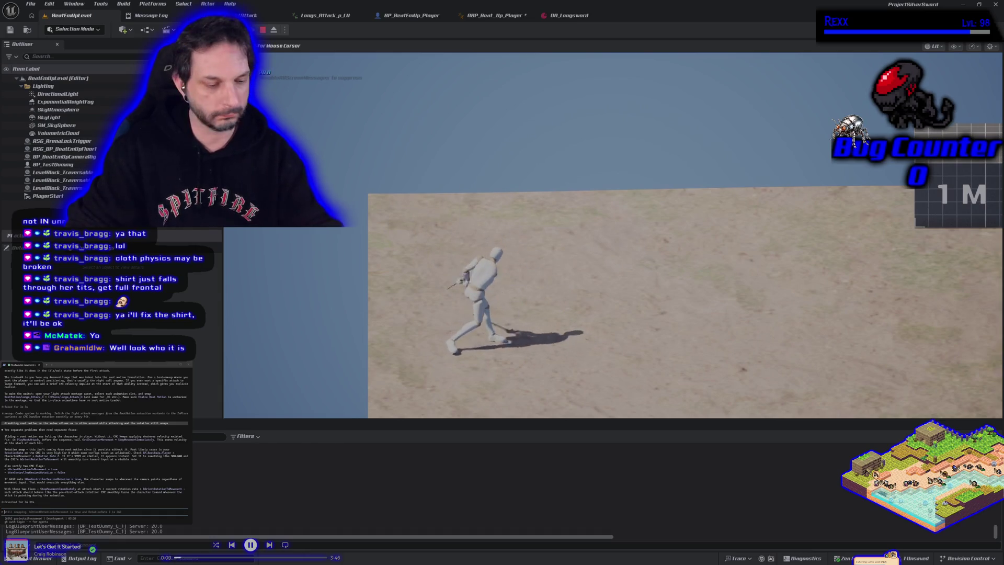
key(Escape)
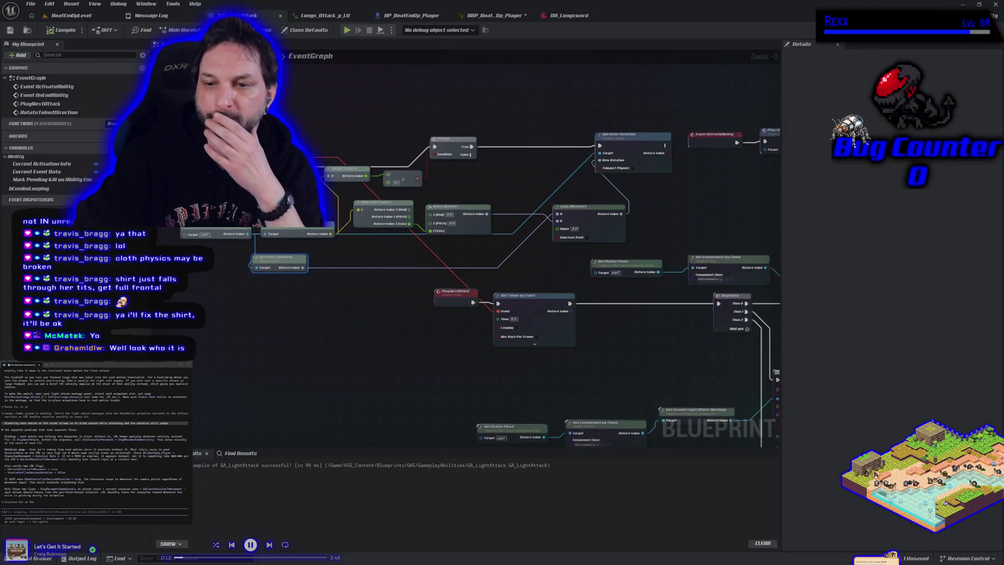
mouse_move(344, 325)
mouse_down()
mouse_move(397, 322)
mouse_move(362, 291)
mouse_move(374, 295)
mouse_up()
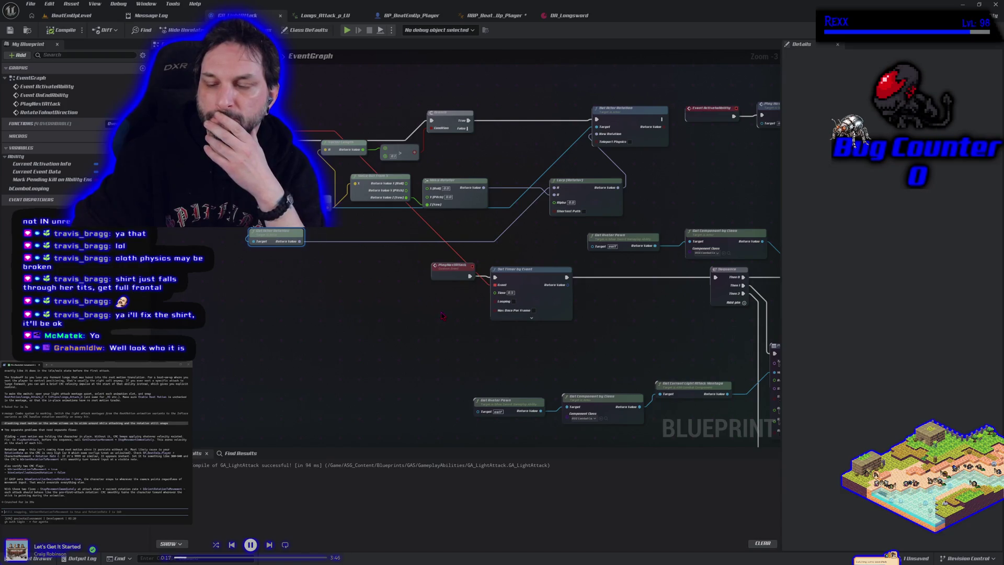
Disconnect Set Timer by Event from PlayNextAttack and the Sequence, and move it aside.
mouse_move(442, 315)
mouse_down()
mouse_move(426, 325)
mouse_move(328, 300)
mouse_up()
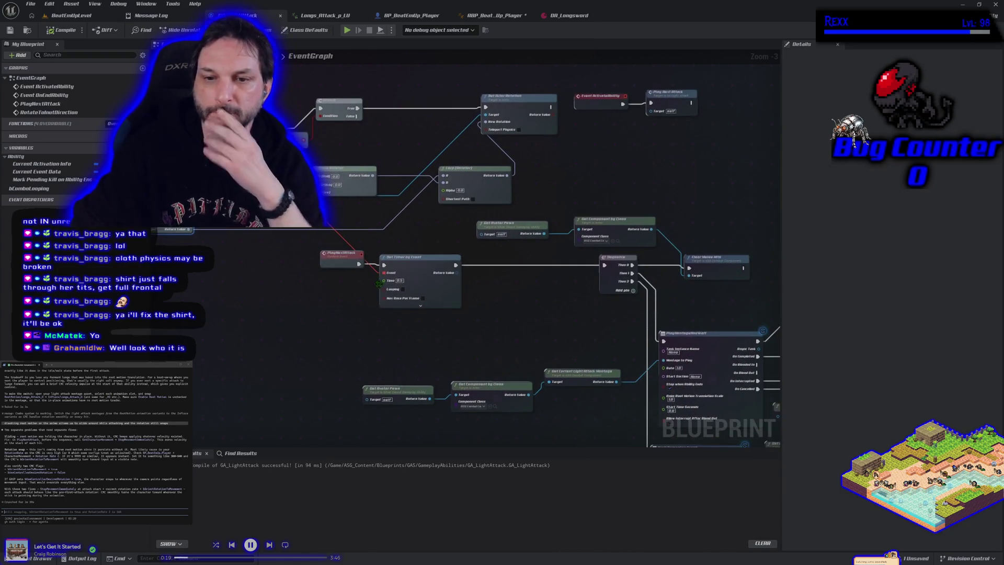
click(406, 271)
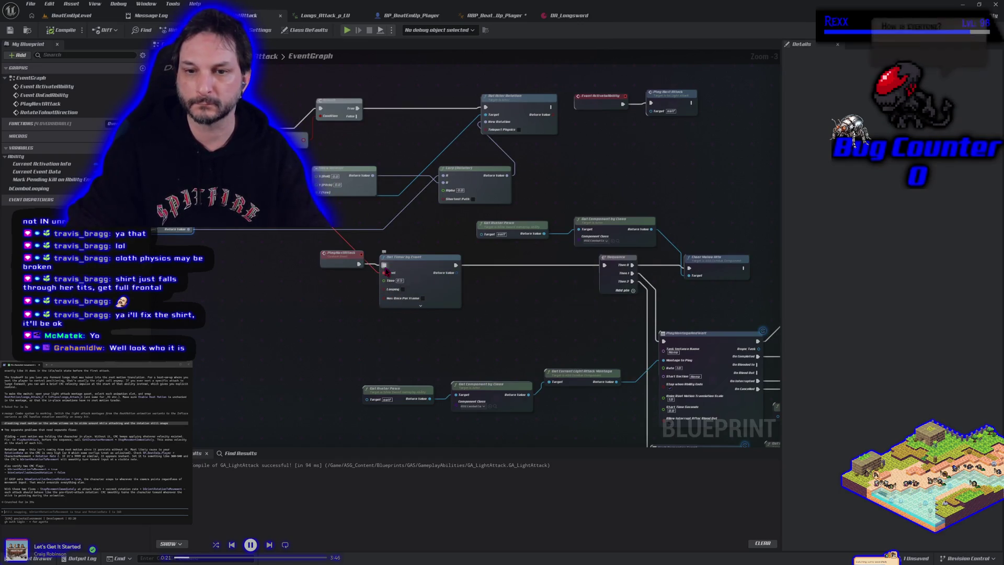
alt+click(455, 265)
mouse_move(426, 265)
mouse_down()
mouse_move(746, 100)
mouse_move(706, 108)
mouse_up()
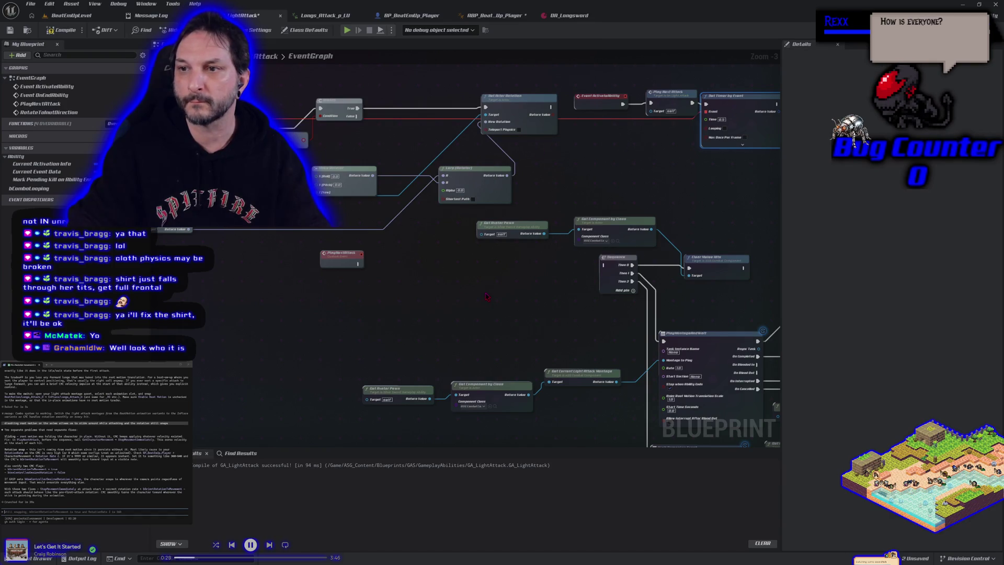
Call Rotate to Input Direction from PlayNextAttack into the Sequence, compile, save, and play-test.
drag(486, 297, 448, 278)
drag(320, 250, 344, 245)
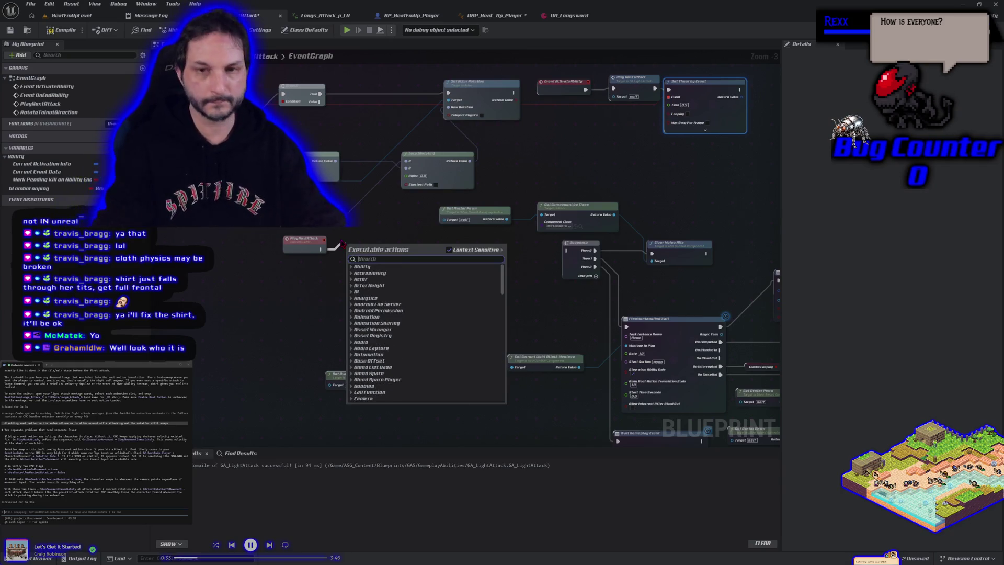
text(rotate)
key(Return)
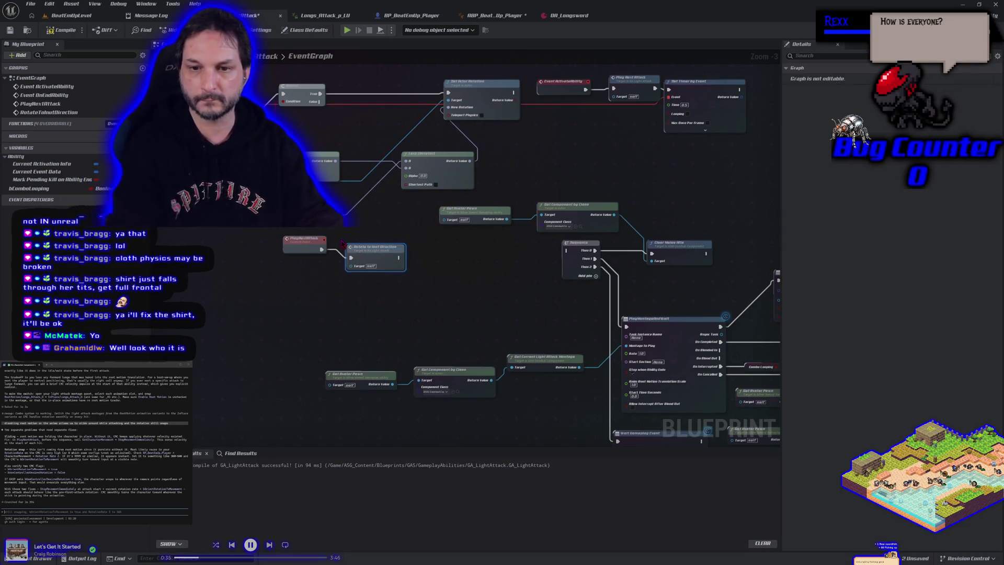
drag(345, 246, 521, 321)
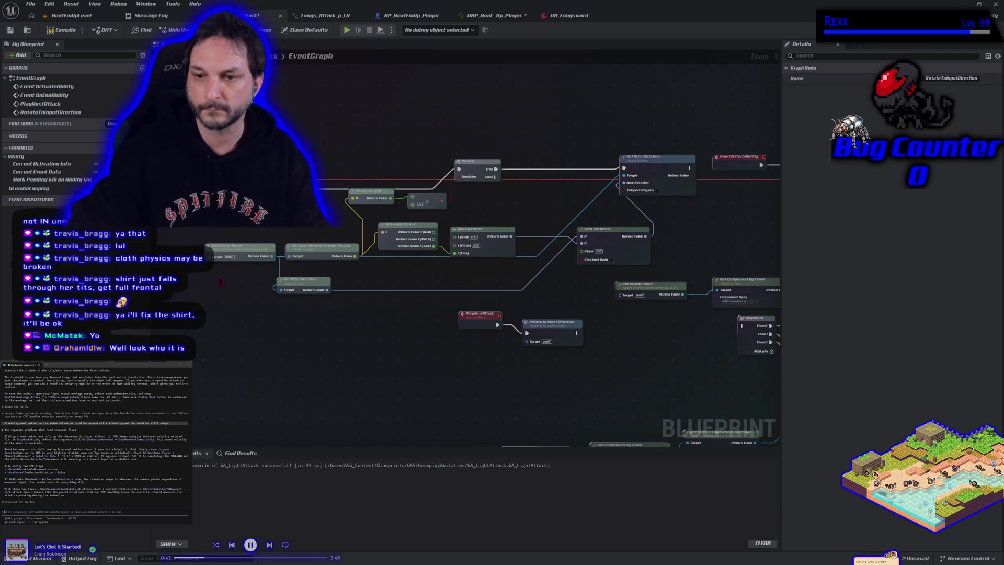
mouse_move(577, 332)
mouse_down()
mouse_move(737, 337)
mouse_move(742, 326)
mouse_up()
click(61, 27)
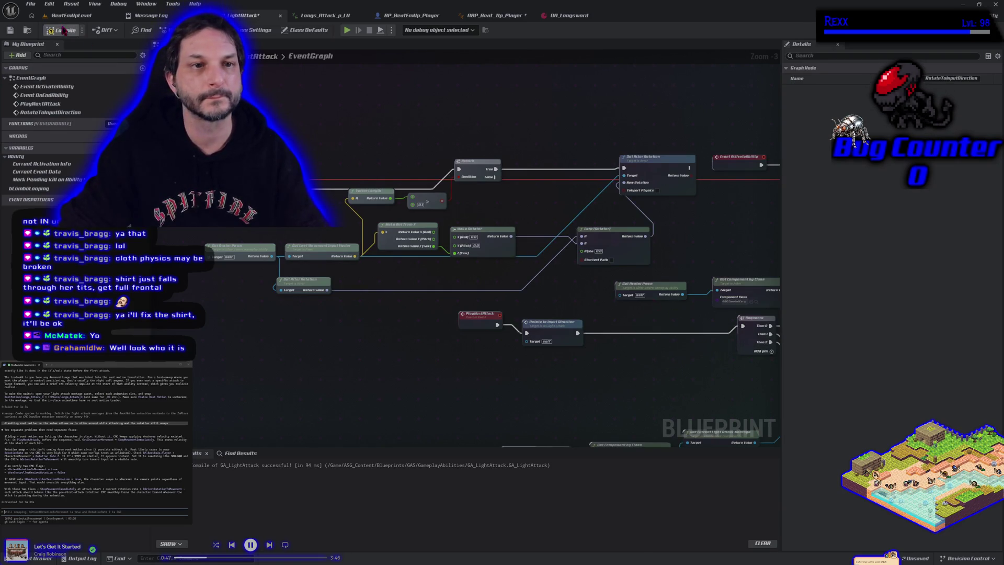
click(346, 31)
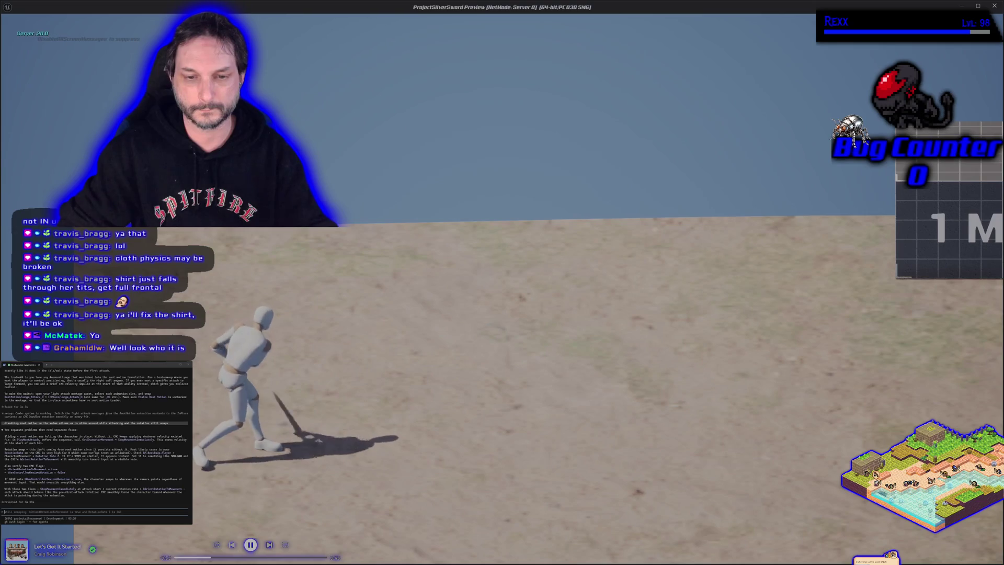
key(Escape)
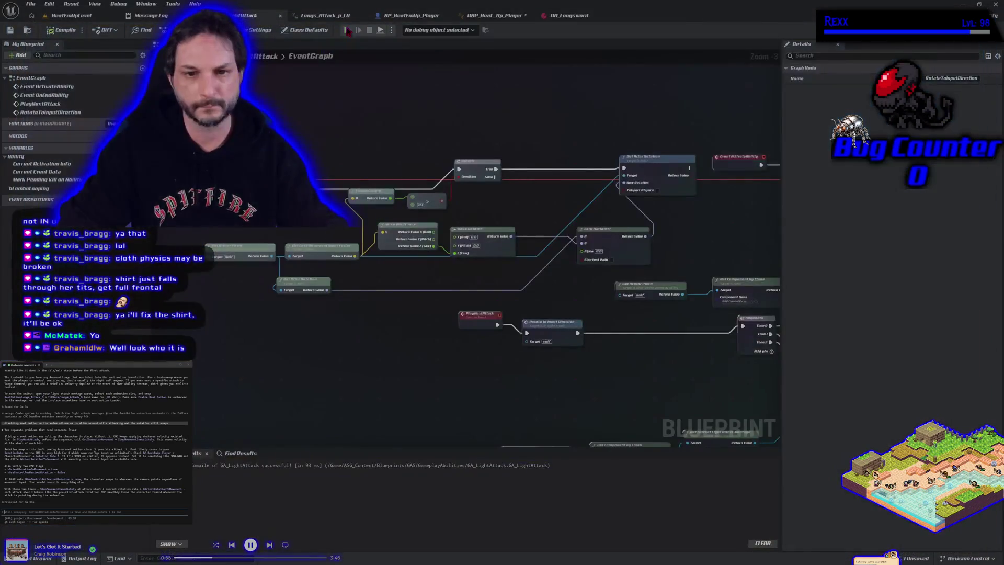
Delete the Set Timer by Event node from the GA_LightAttack graph.
mouse_move(477, 377)
mouse_down()
mouse_move(510, 366)
mouse_move(468, 338)
mouse_move(546, 352)
mouse_up()
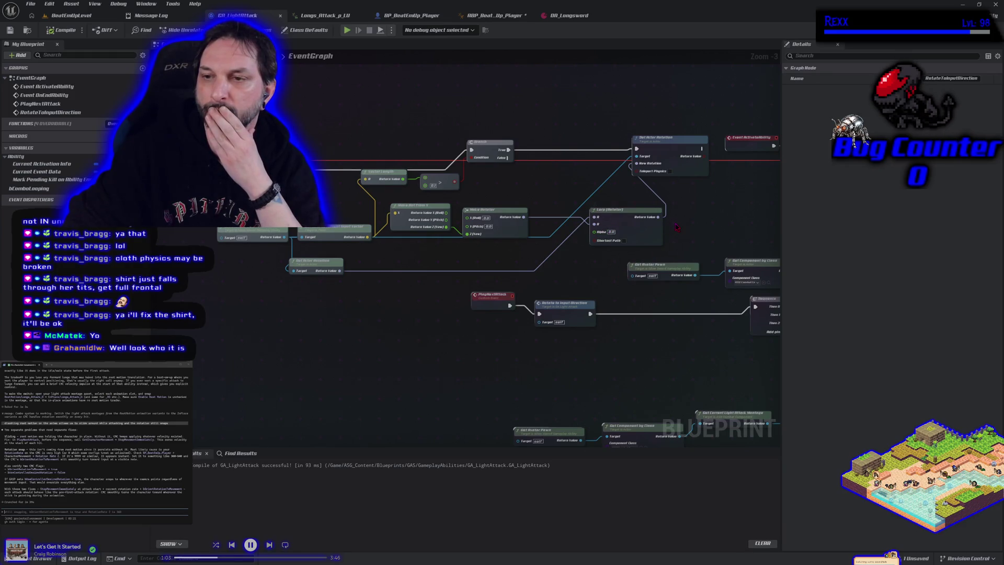
drag(677, 227, 644, 228)
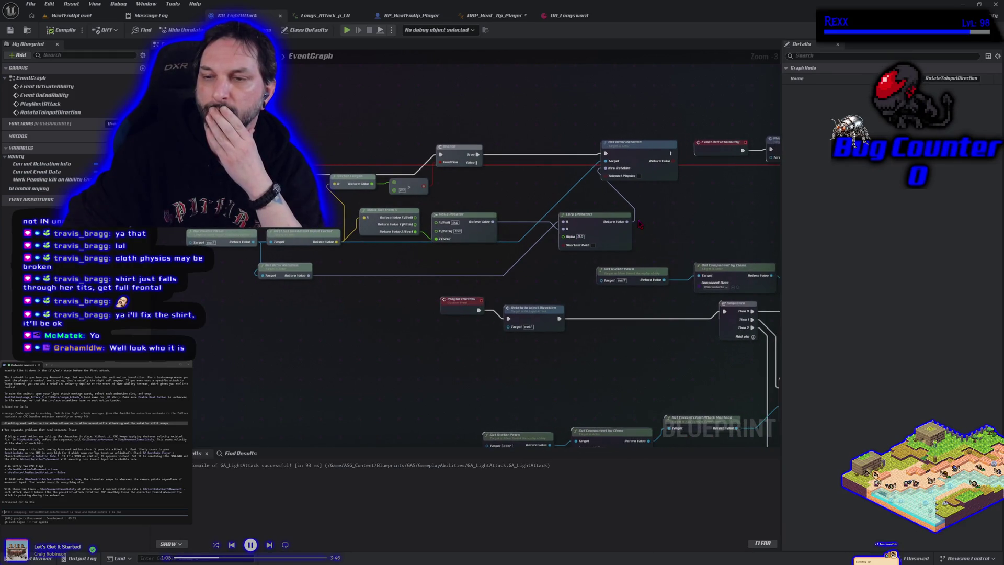
mouse_move(584, 260)
mouse_down()
mouse_move(586, 280)
mouse_move(385, 267)
mouse_up()
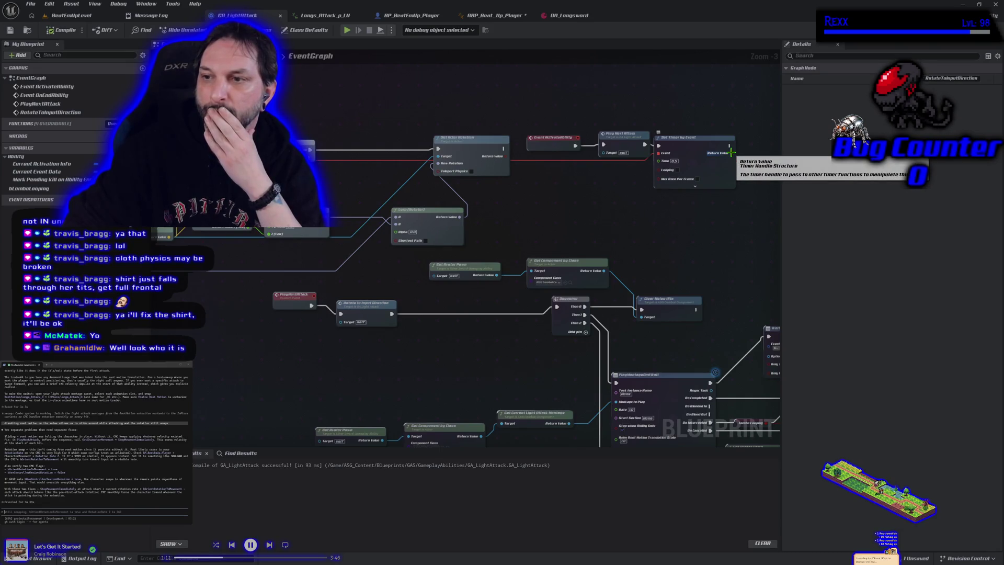
drag(731, 153, 747, 176)
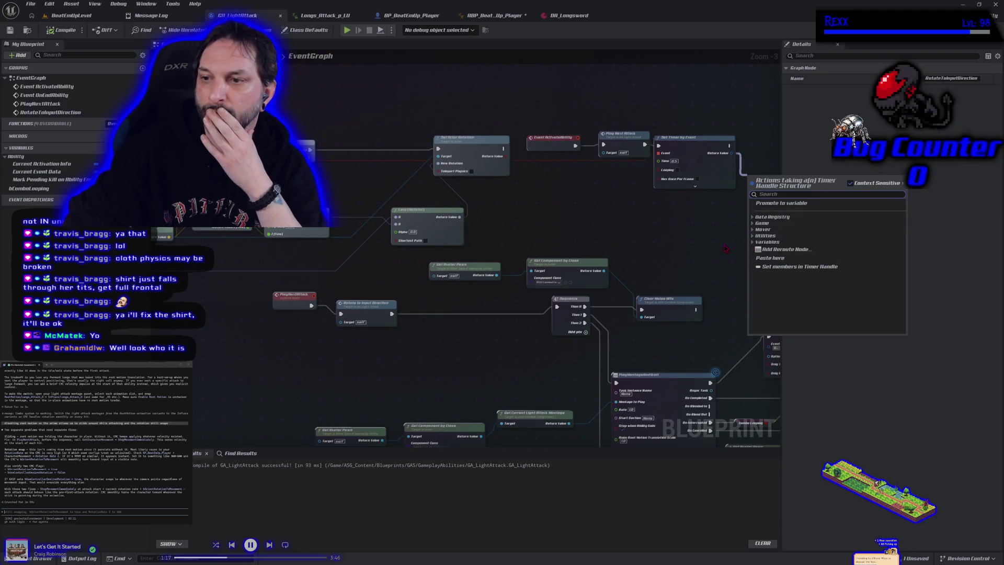
text(ti)
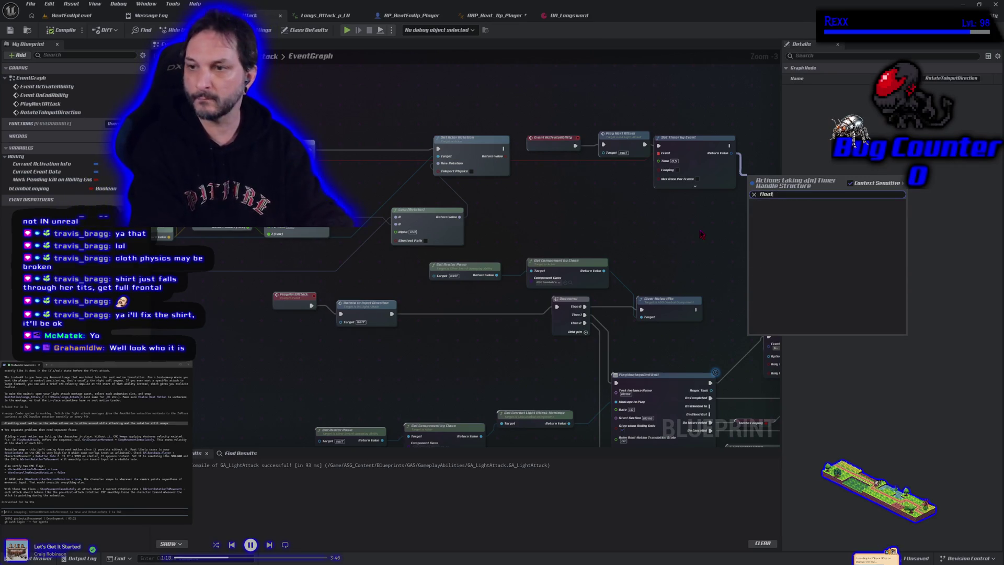
click(712, 226)
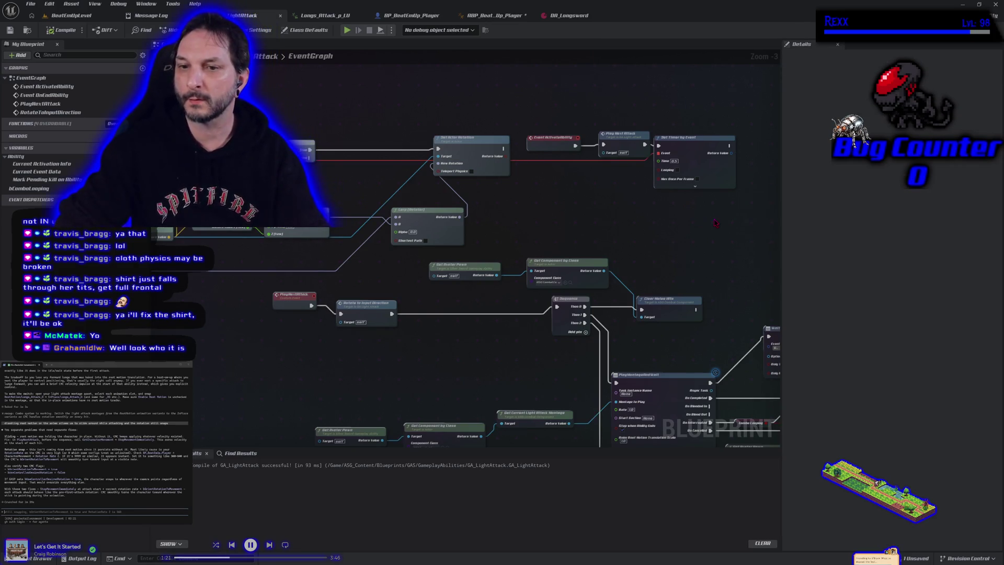
click(715, 159)
key(Delete)
Search for an Add Timeline node near RotateToInputDirection, then cancel without adding it.
drag(314, 256, 499, 273)
drag(552, 308, 499, 261)
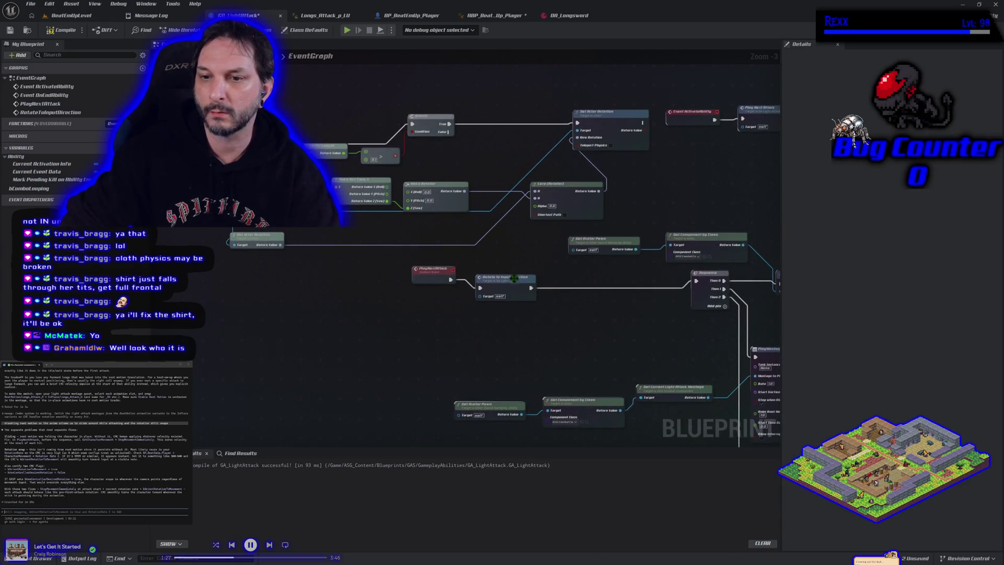
drag(397, 284, 471, 301)
click(261, 129)
drag(522, 340, 541, 348)
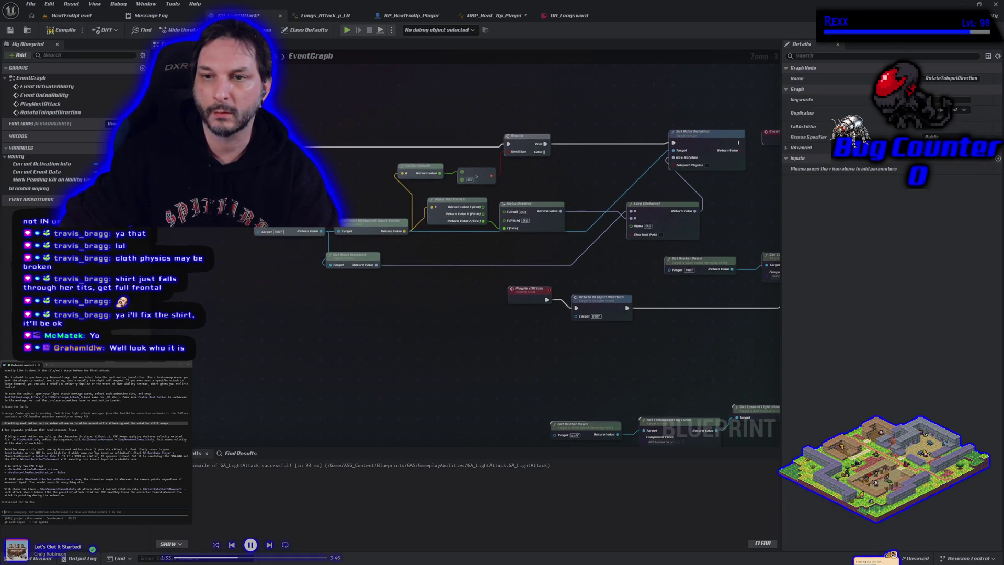
right_click(283, 102)
text(add timeline)
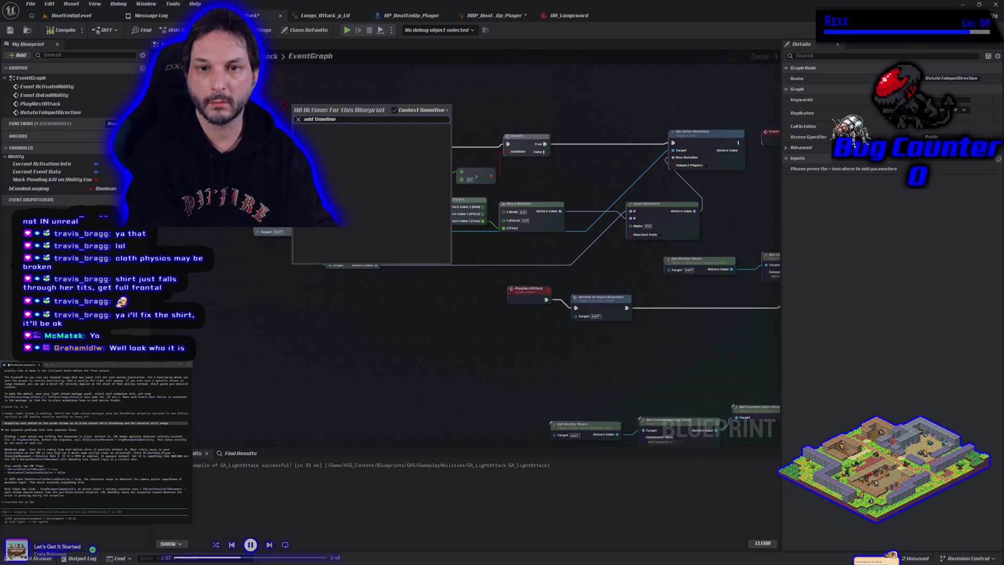
click(276, 305)
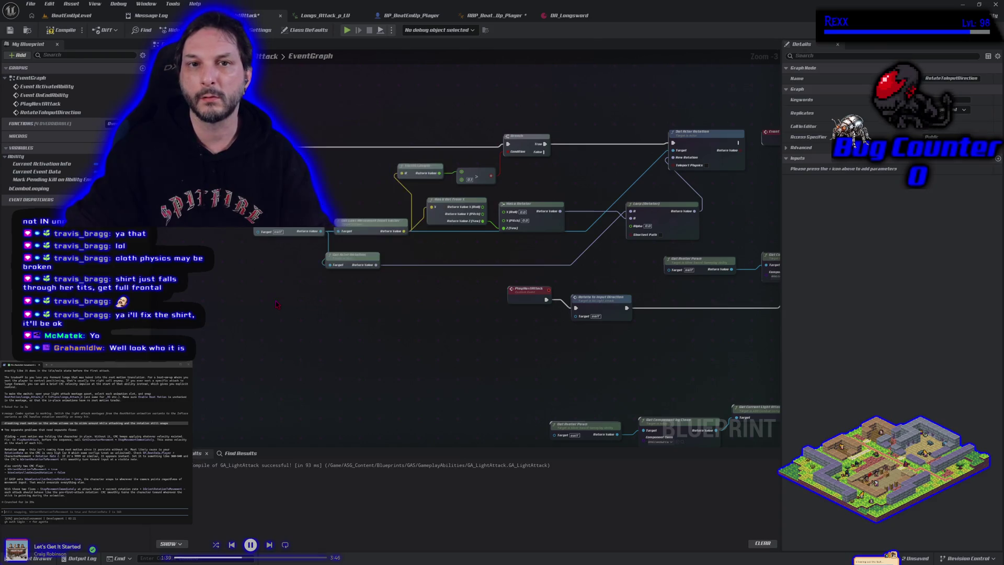
Look over the lower graph, then switch to the ABP_BeatEmUp_Player animation blueprint.
scroll(334, 301, down, 1)
scroll(395, 301, up, 1)
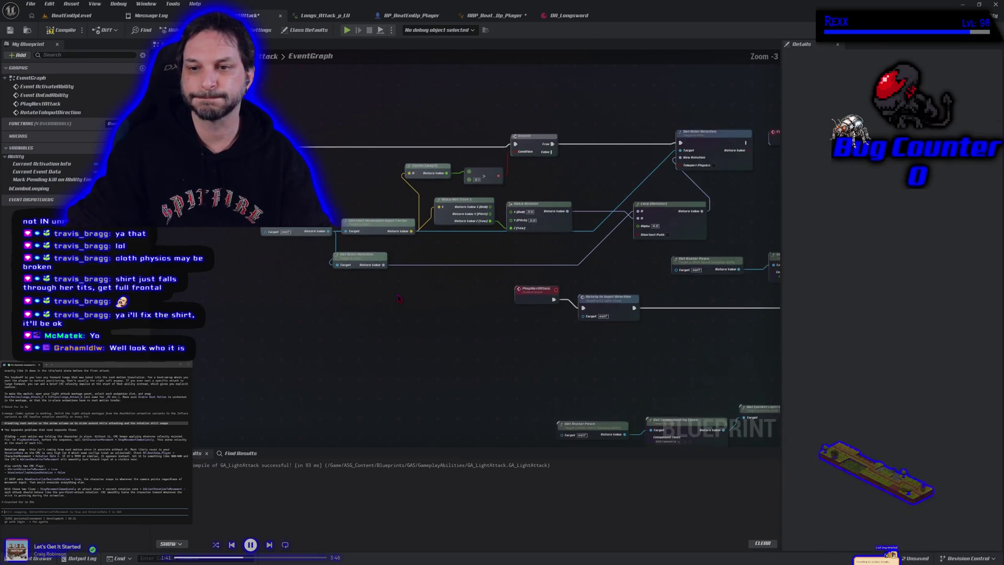
scroll(354, 281, down, 1)
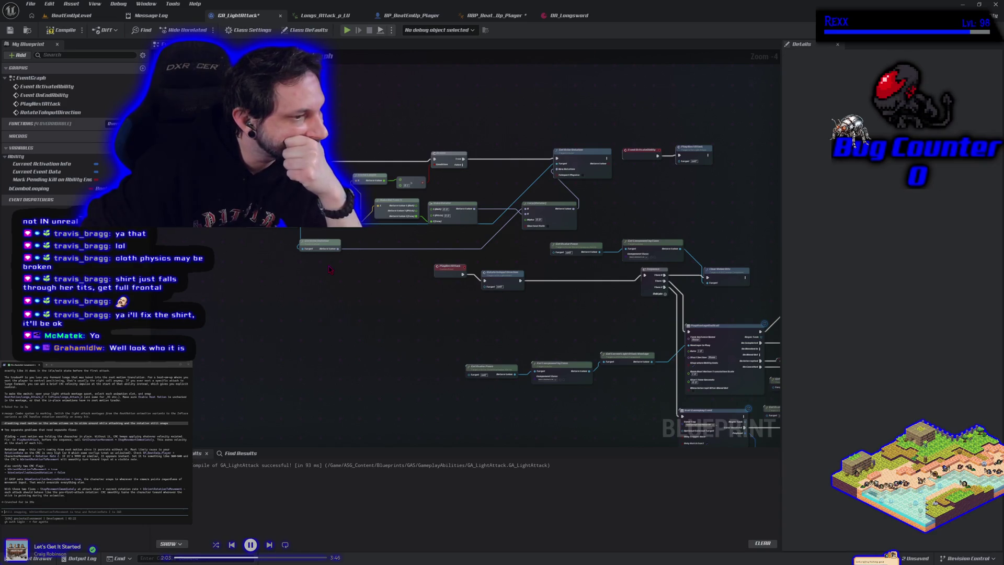
scroll(513, 301, up, 5)
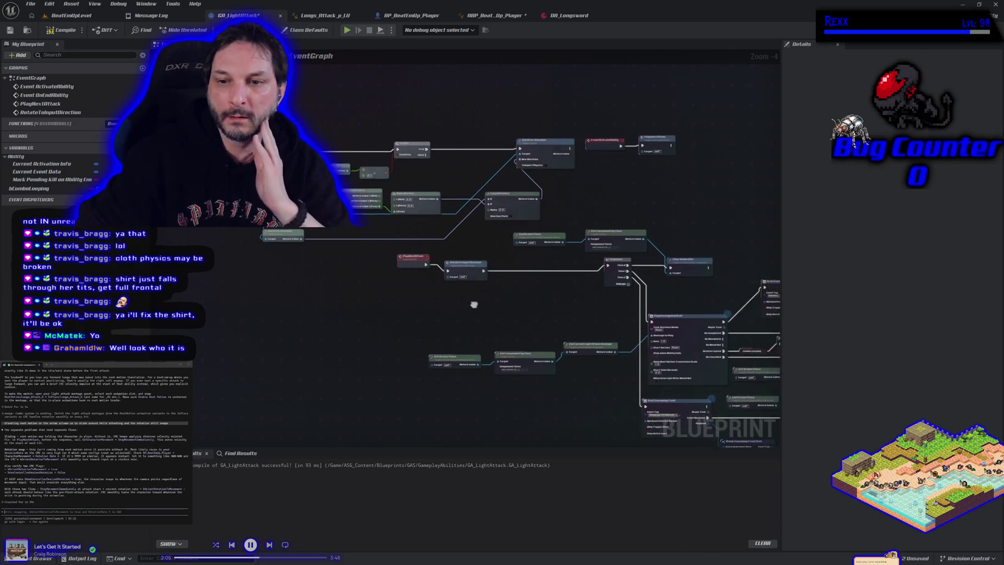
scroll(425, 282, down, 3)
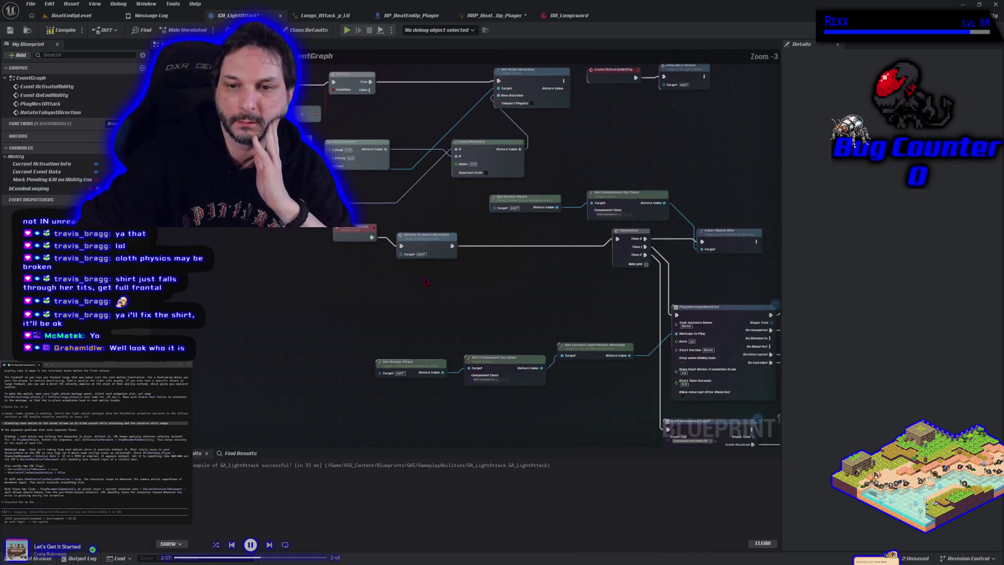
drag(425, 282, 450, 333)
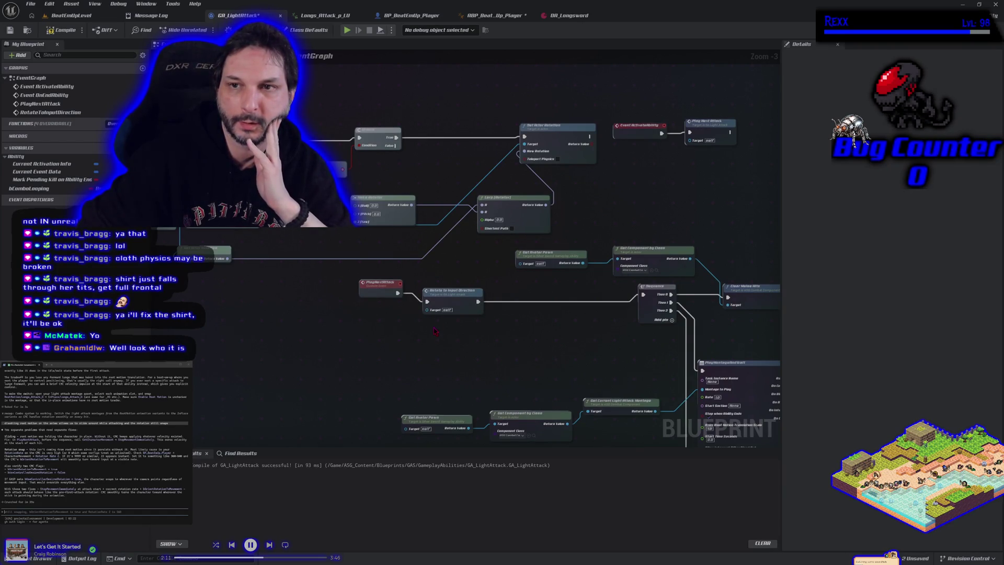
click(494, 15)
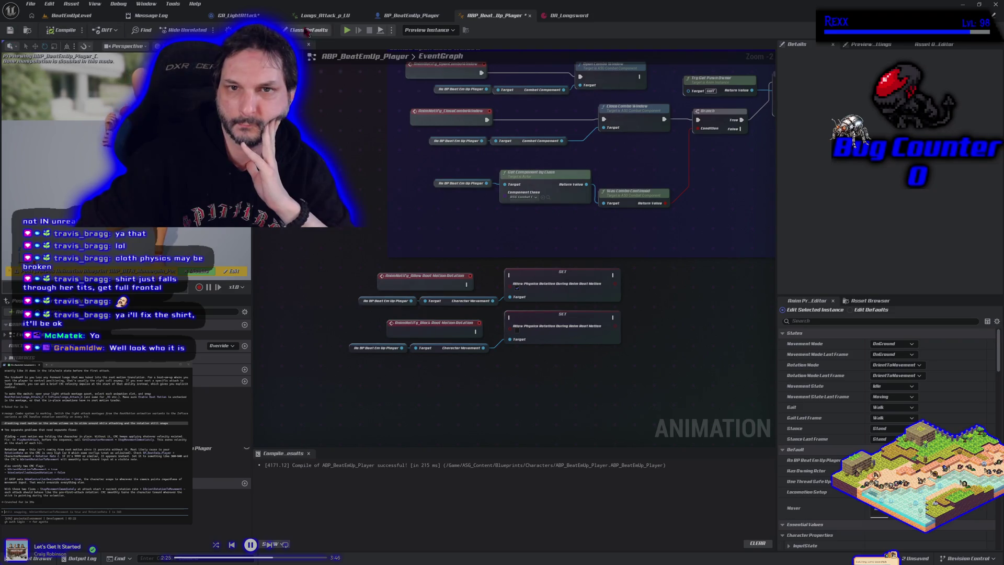
Delete the Lerp (Rotator) and Rotate to Input Direction nodes from GA_LightAttack.
click(238, 15)
mouse_move(346, 163)
mouse_down()
mouse_move(394, 258)
mouse_move(475, 253)
mouse_move(430, 233)
mouse_move(563, 251)
mouse_move(357, 249)
mouse_up()
drag(463, 239, 507, 261)
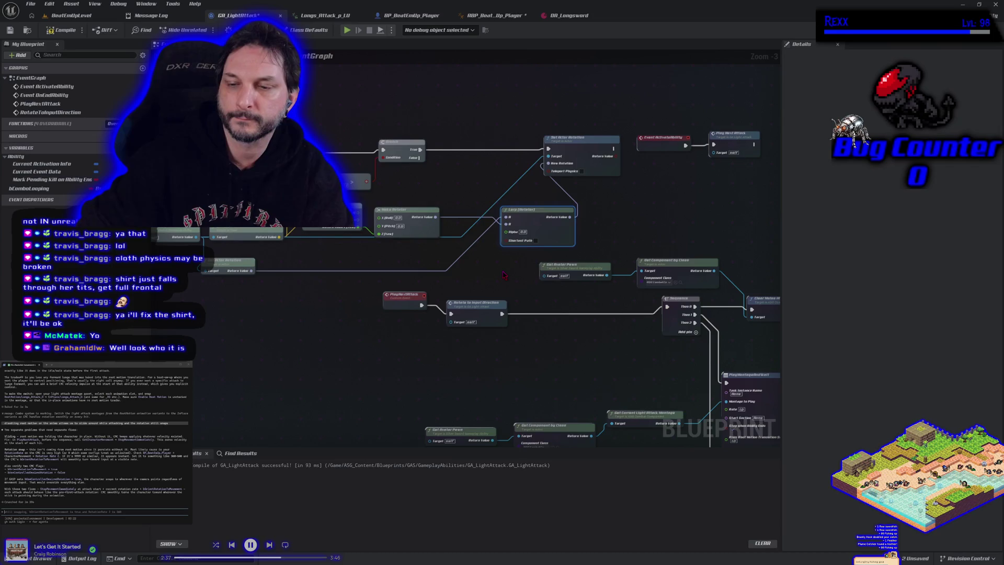
key(Delete)
drag(471, 270, 535, 271)
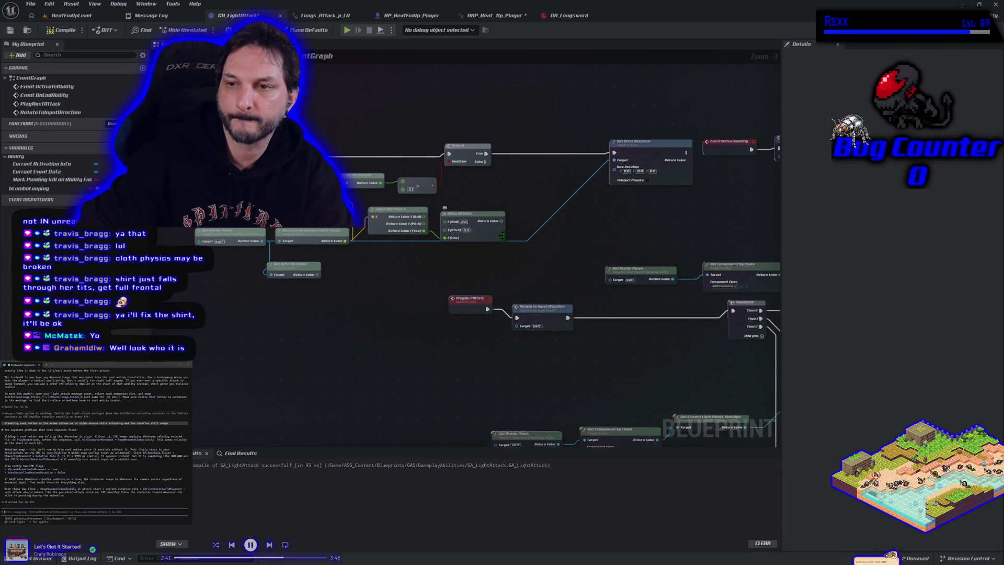
mouse_move(679, 220)
mouse_down()
mouse_move(765, 224)
mouse_move(674, 222)
mouse_up()
click(522, 312)
key(Delete)
Move Set Actor Rotation further left, then compile and save GA_LightAttack.
mouse_move(521, 311)
mouse_down()
mouse_move(614, 338)
mouse_move(420, 292)
mouse_move(645, 313)
mouse_move(674, 301)
mouse_up()
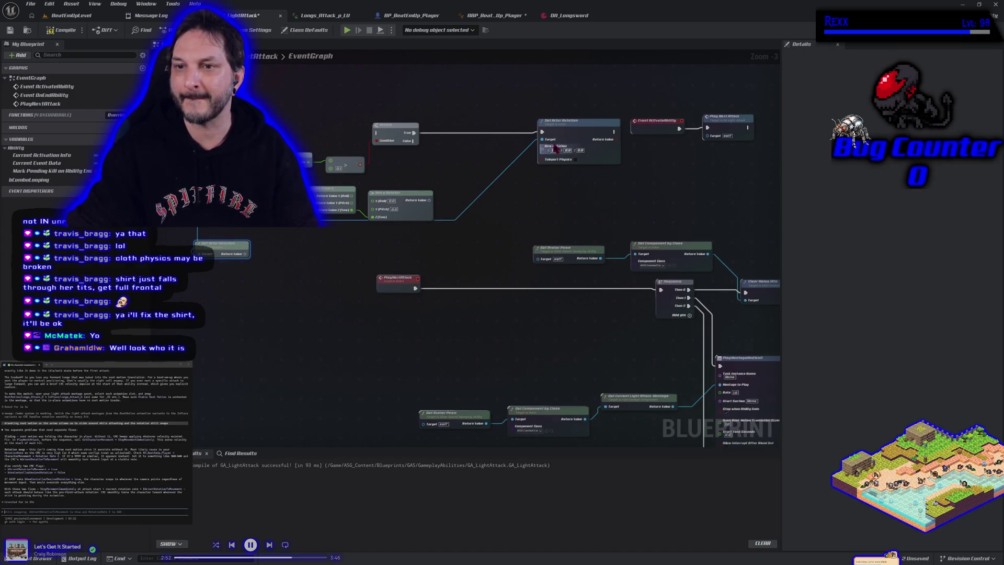
drag(574, 129, 487, 138)
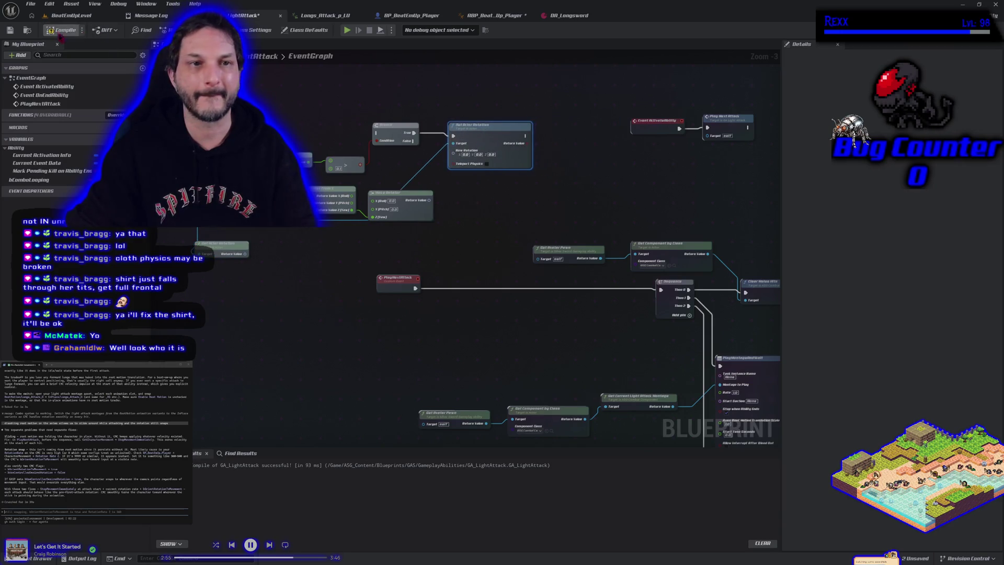
click(9, 29)
click(63, 16)
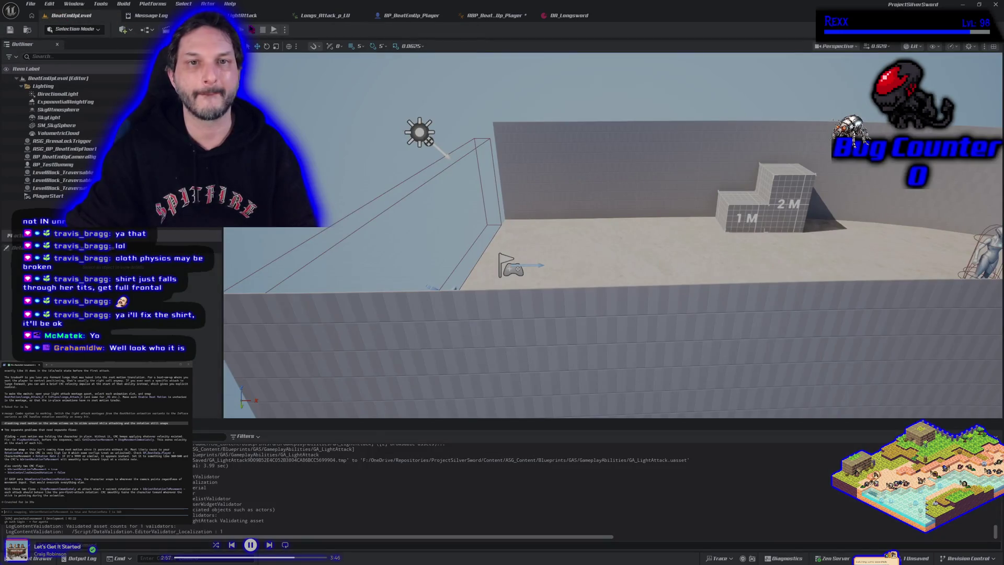
key(alt+p)
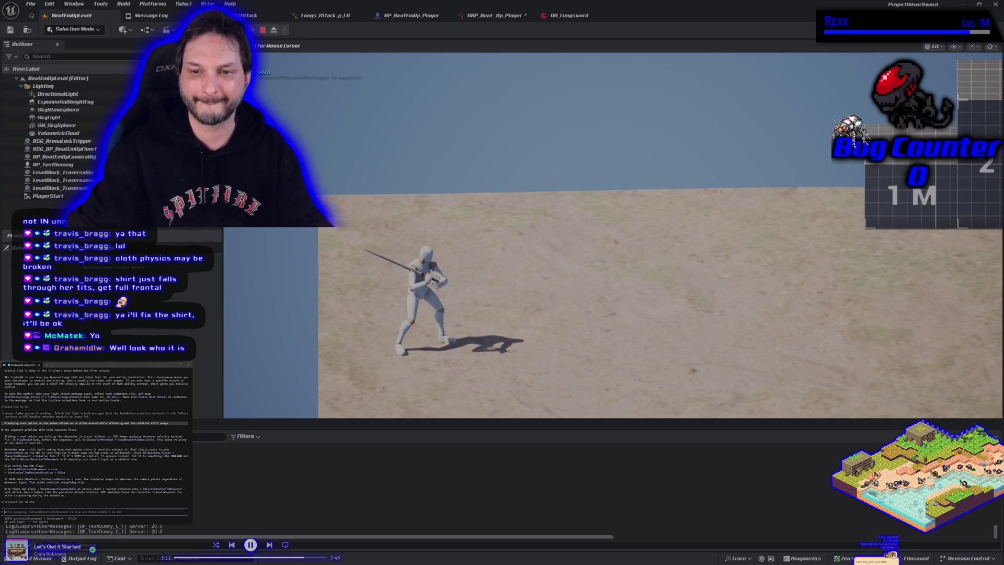
key(Escape)
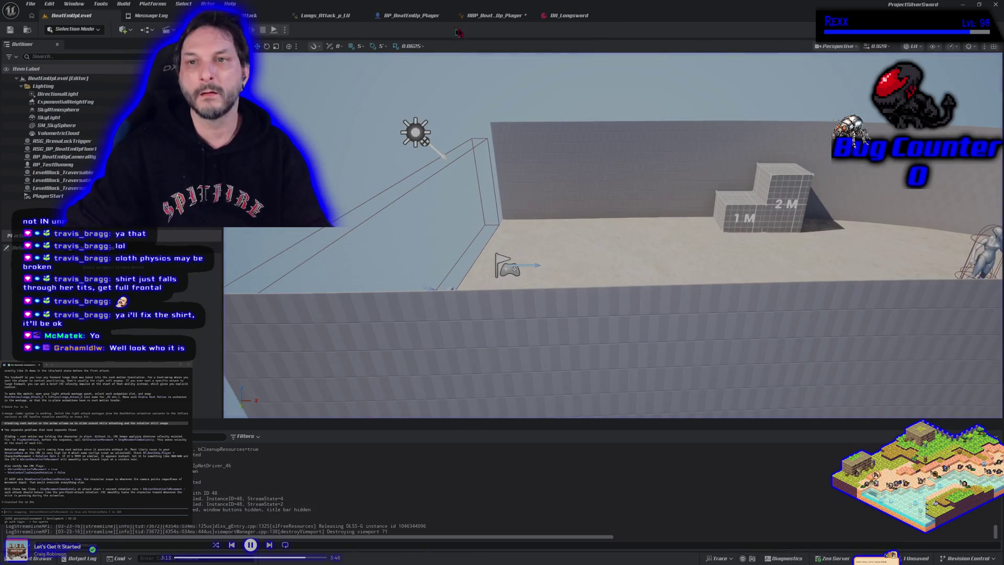
click(494, 15)
mouse_move(467, 283)
mouse_down()
mouse_move(534, 287)
mouse_move(513, 281)
mouse_up()
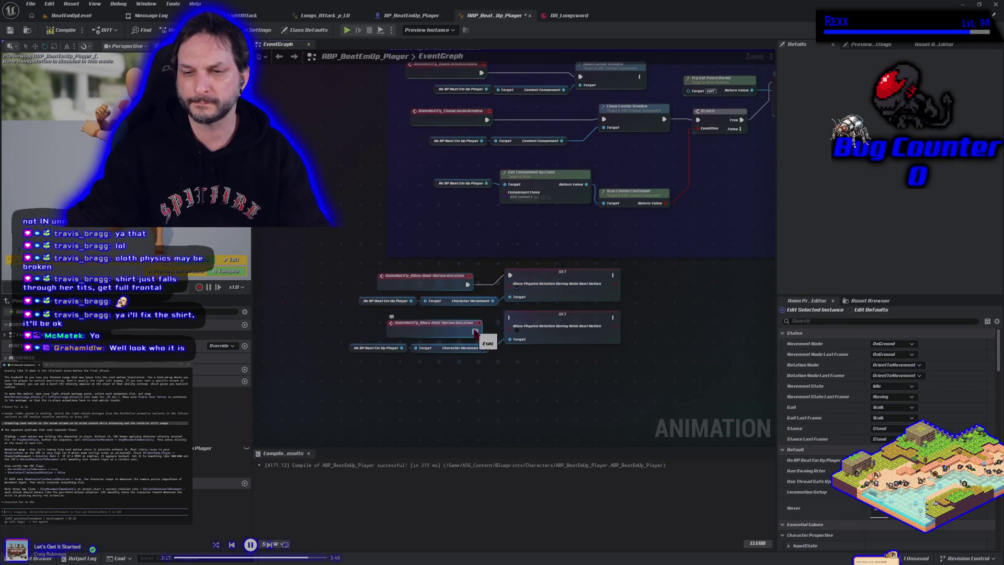
Wire the AnimNotify Block Root Motion Rotation event to the lower SET node.
mouse_move(476, 332)
mouse_down()
mouse_move(522, 334)
mouse_move(510, 318)
mouse_up()
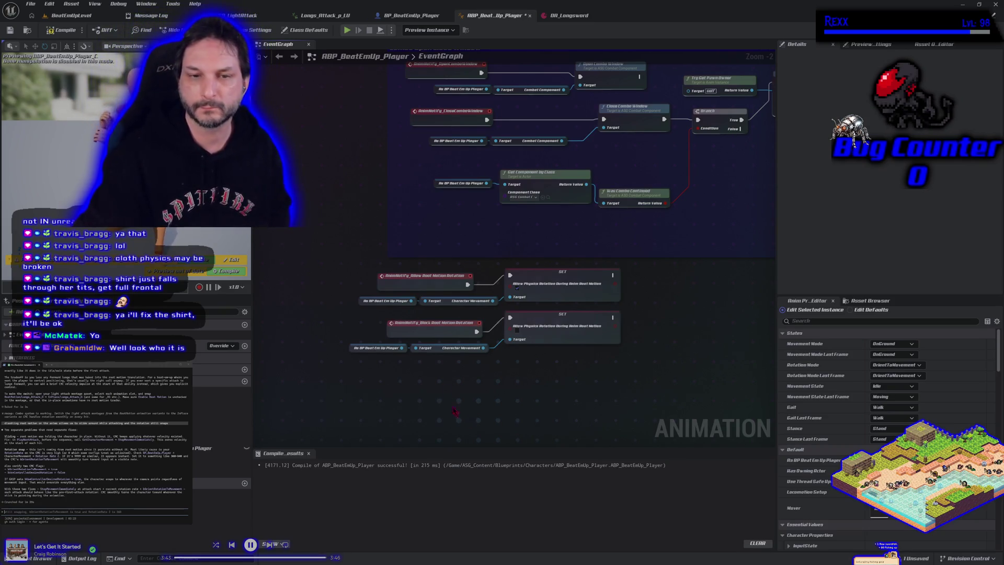
click(399, 21)
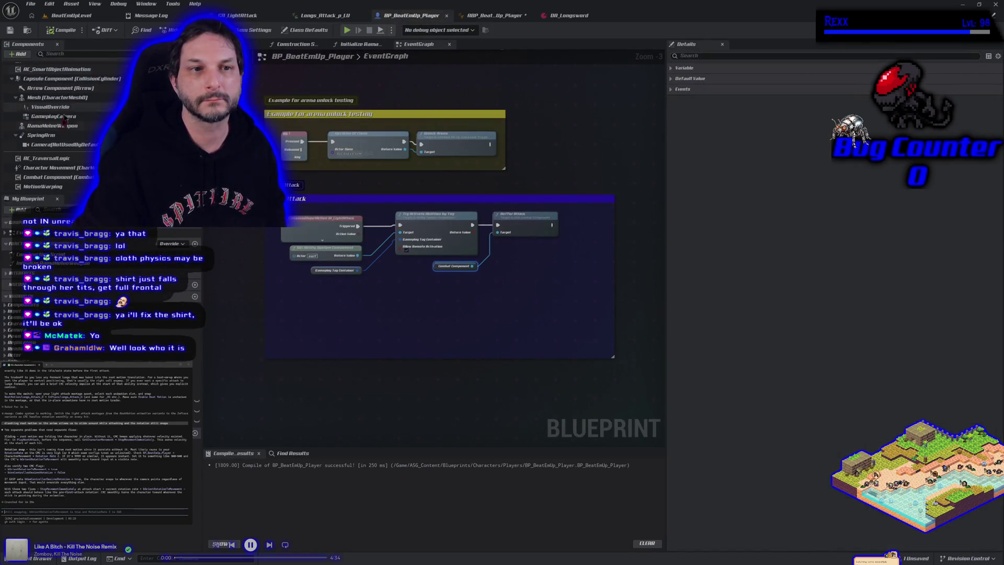
Uncheck Use Controller Desired Rotation on Character Movement, compile, and start a play test.
scroll(65, 164, up, 2)
drag(65, 164, 68, 135)
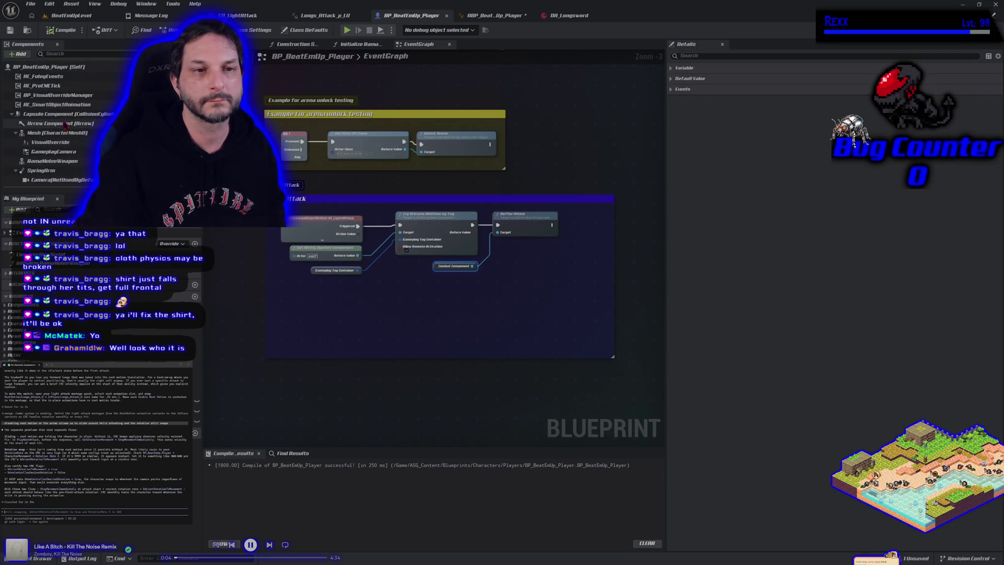
scroll(70, 133, down, 2)
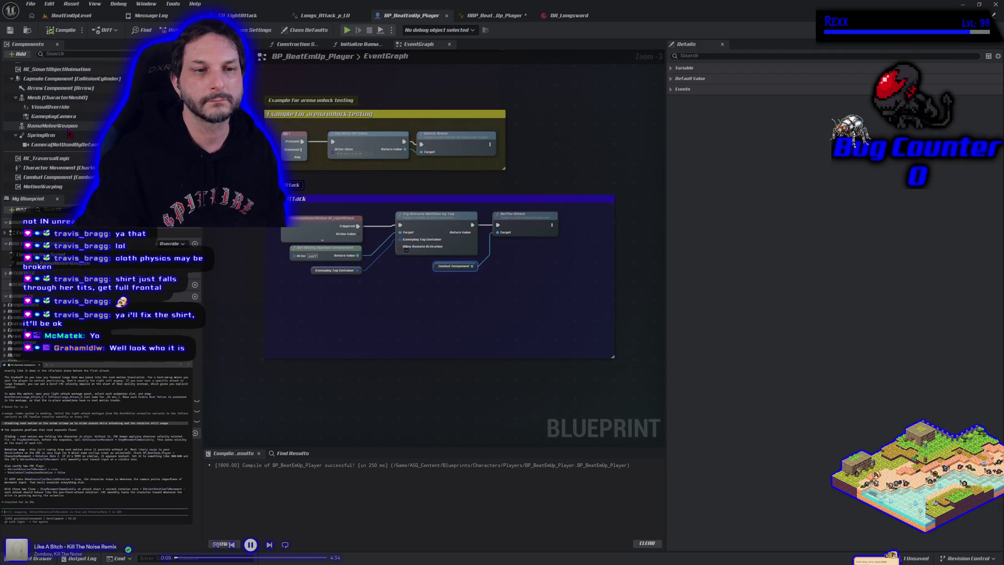
click(68, 168)
click(704, 56)
text(use)
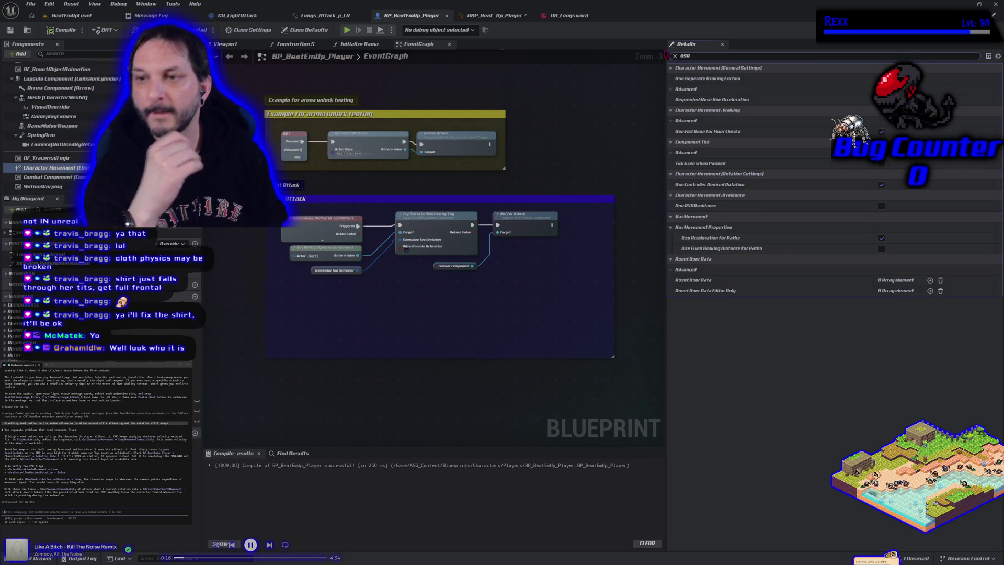
click(881, 185)
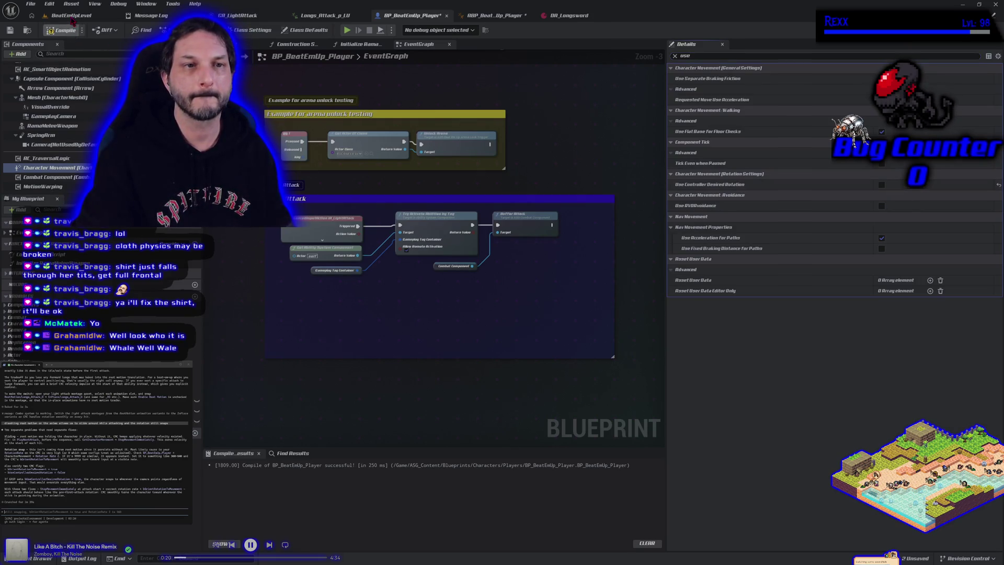
click(71, 19)
key(alt+p)
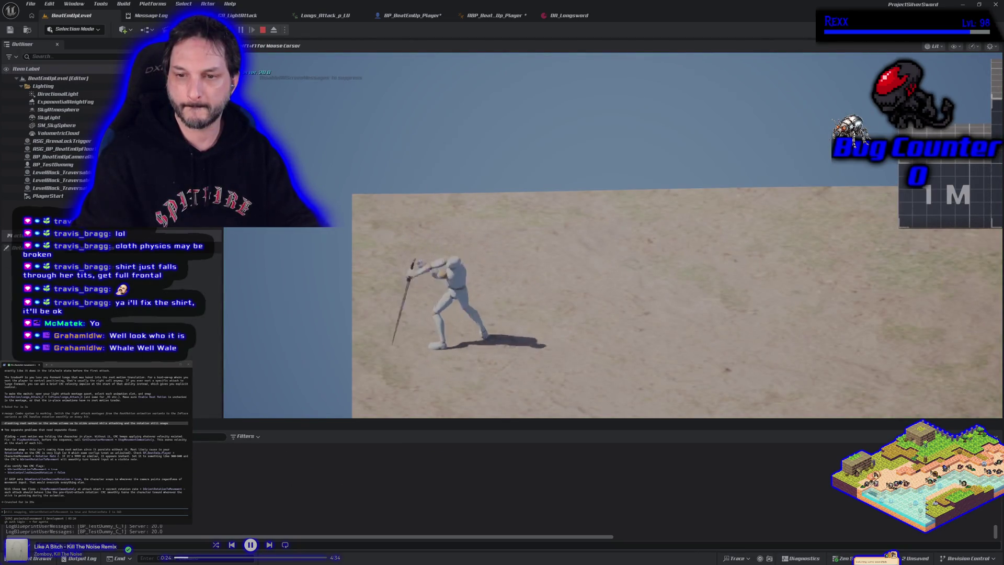
Stop the play test, reconnect both notify events to their SET nodes, and compile ABP_BeatEmUp_Player.
key(Escape)
click(494, 15)
drag(509, 274, 510, 274)
drag(477, 332, 509, 317)
click(61, 30)
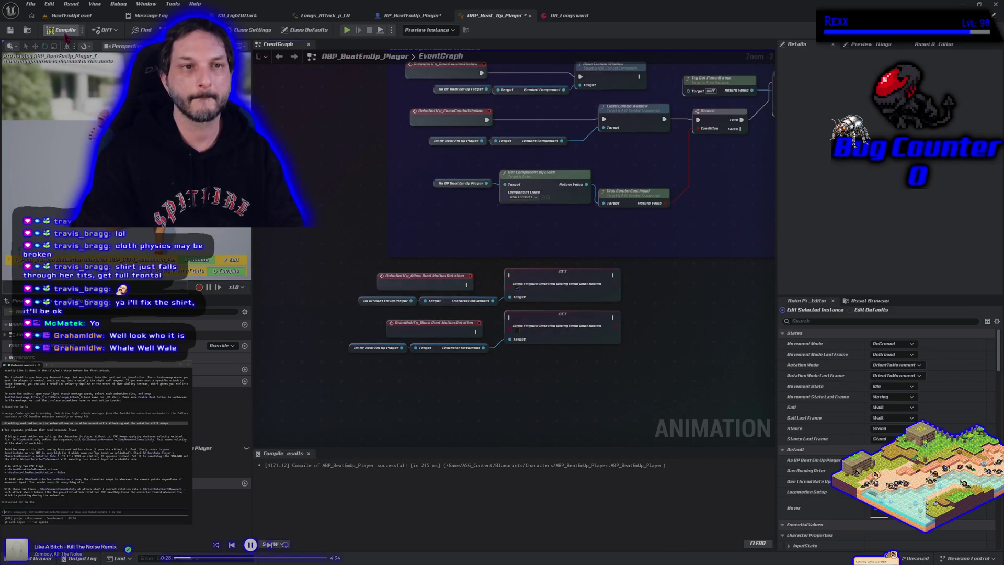
Run another play-in-editor test of the longsword swings from the level and stop it.
click(71, 15)
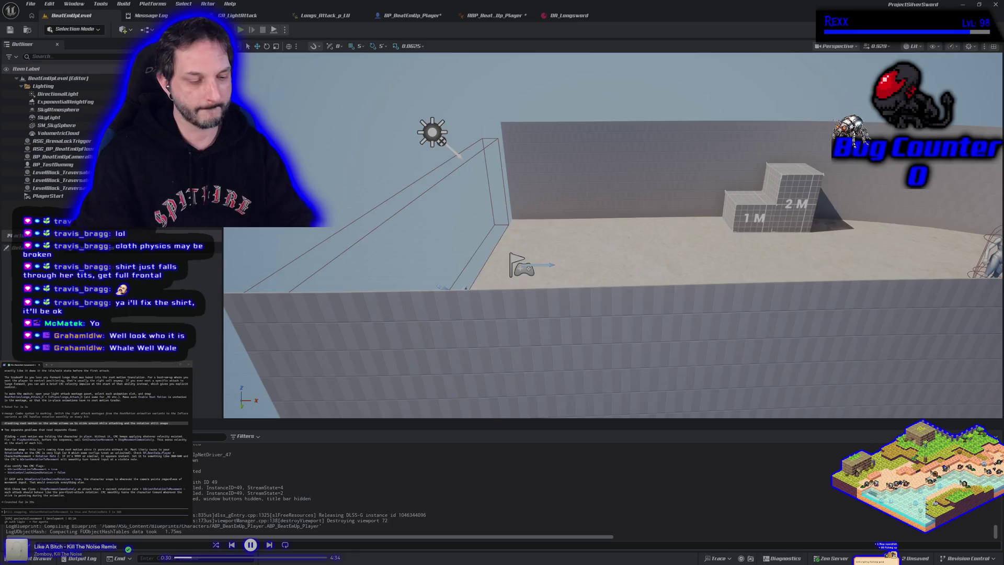
click(241, 30)
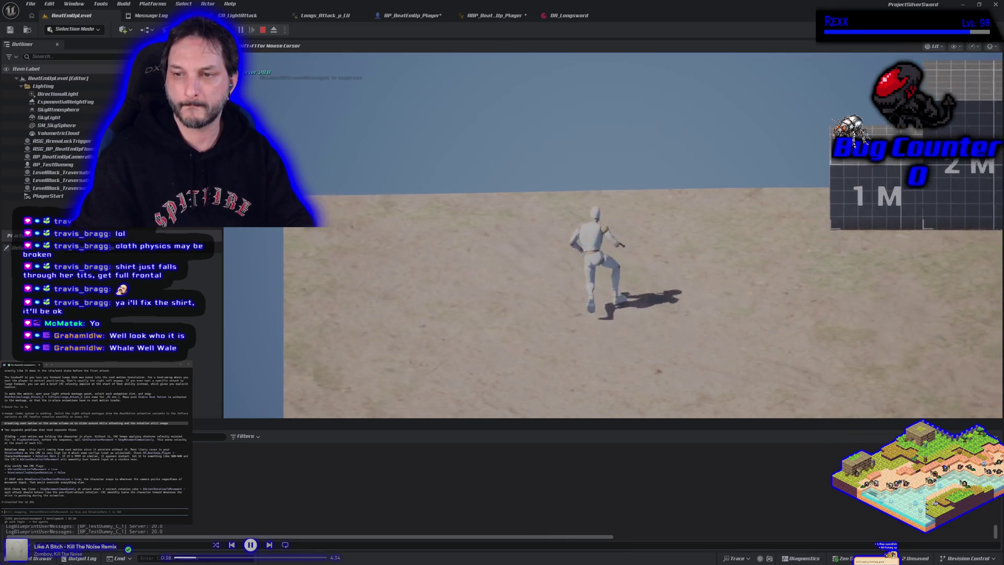
key(Escape)
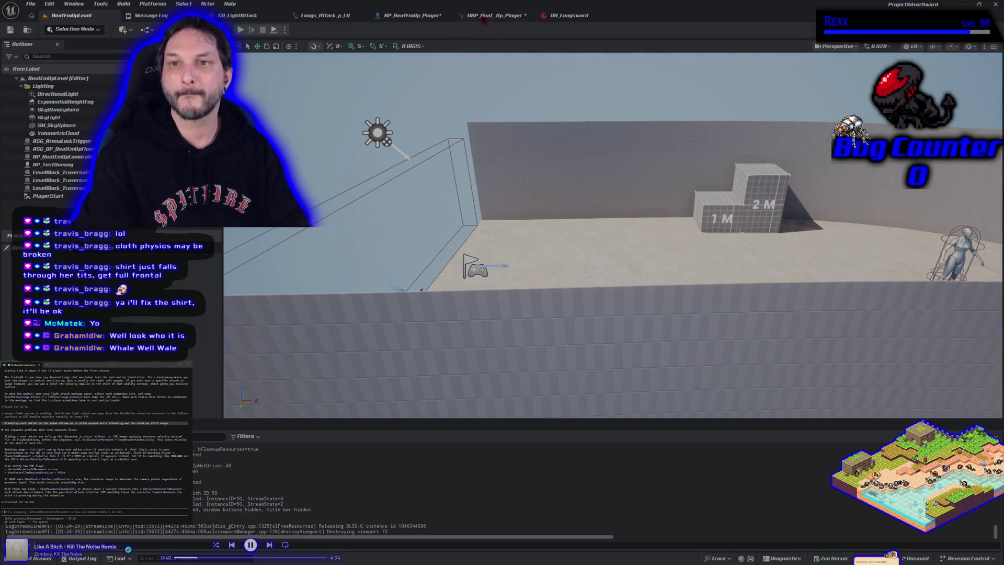
Undo the broken wire links, tick Use Controller Desired Rotation, and compile and save BP_BeatEmUp_Player.
click(408, 15)
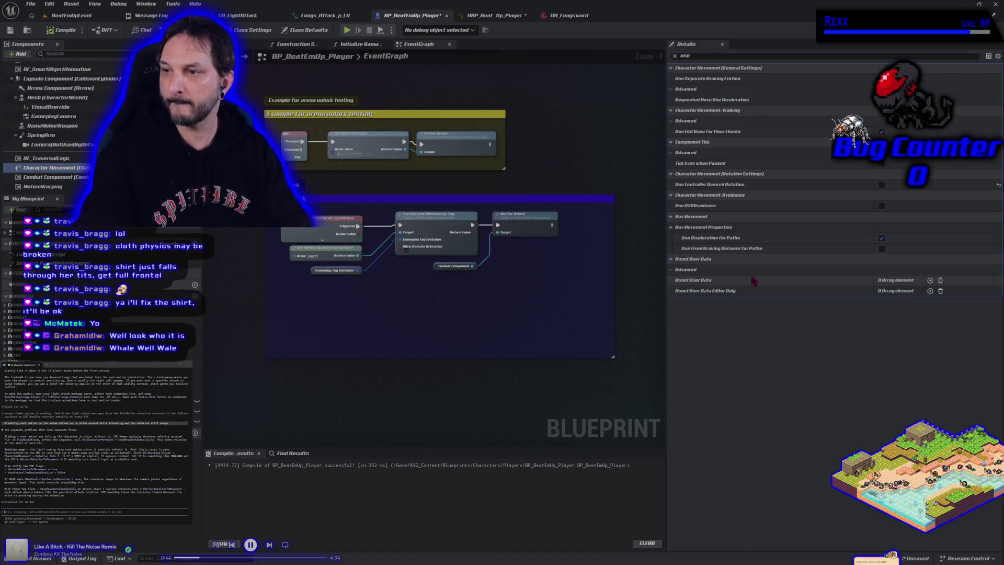
key(ctrl+z)
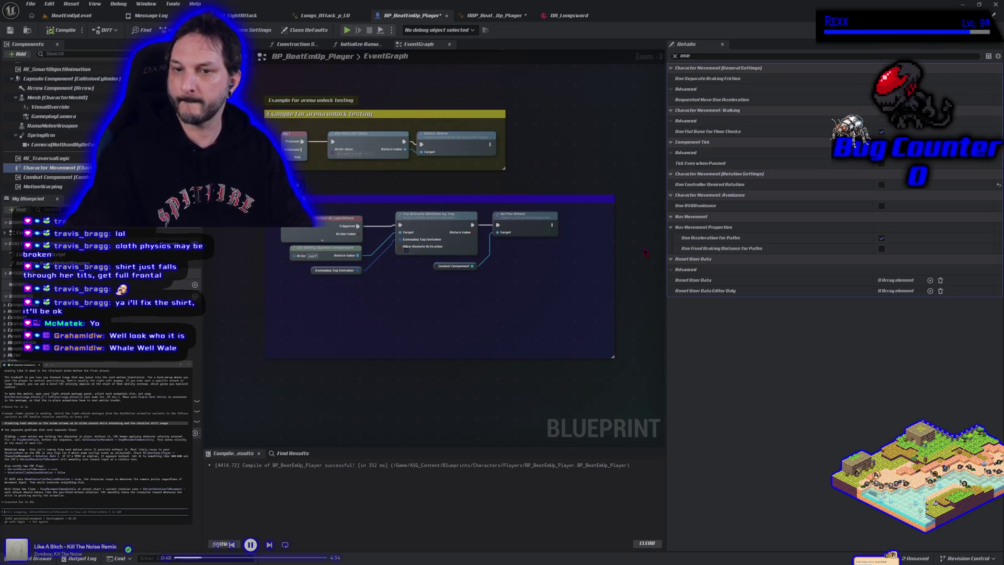
click(882, 185)
click(10, 29)
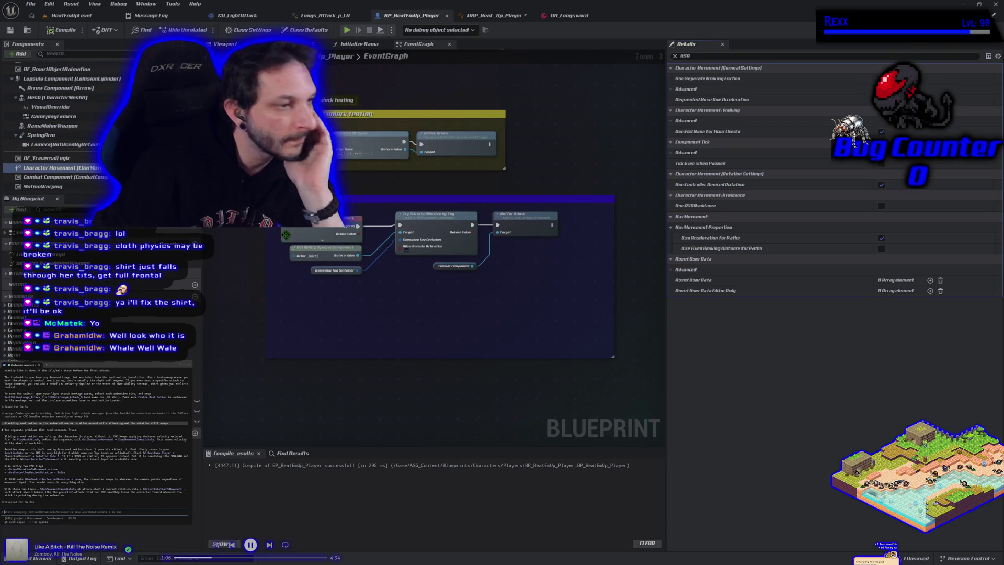
Filter the character blueprint's Details by 'rotation', review its graph, then open Longs_Attack_p_LU.
click(512, 19)
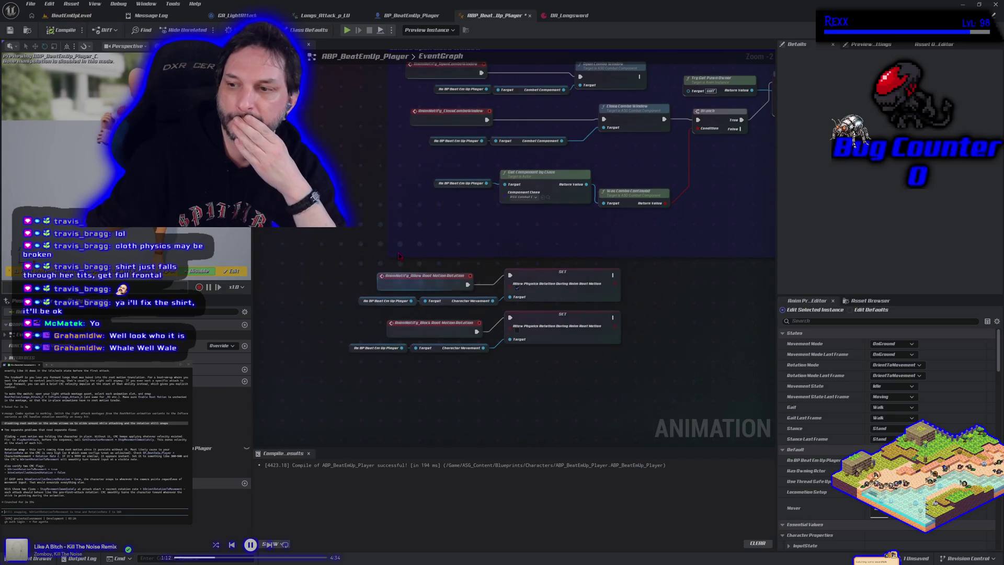
click(410, 15)
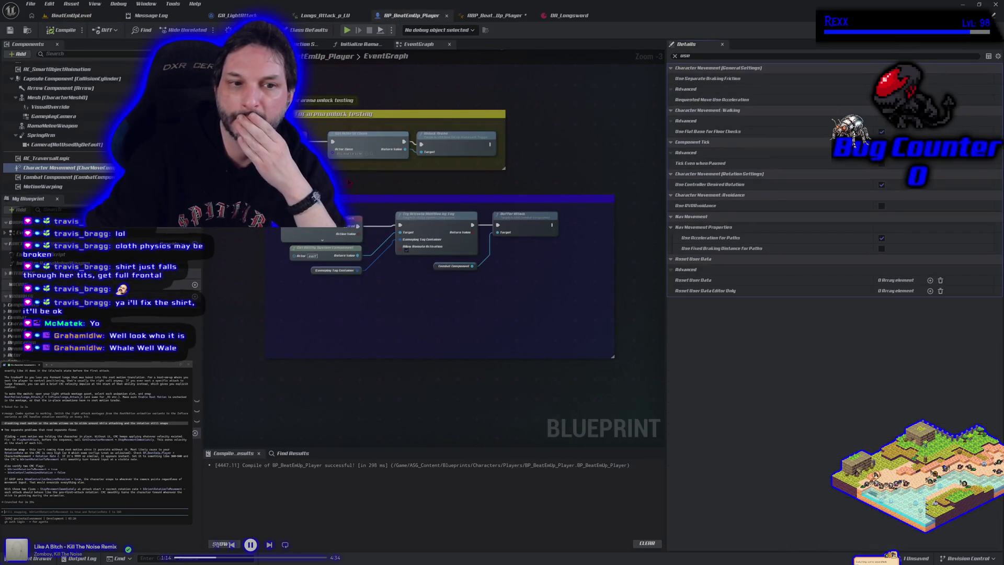
key(BackSpace)
key(BackSpace)
key(BackSpace)
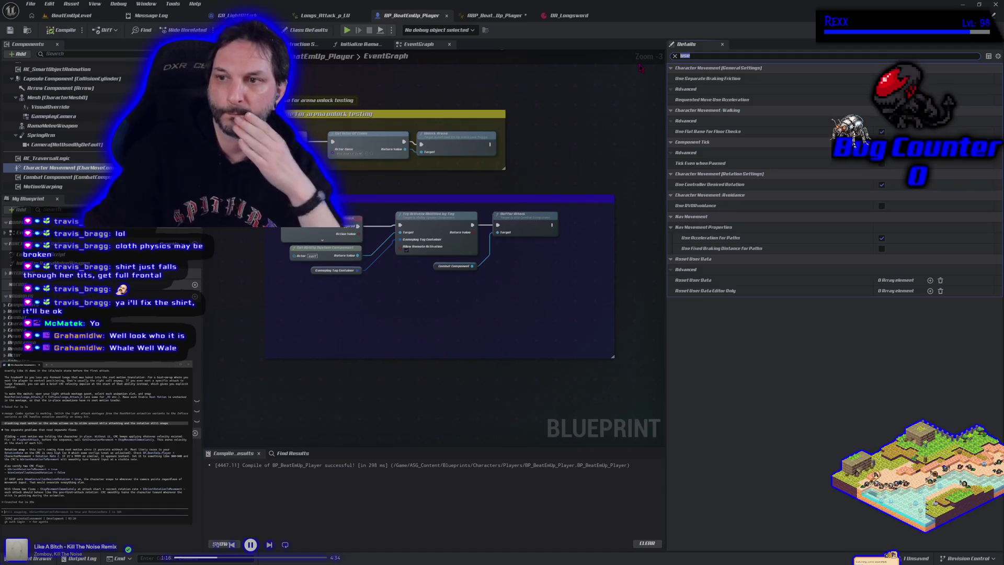
text(rotation)
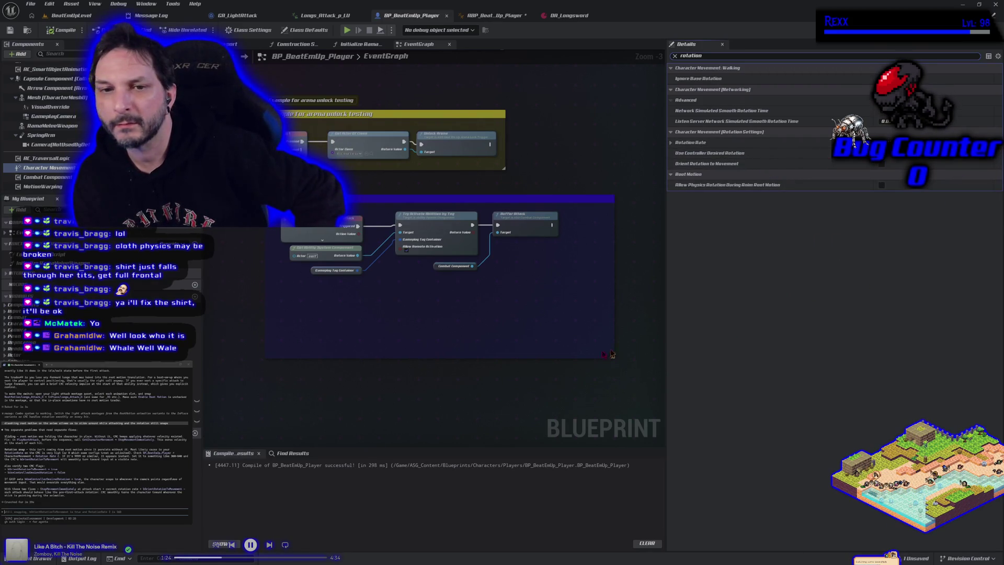
scroll(507, 357, down, 1)
drag(459, 343, 484, 392)
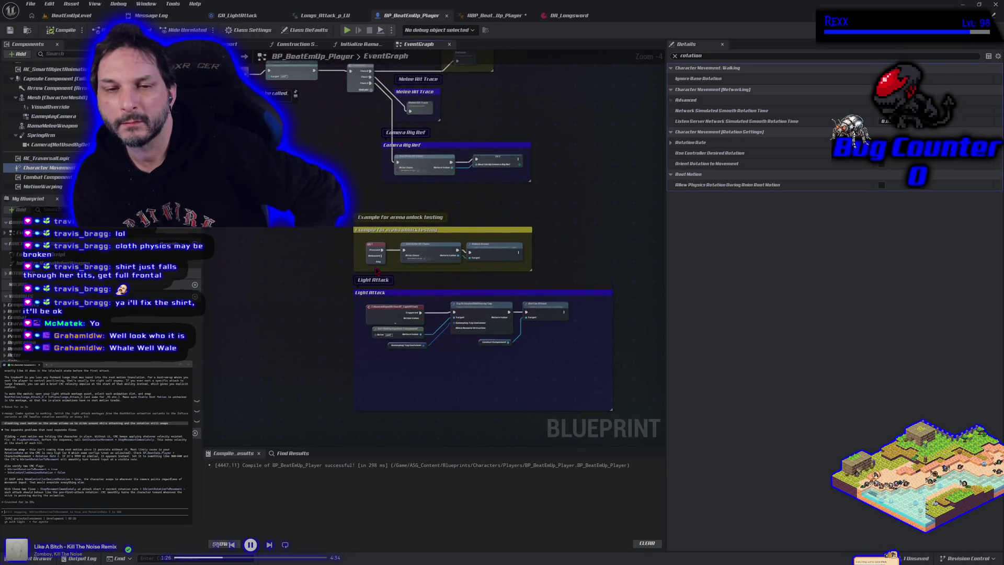
drag(377, 270, 450, 321)
scroll(354, 250, down, 1)
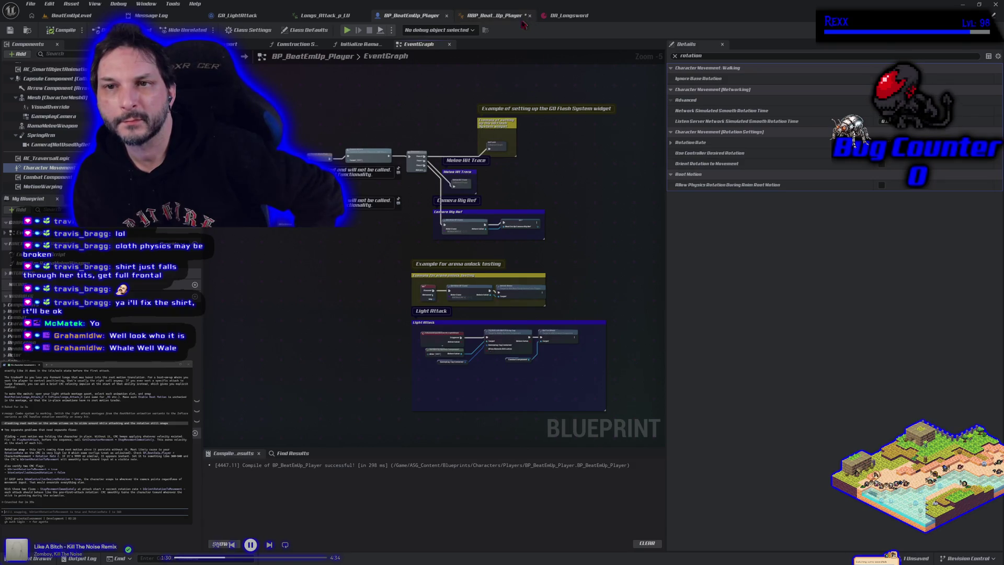
click(510, 17)
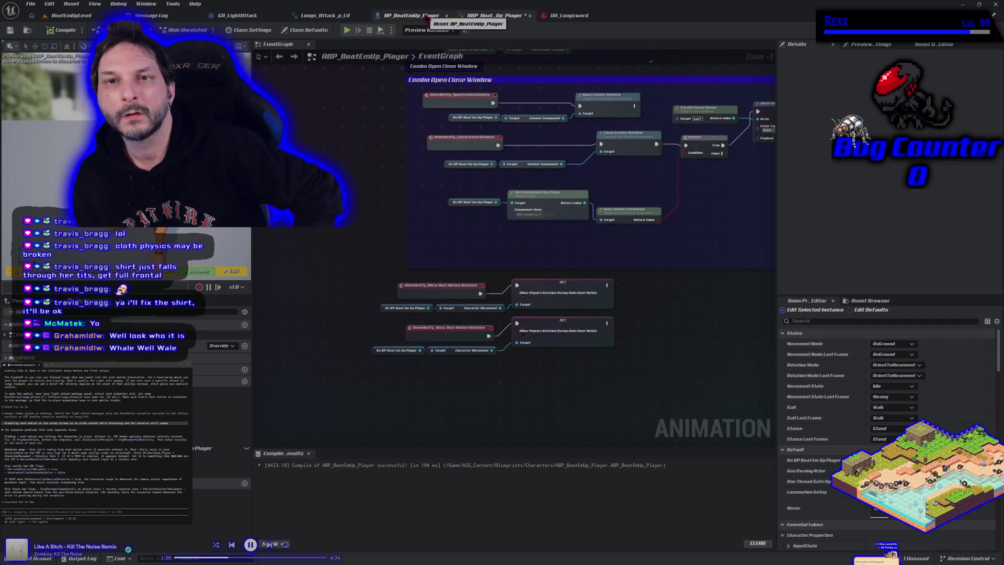
click(324, 15)
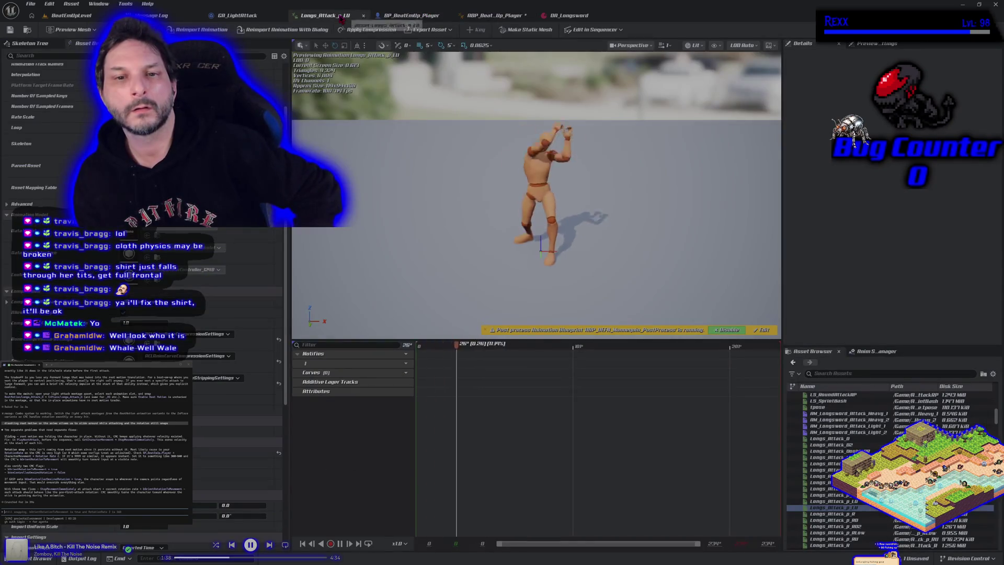
Open the AM_Longsword_Attack_Light_1 and AM_Longsword_Attack_Light_2 montages.
click(851, 426)
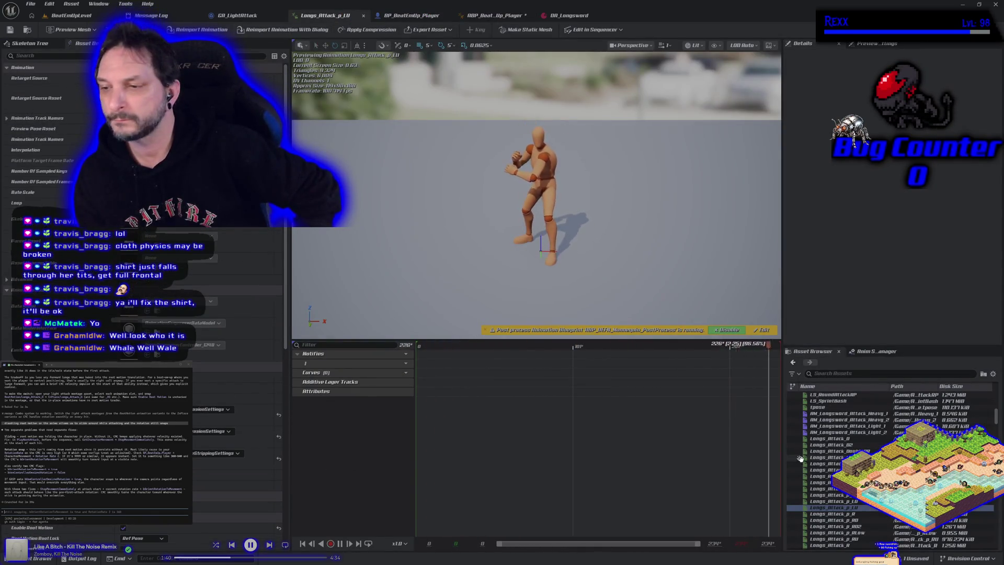
double_click(850, 426)
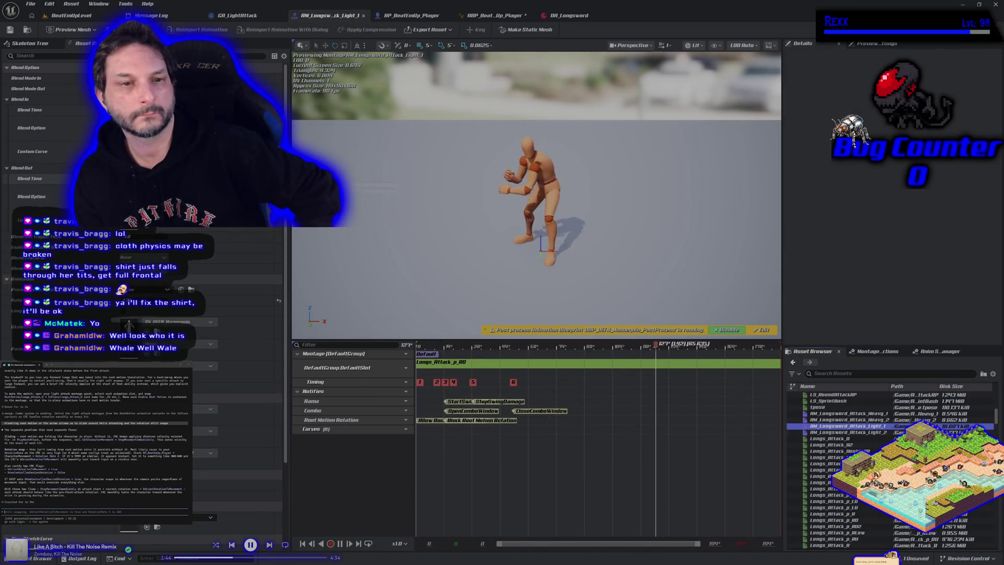
double_click(850, 432)
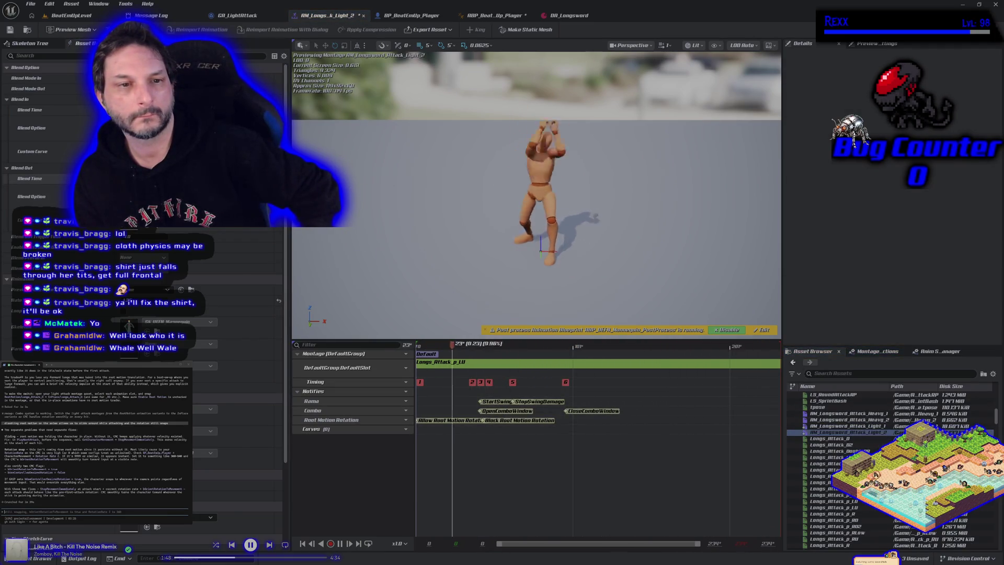
Save all modified assets and return to the BeatEmUpLevel viewport.
click(31, 4)
click(44, 41)
click(67, 16)
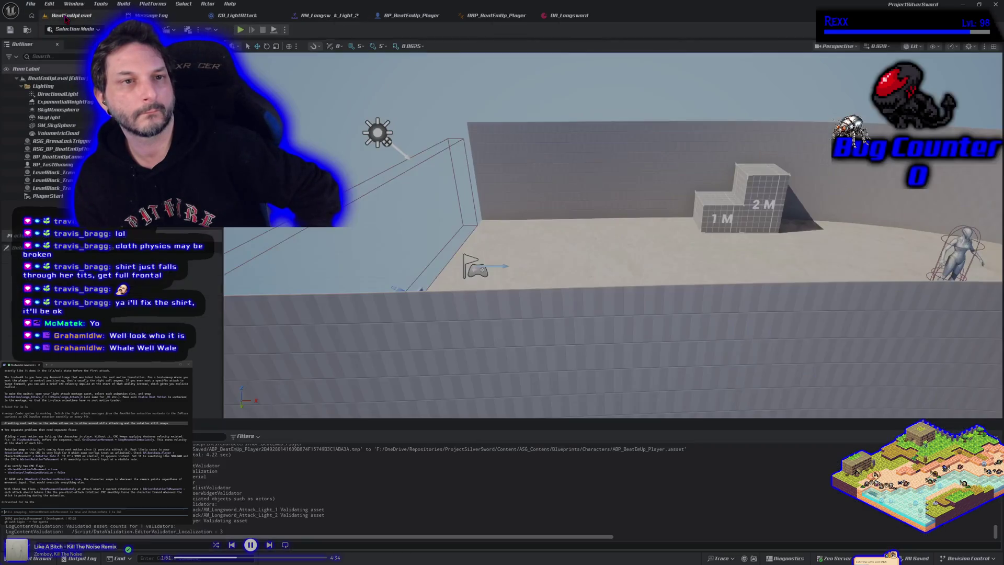
Play-test the sword light attack in PIE, then bring up and centre the GA_LightAttack graph.
click(240, 29)
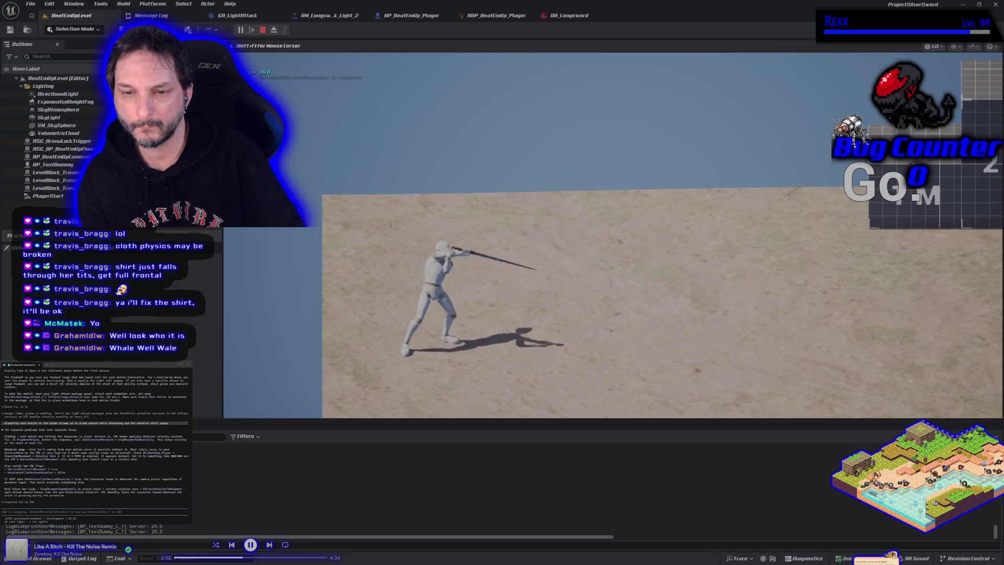
key(Escape)
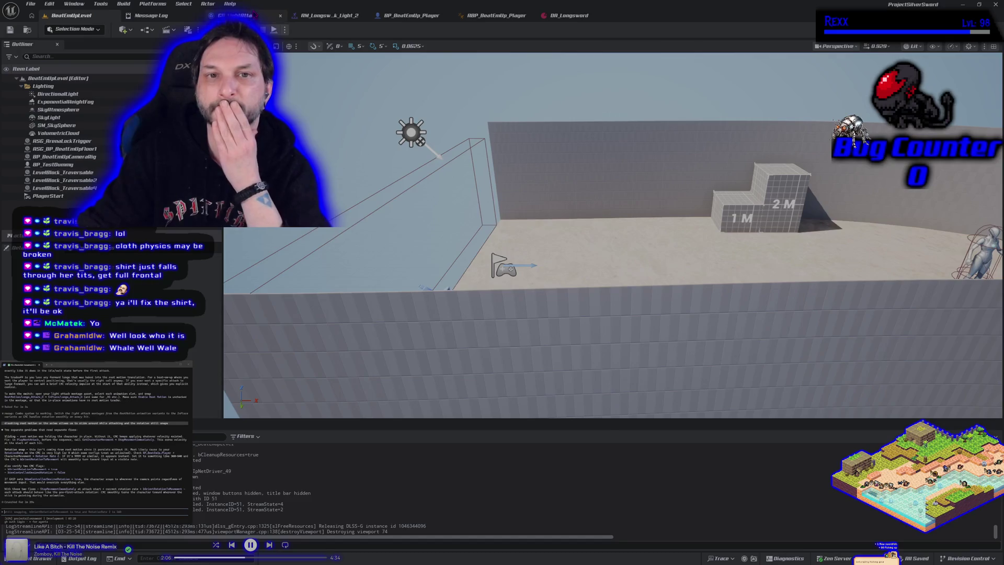
click(238, 15)
drag(367, 267, 471, 297)
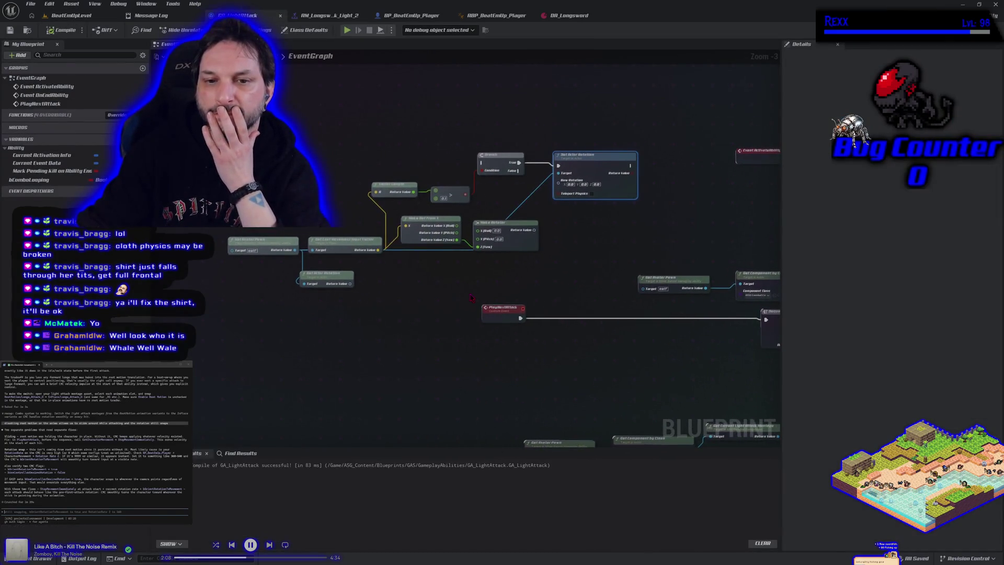
Pan to GA_LightAttack's Make Rotator and Set Actor Rotation nodes and box-select them.
mouse_move(525, 382)
mouse_down()
mouse_move(479, 347)
mouse_move(458, 351)
mouse_move(470, 380)
mouse_up()
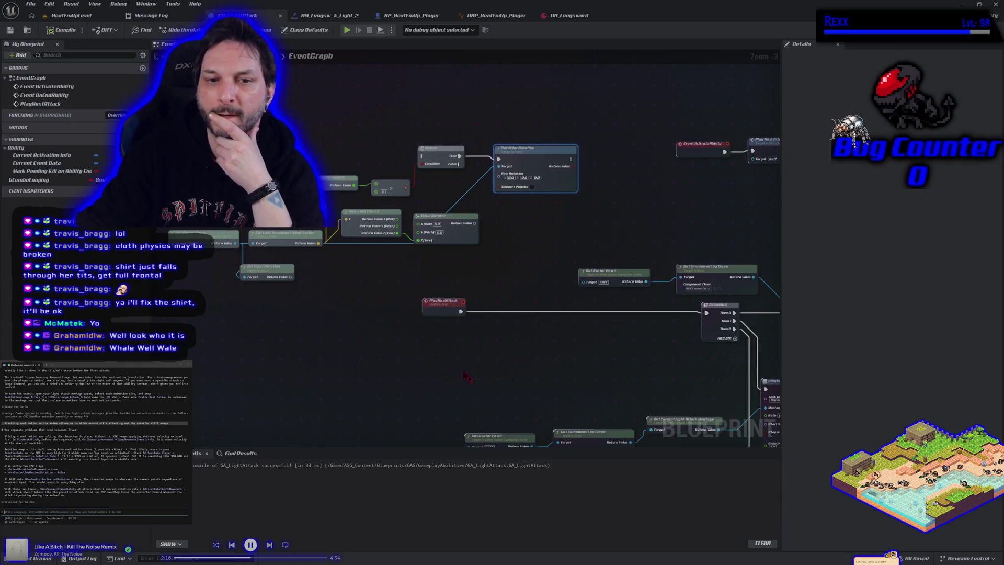
drag(217, 95, 497, 273)
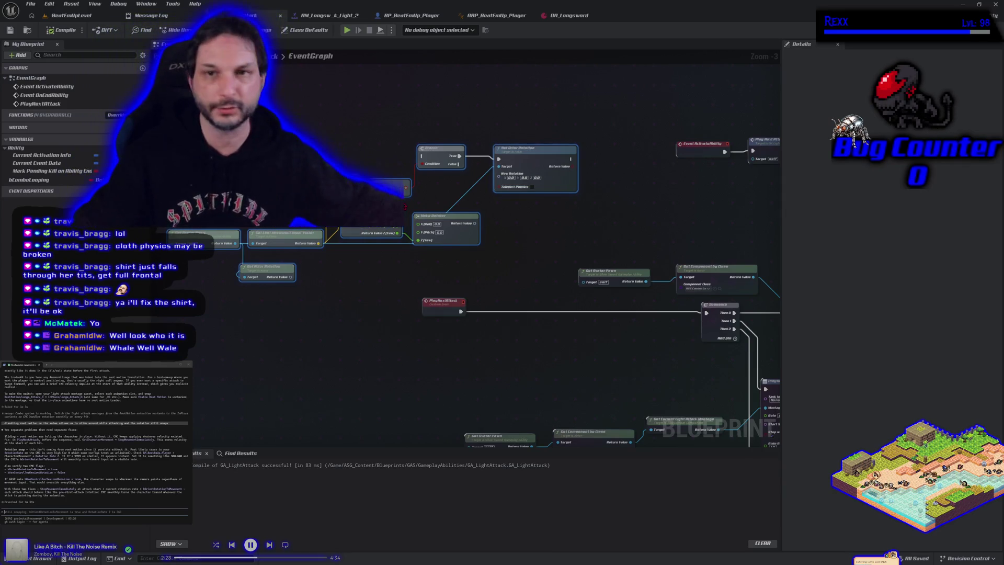
click(486, 17)
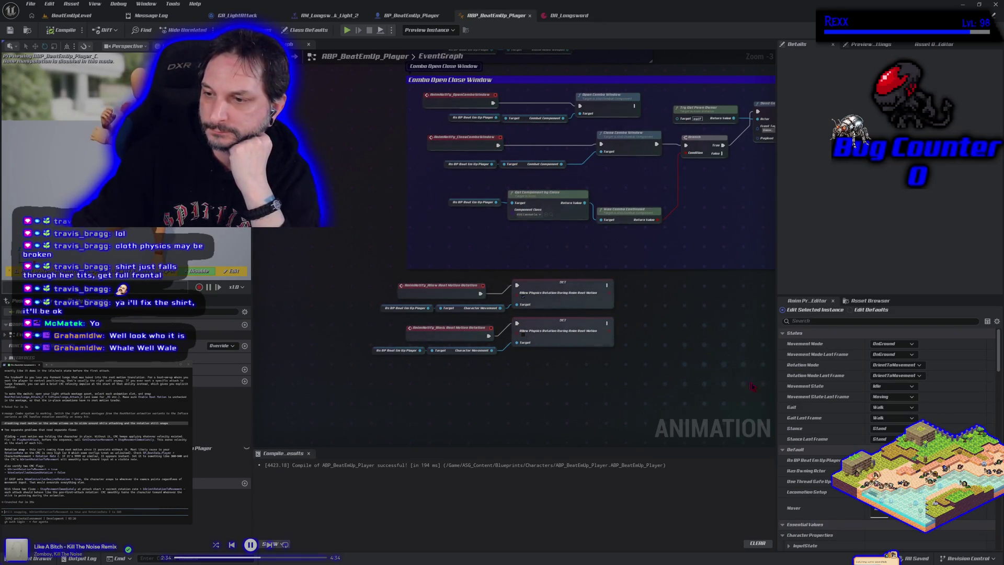
Keep OrientToMovement as the rotation mode and filter the preview properties by 'rotat'.
click(891, 371)
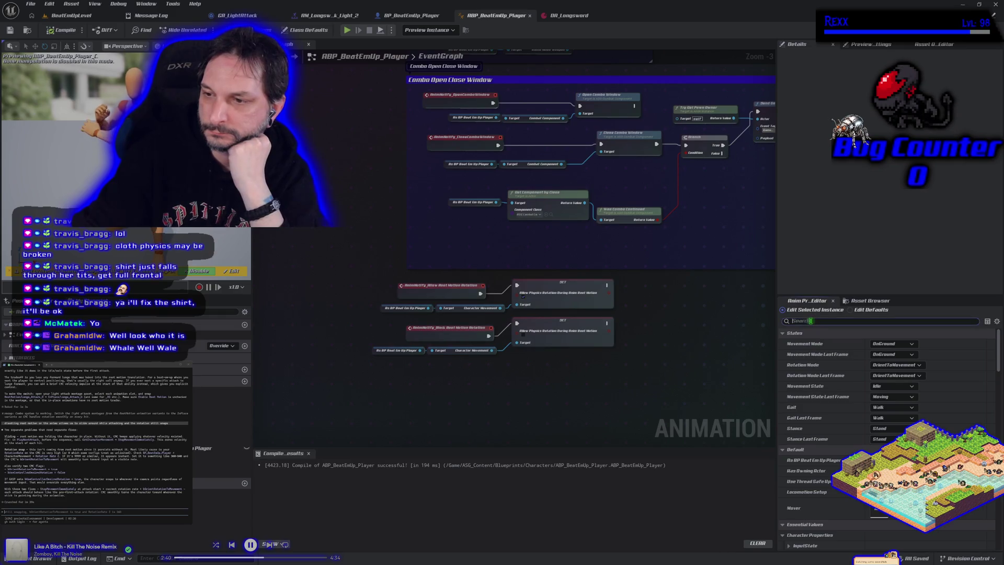
click(810, 320)
text(rotat)
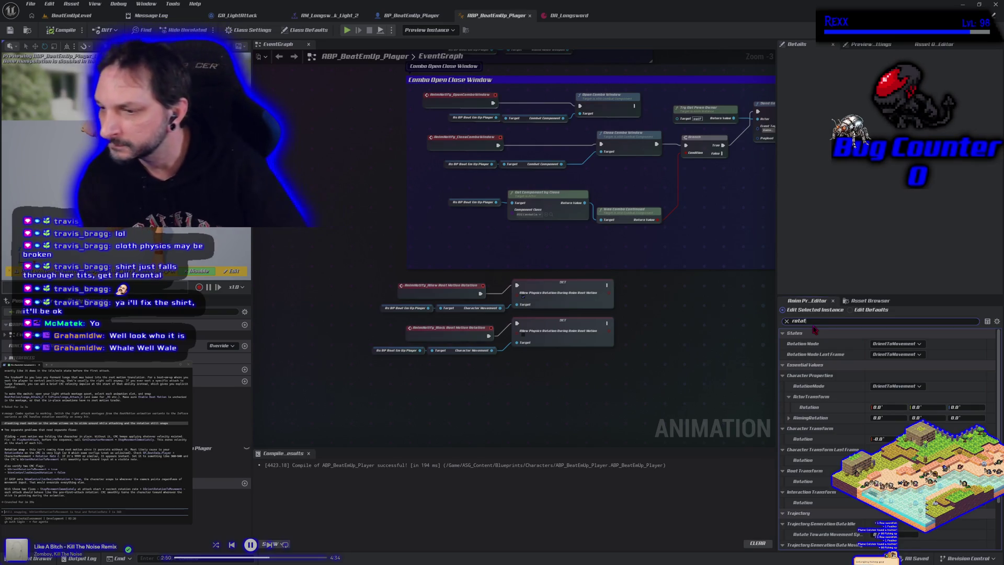
scroll(820, 444, down, 3)
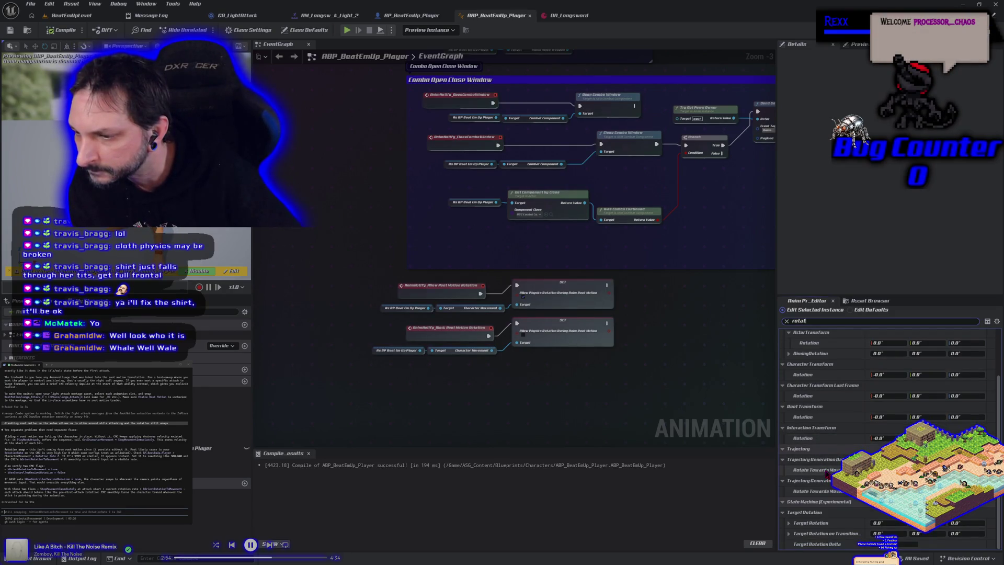
mouse_move(827, 472)
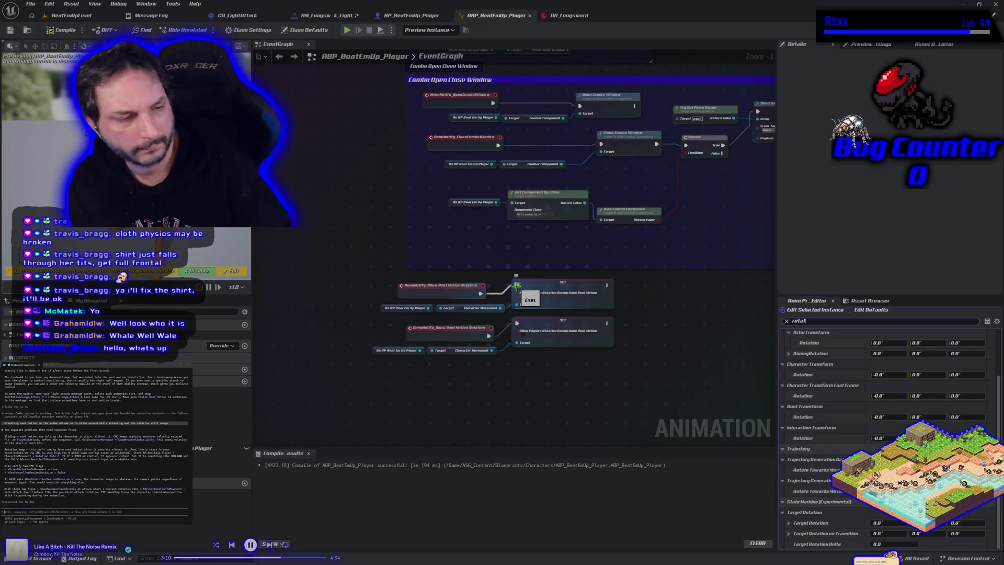
Break the upper Allow Physics Rotation During Root Motion SET wire and recompile the animation blueprint.
alt+click(516, 286)
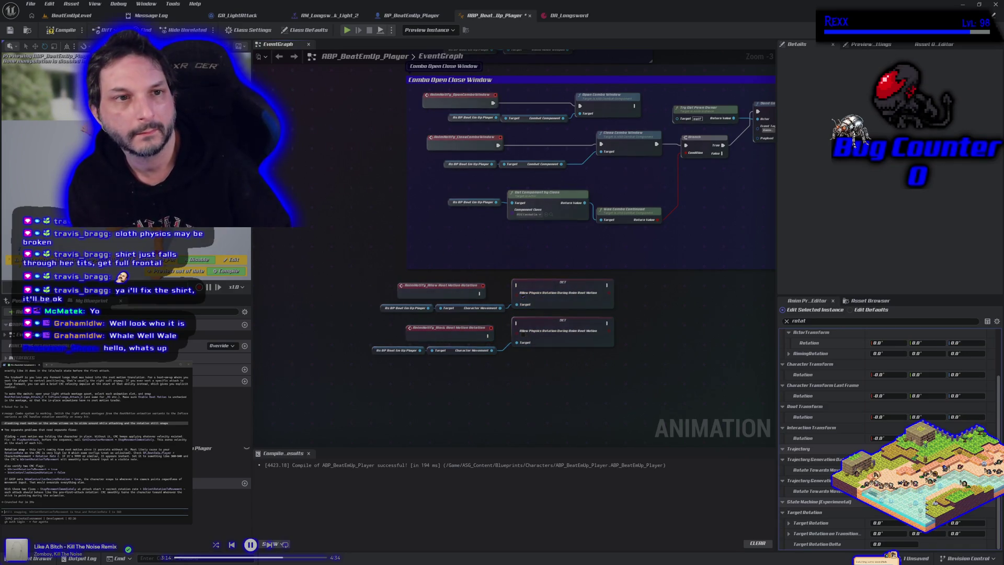
click(51, 31)
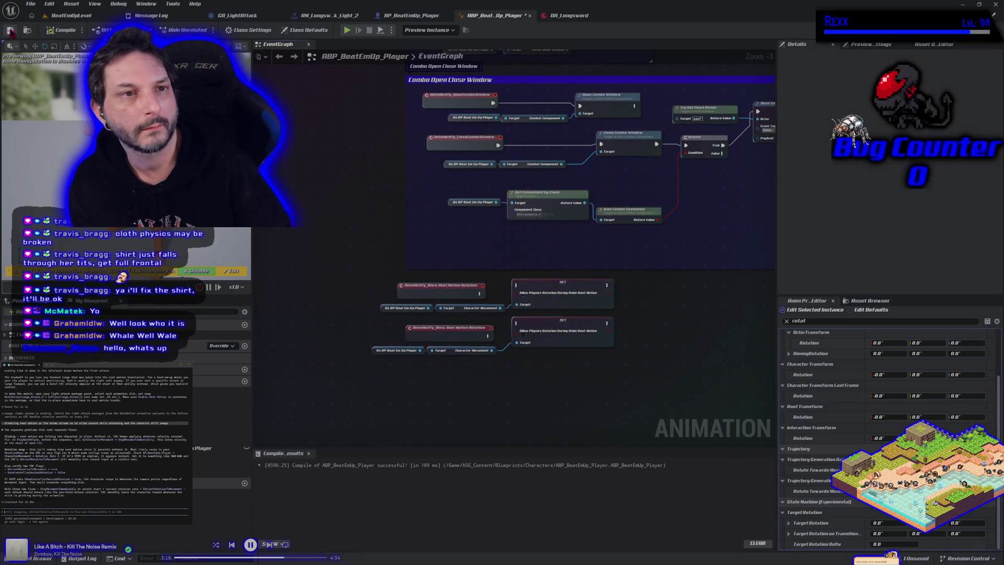
click(239, 16)
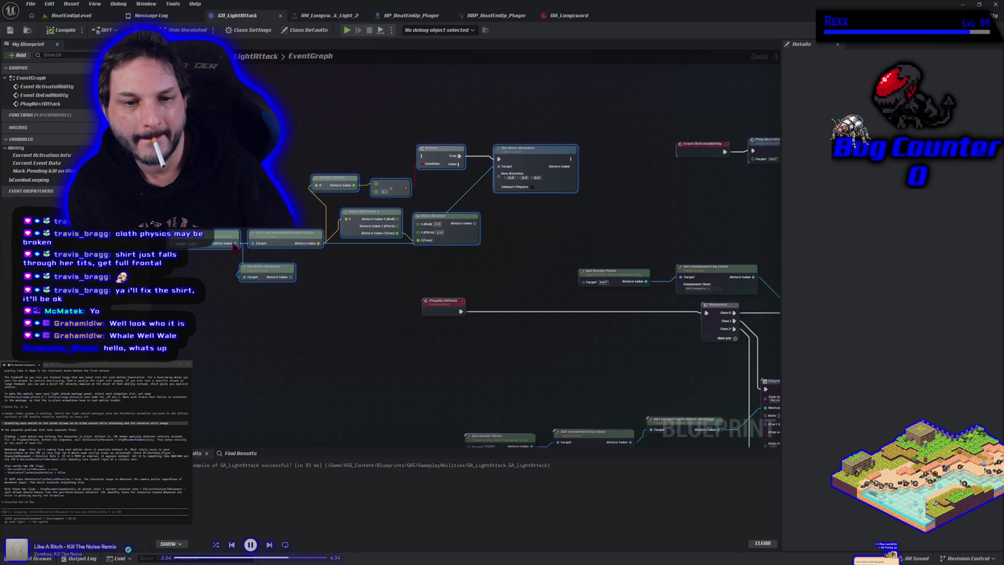
Search BP_BeatEmUp_Player's action menu for 'set target rot' without adding a node, then return to the level.
right_click(256, 204)
click(211, 399)
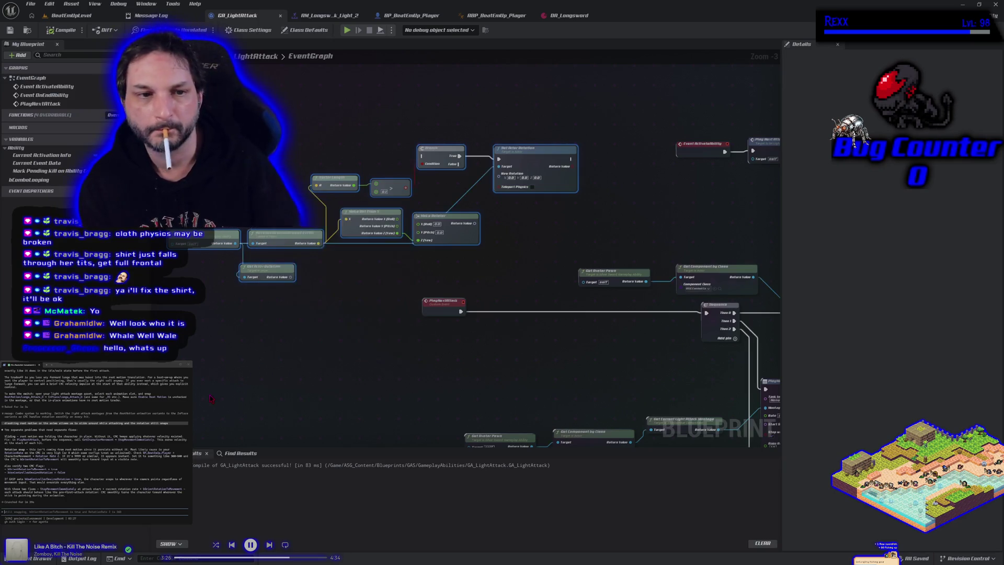
click(427, 19)
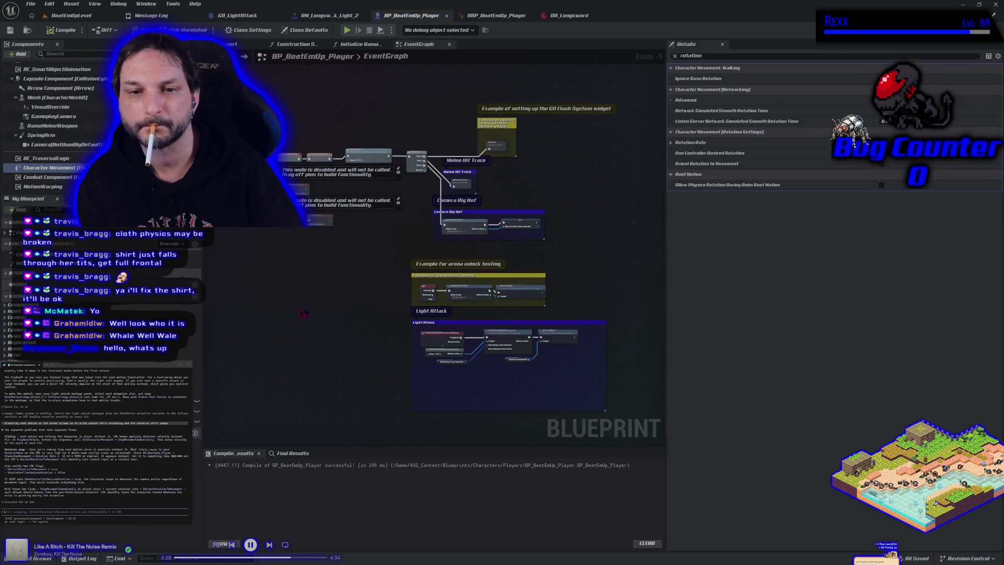
right_click(260, 315)
text(set target ro)
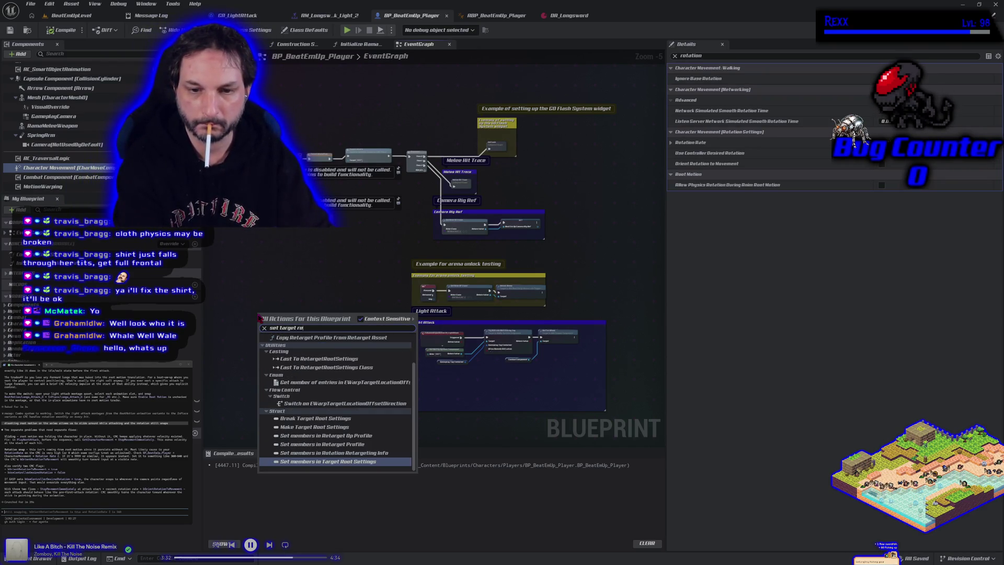
text(t)
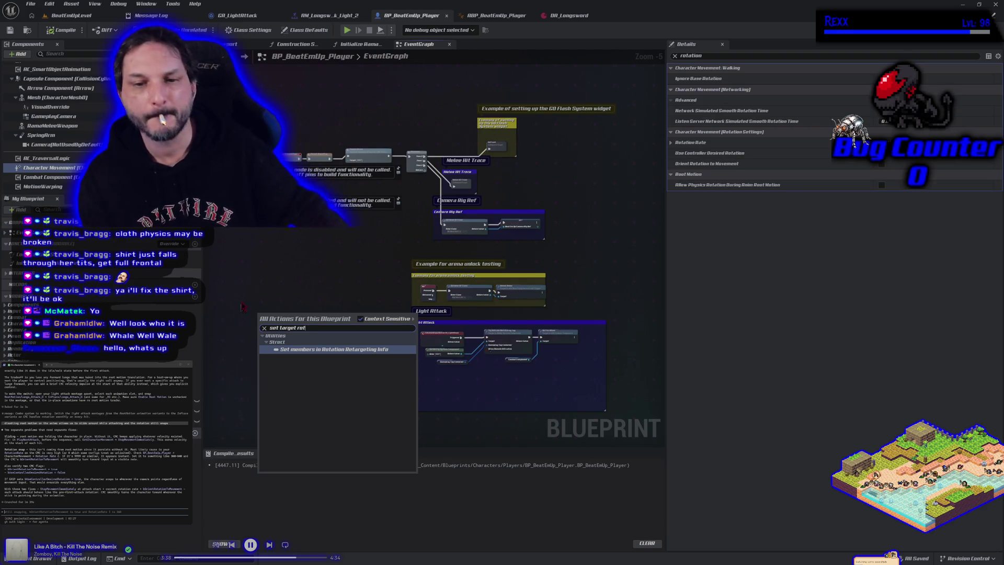
click(254, 278)
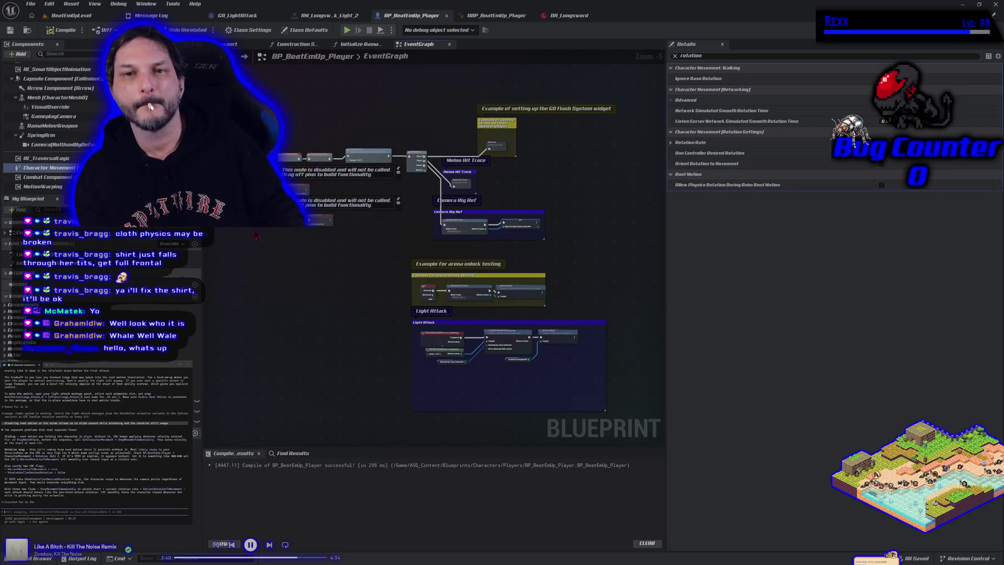
click(84, 16)
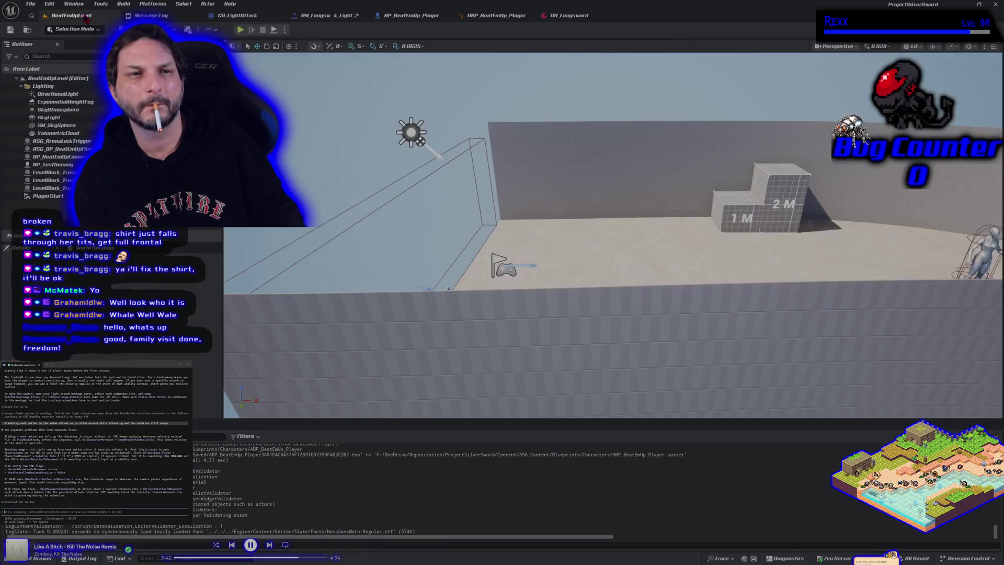
click(240, 30)
click(613, 236)
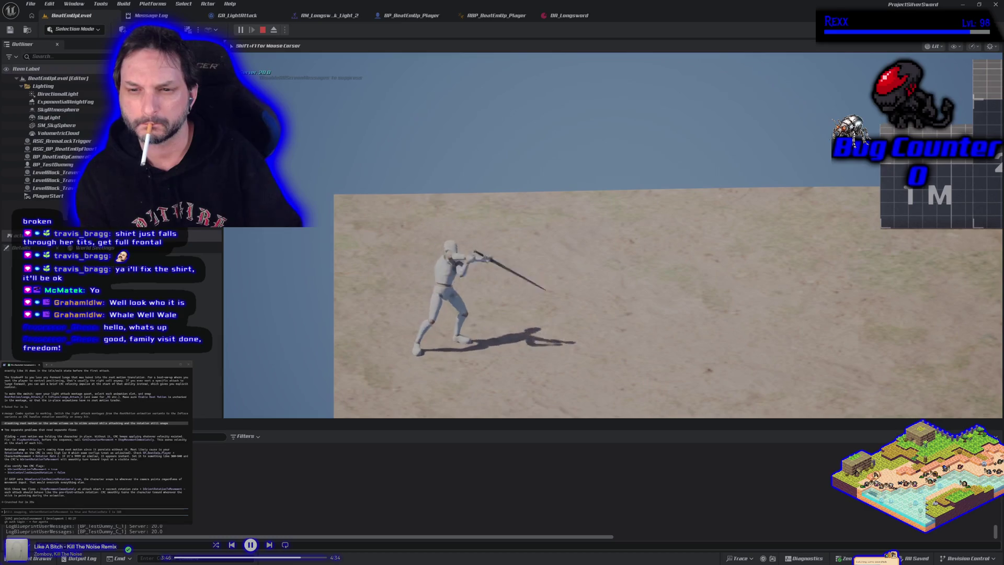
click(613, 235)
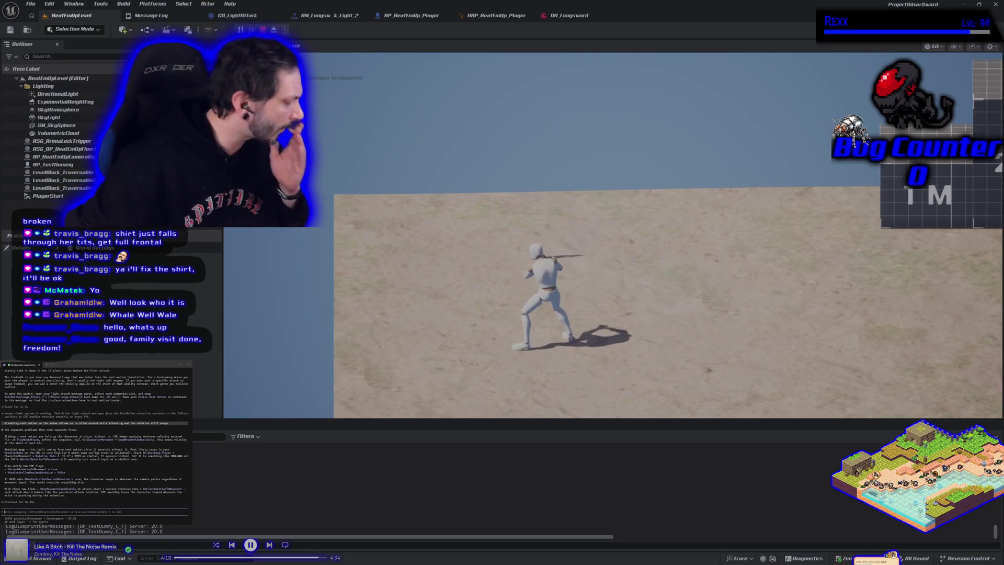
key(Escape)
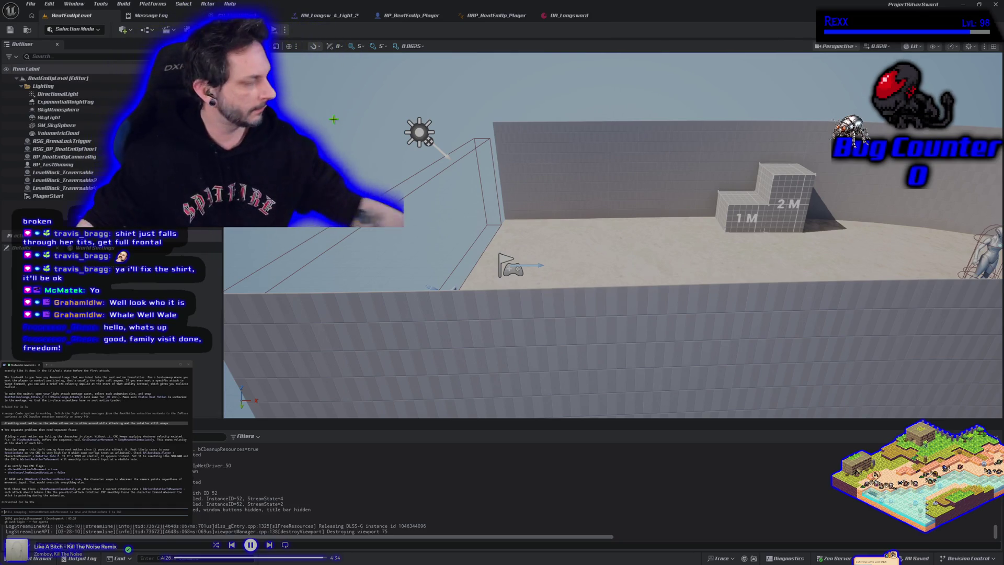
Check ABP_BeatEmUp_Player, then return to the BP_BeatEmUp_Player Event Graph.
click(528, 16)
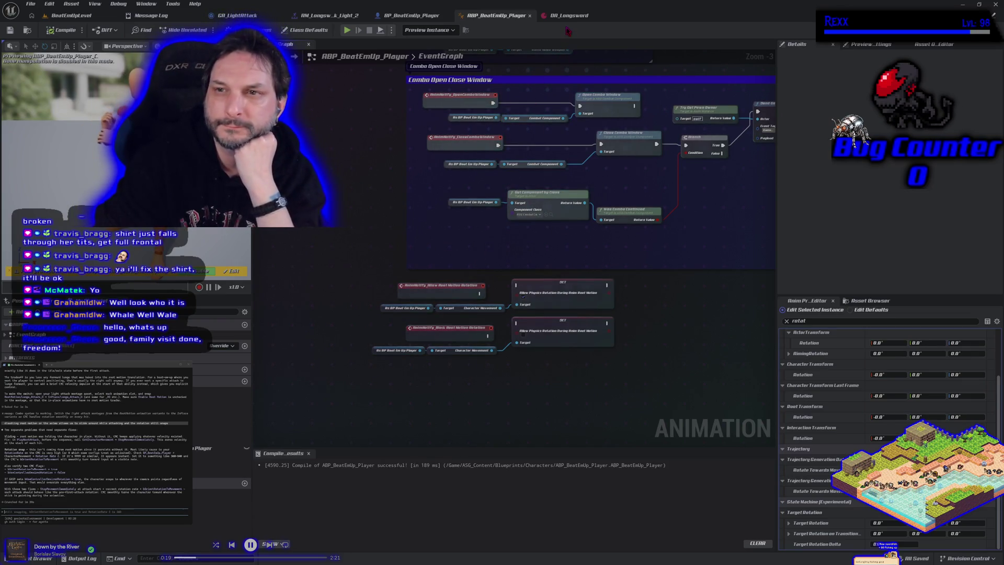
click(411, 15)
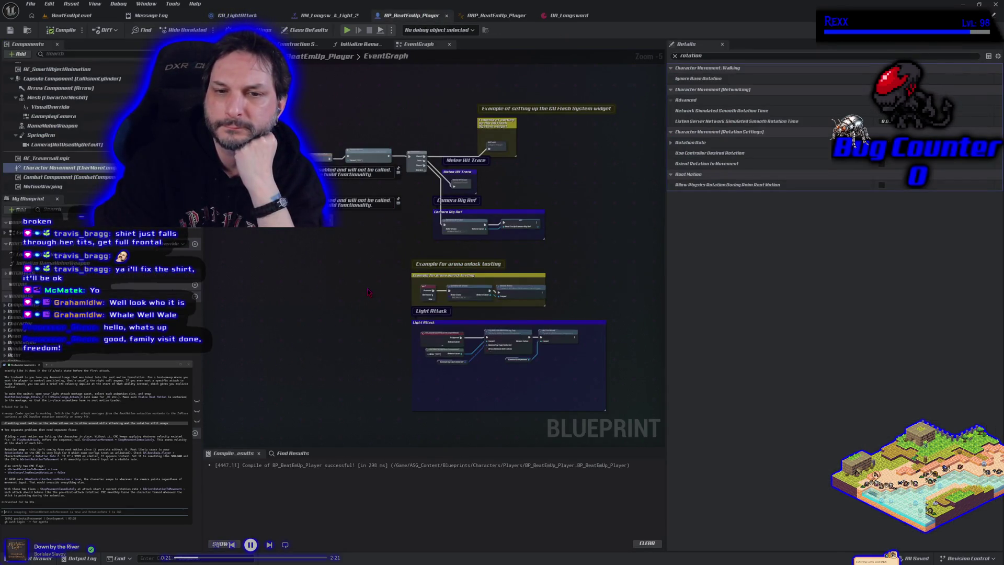
Move the Branch, Make Rotator and Set Actor Rotation nodes from GA_LightAttack into BP_BeatEmUp_Player's graph.
scroll(368, 291, up, 2)
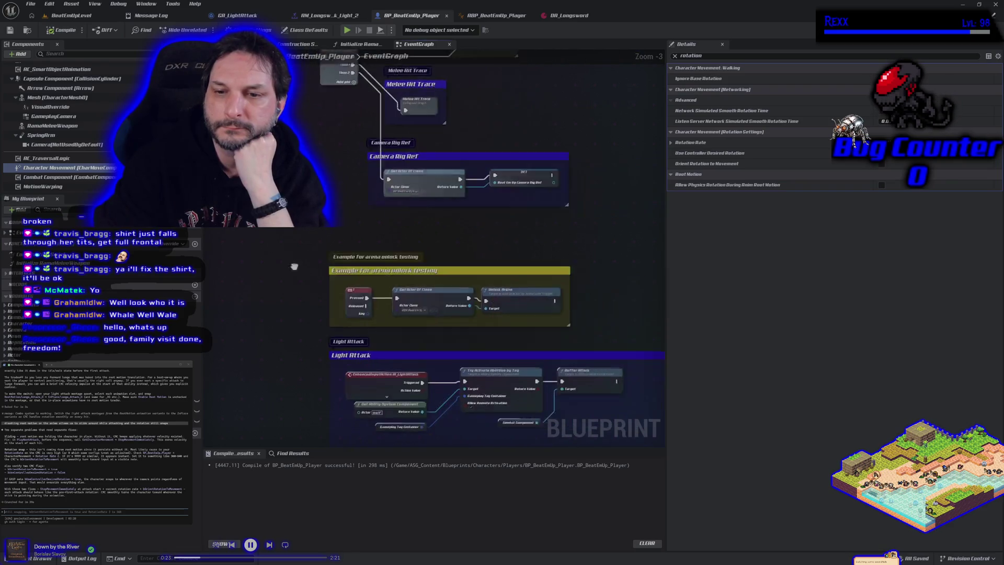
mouse_move(386, 397)
mouse_down()
mouse_move(375, 337)
mouse_move(321, 288)
mouse_up()
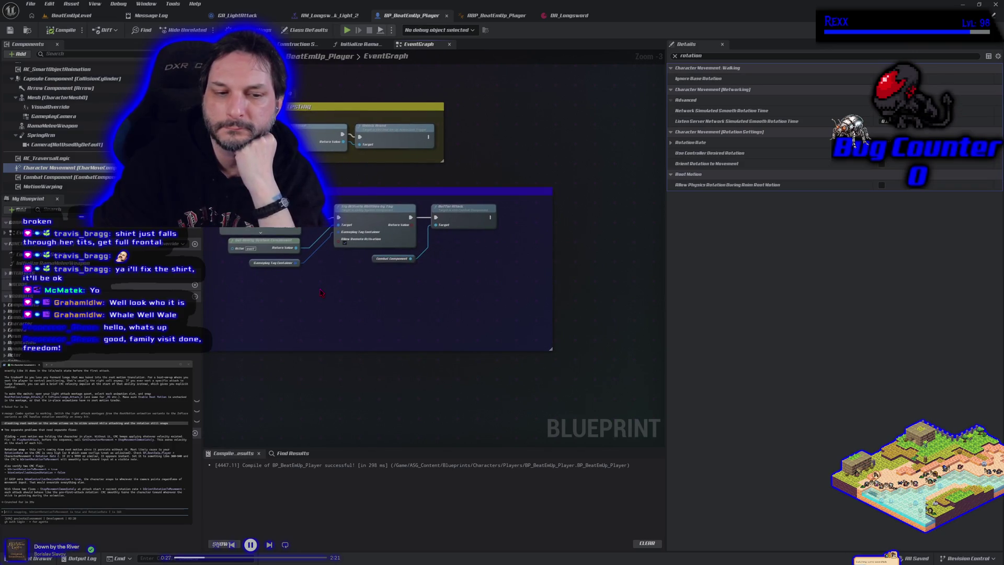
click(259, 23)
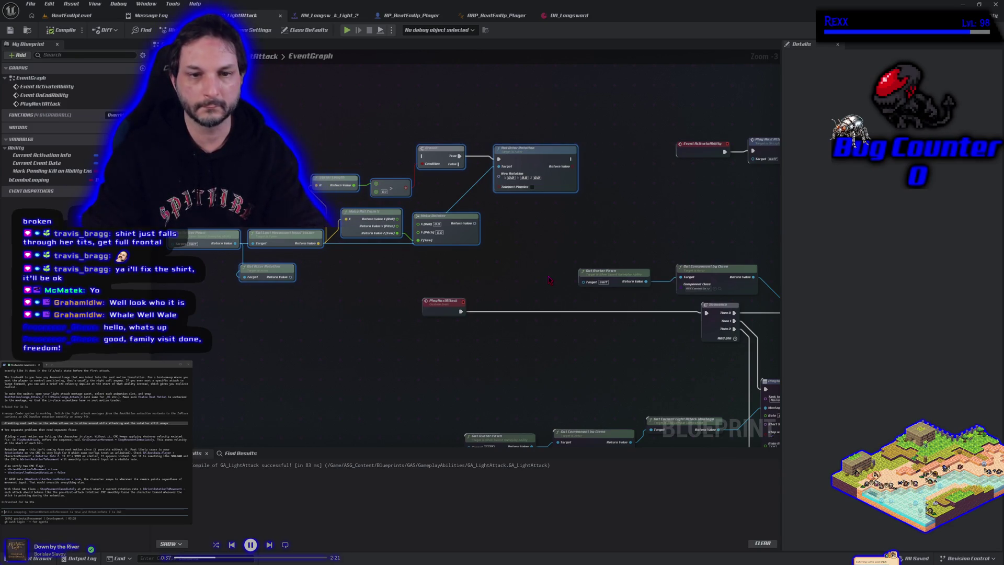
key(Delete)
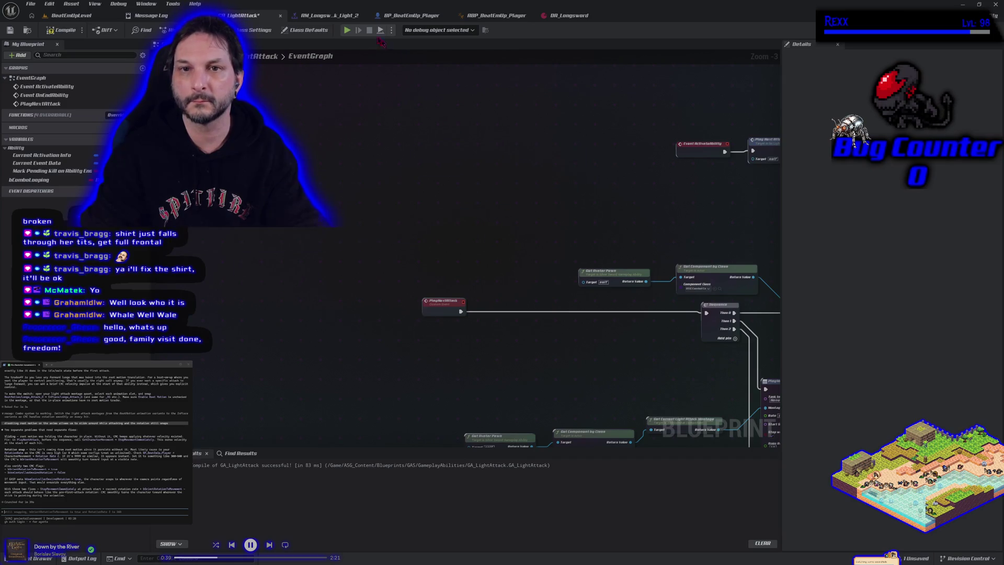
click(410, 16)
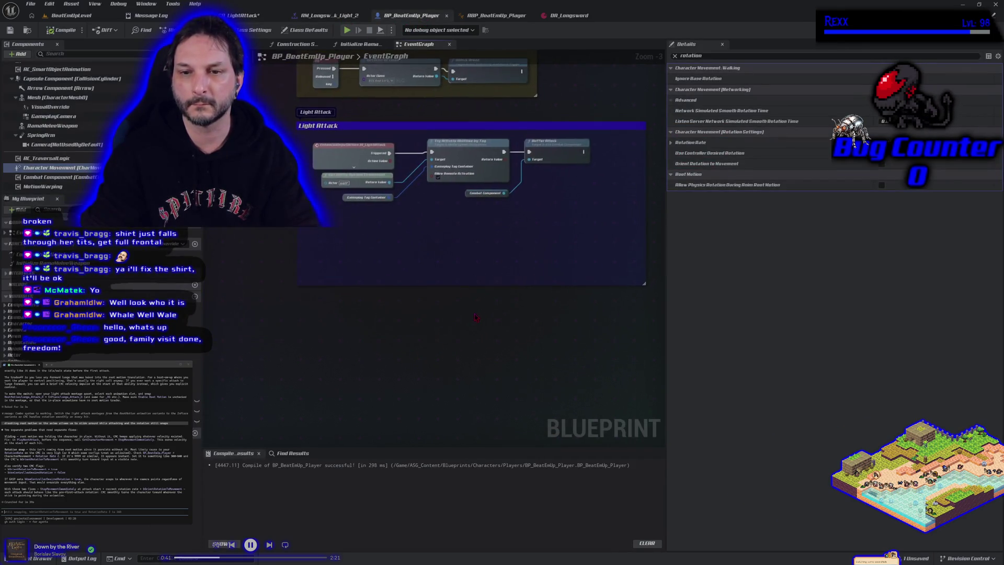
drag(474, 316, 440, 319)
key(ctrl+v)
Add a Timeline node named RotateToInputTimeline and place it beside the pasted rotation nodes.
drag(382, 402, 380, 329)
right_click(380, 328)
text(add timel)
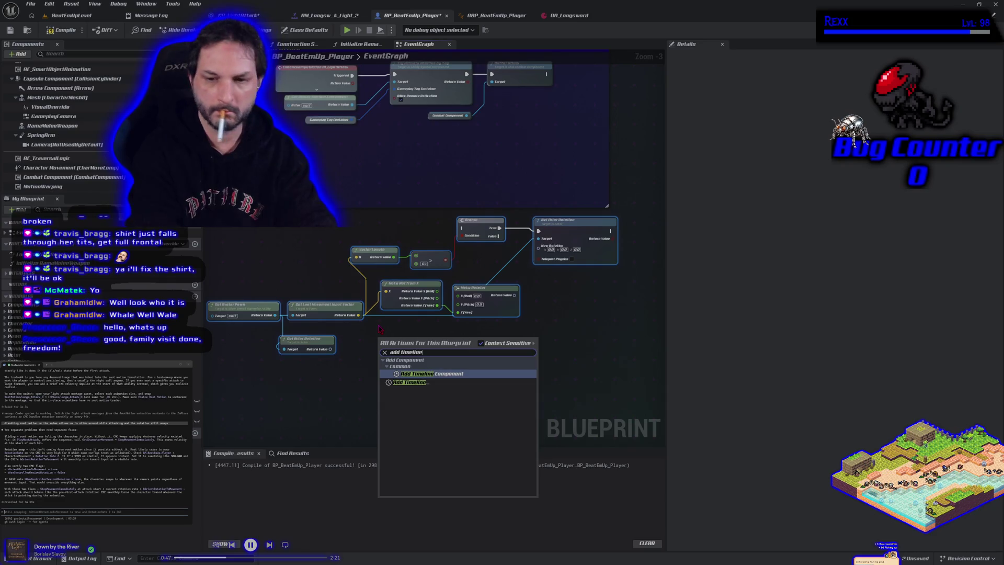
key(Down)
key(Return)
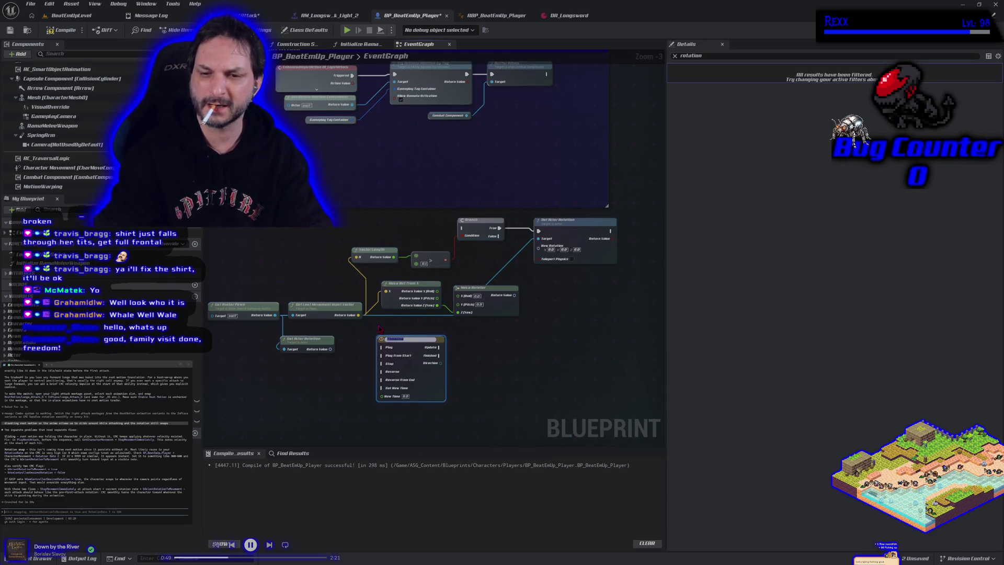
text(RotateTo)
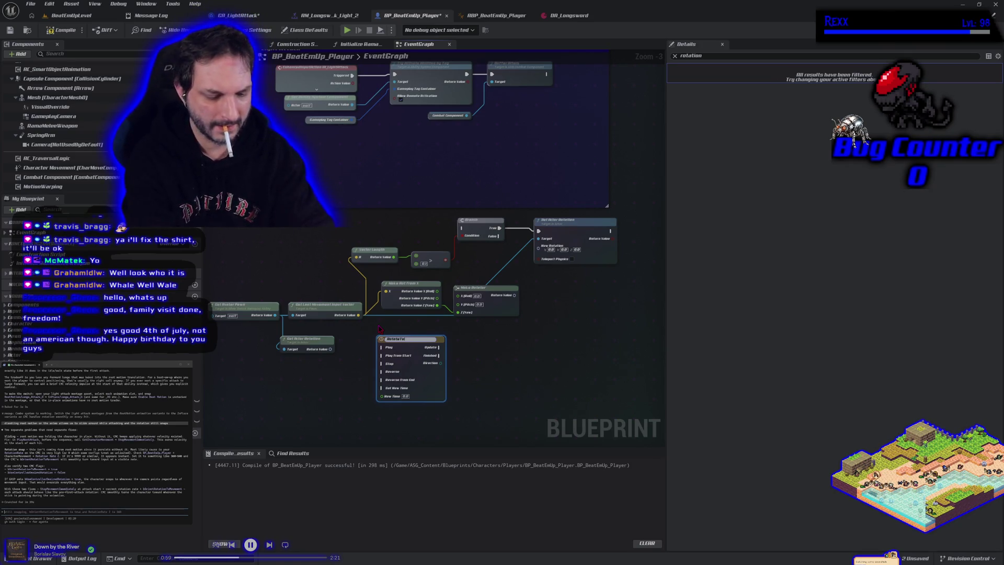
text(InputTimeline)
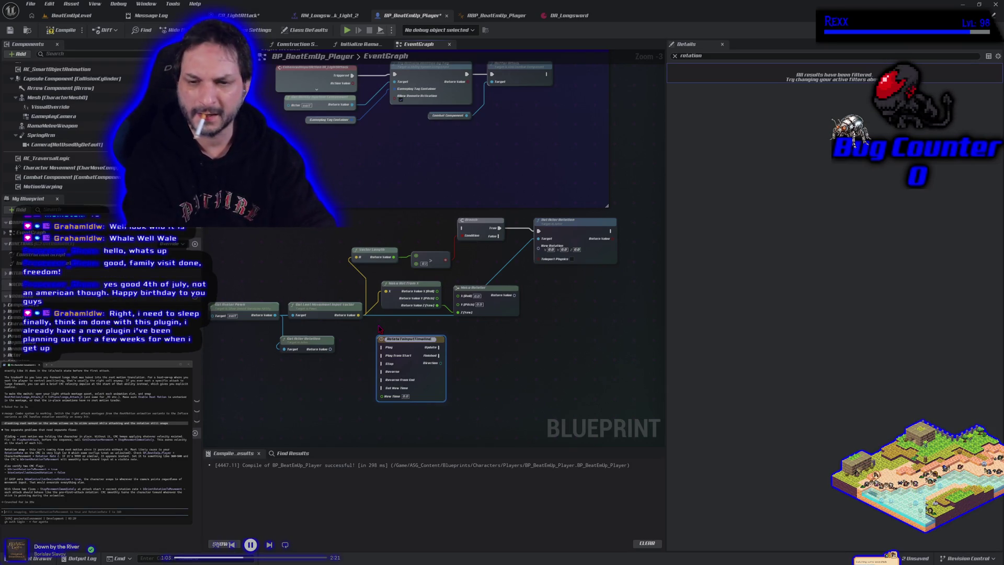
key(Return)
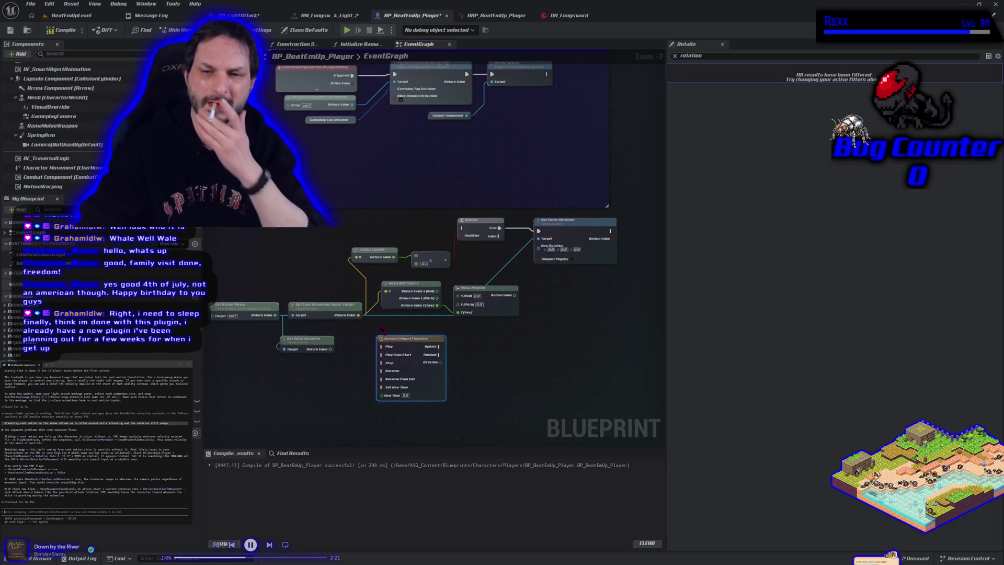
mouse_move(406, 341)
mouse_down()
mouse_move(291, 235)
mouse_move(463, 231)
mouse_up()
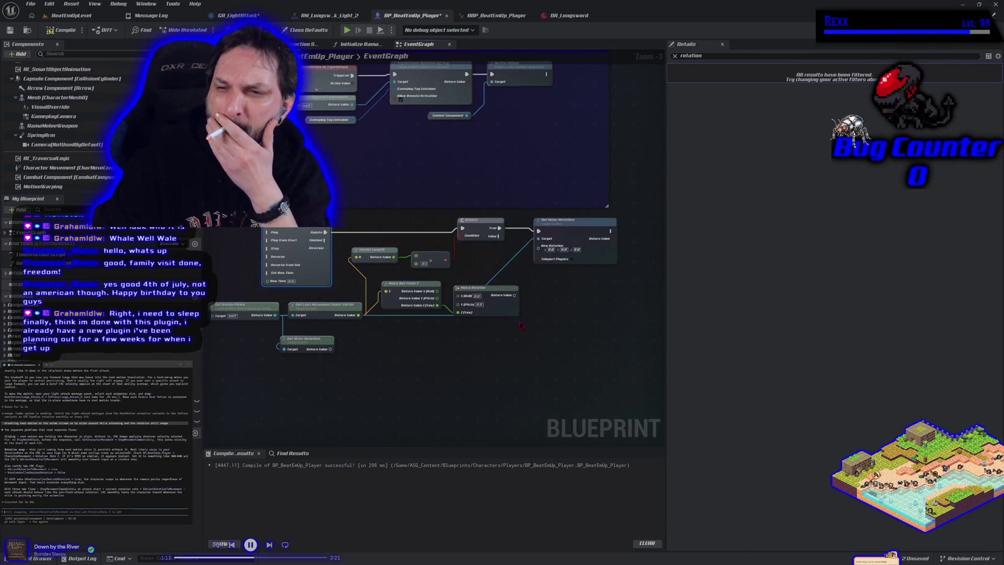
drag(527, 298, 509, 292)
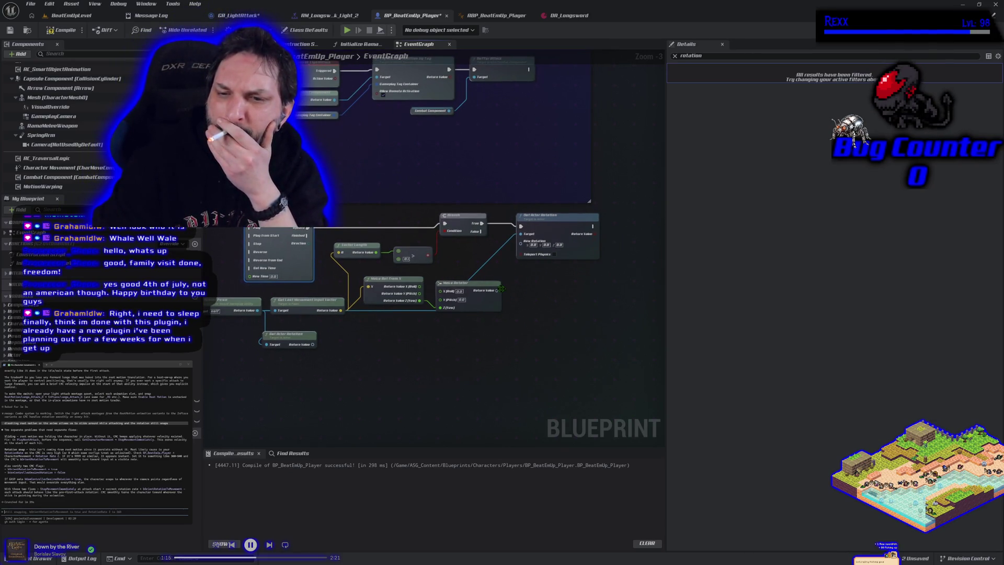
Insert a Lerp (Rotator) with actor's current rotation as A and Make Rotator as B.
right_click(502, 295)
click(505, 297)
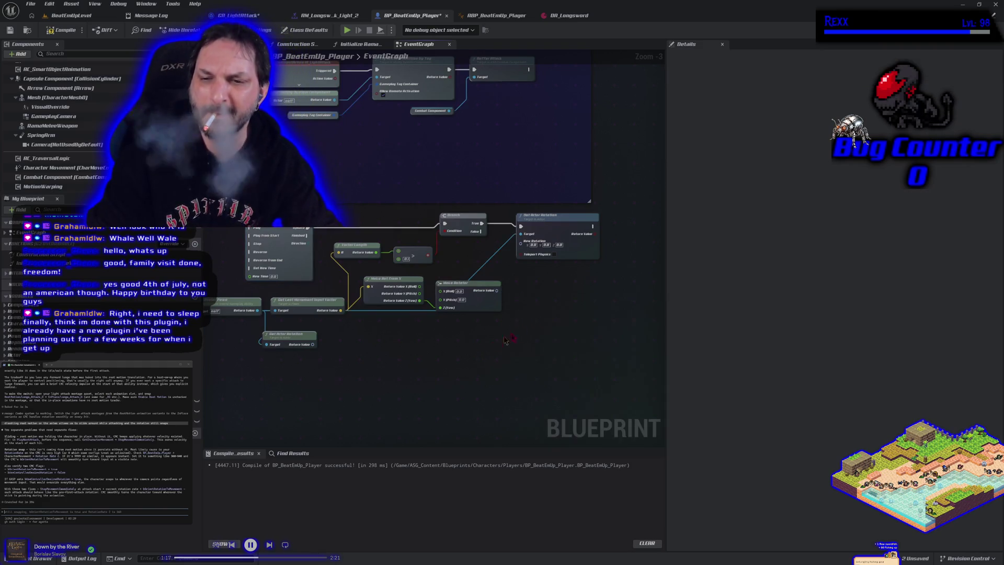
drag(497, 290, 522, 289)
text(lerp)
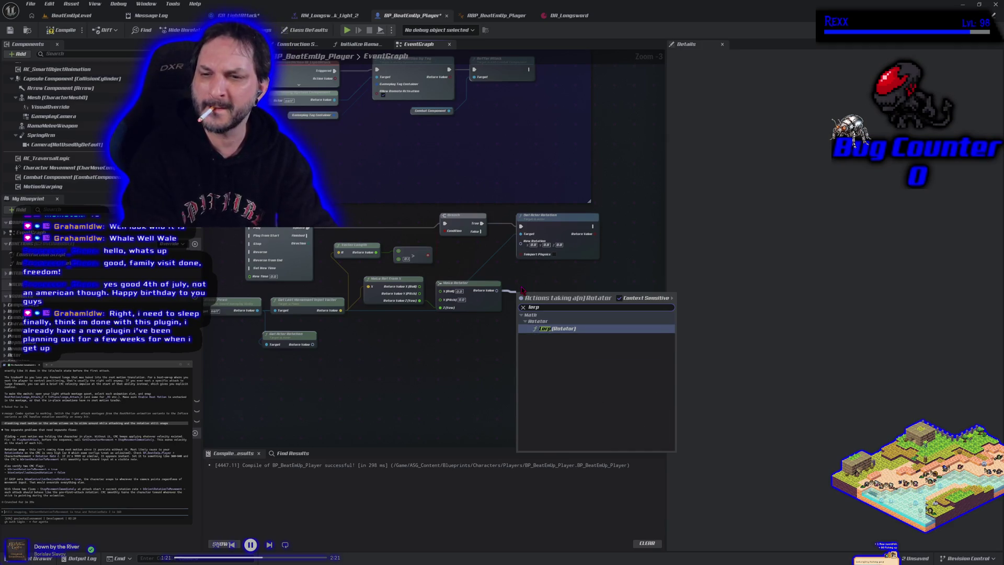
key(Return)
drag(521, 299, 521, 311)
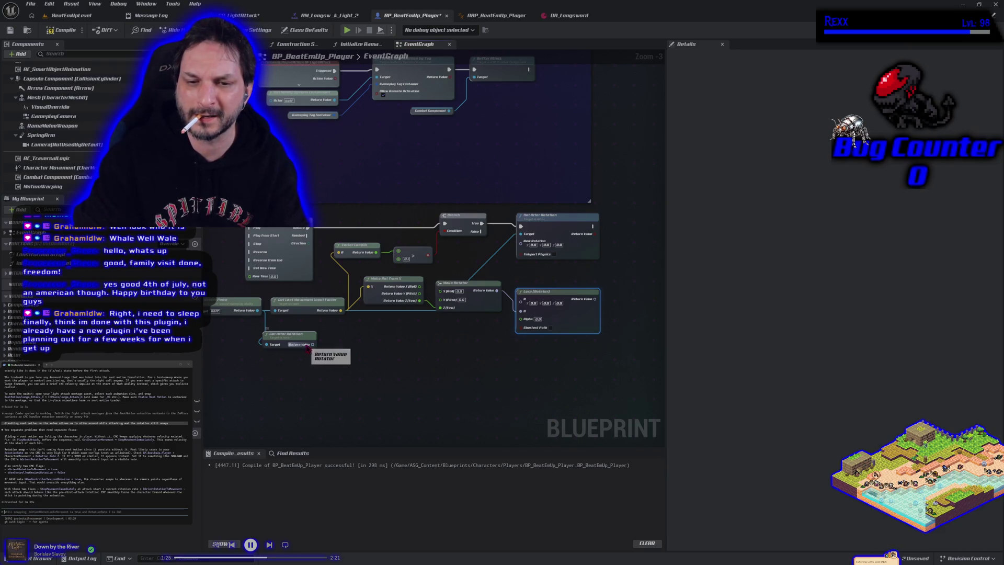
mouse_move(312, 344)
mouse_down()
mouse_move(398, 351)
mouse_move(519, 301)
mouse_move(376, 371)
mouse_up()
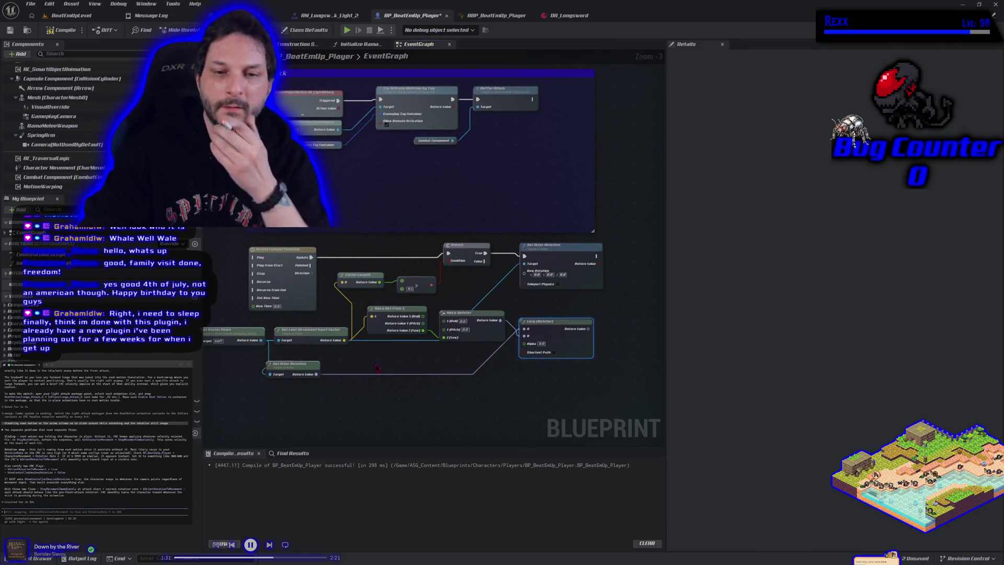
Connect the Lerp result to New Rotation and wire execution into the timeline's Play from Start.
drag(376, 368, 411, 354)
scroll(523, 360, down, 1)
scroll(523, 359, up, 1)
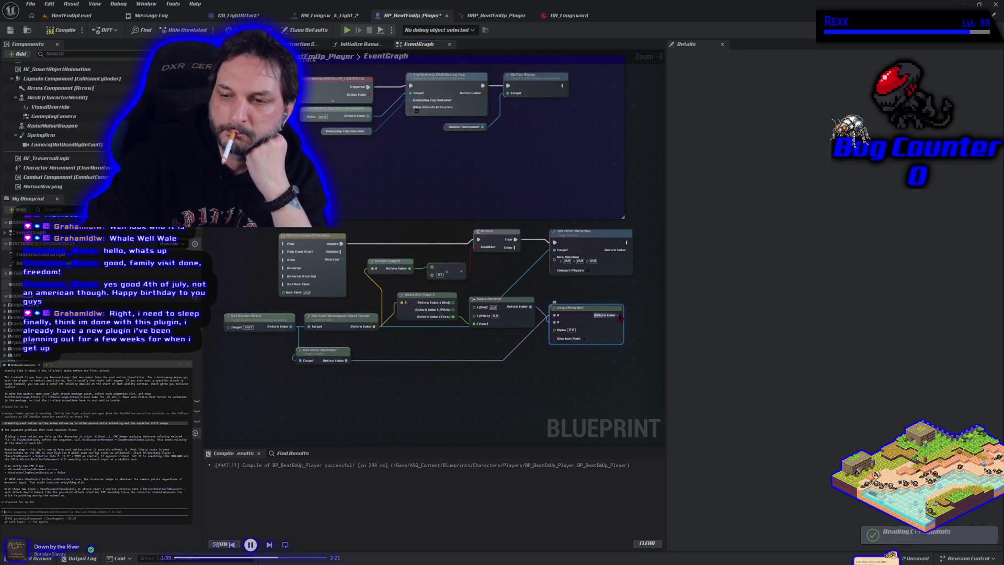
drag(623, 315, 555, 259)
mouse_move(230, 253)
mouse_down()
mouse_move(340, 236)
mouse_move(262, 214)
mouse_up()
right_click(254, 229)
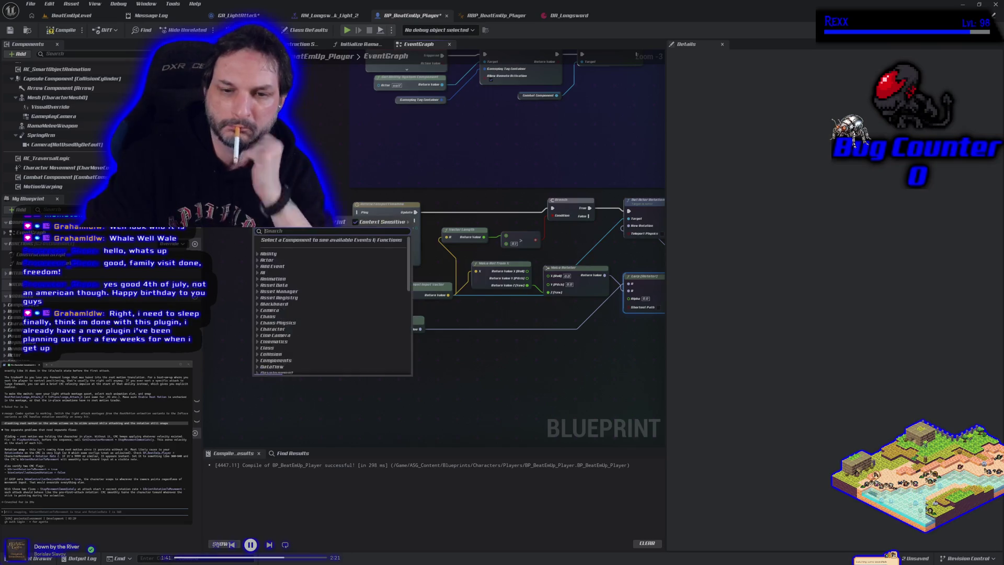
text(rotation)
key(Escape)
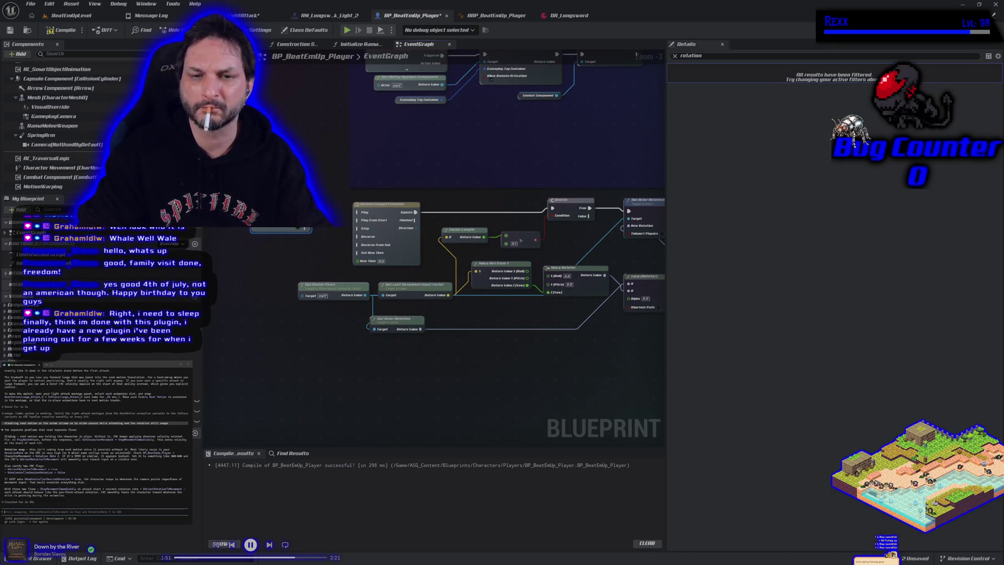
drag(307, 229, 357, 220)
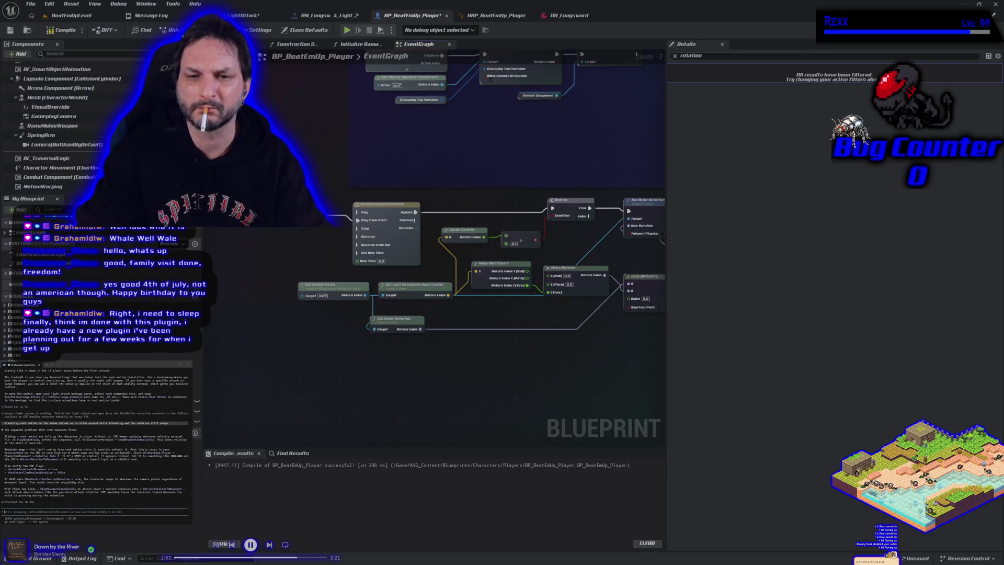
Delete the unused Get Avatar Pawn node, then compile and save BP_BeatEmUp_Player.
key(F7)
drag(341, 285, 311, 286)
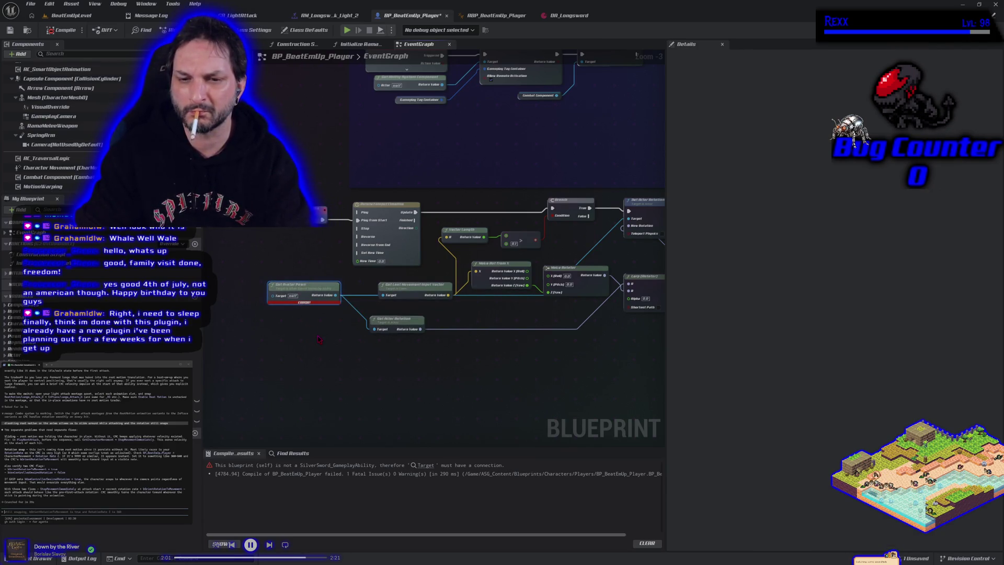
key(Delete)
click(53, 31)
click(10, 30)
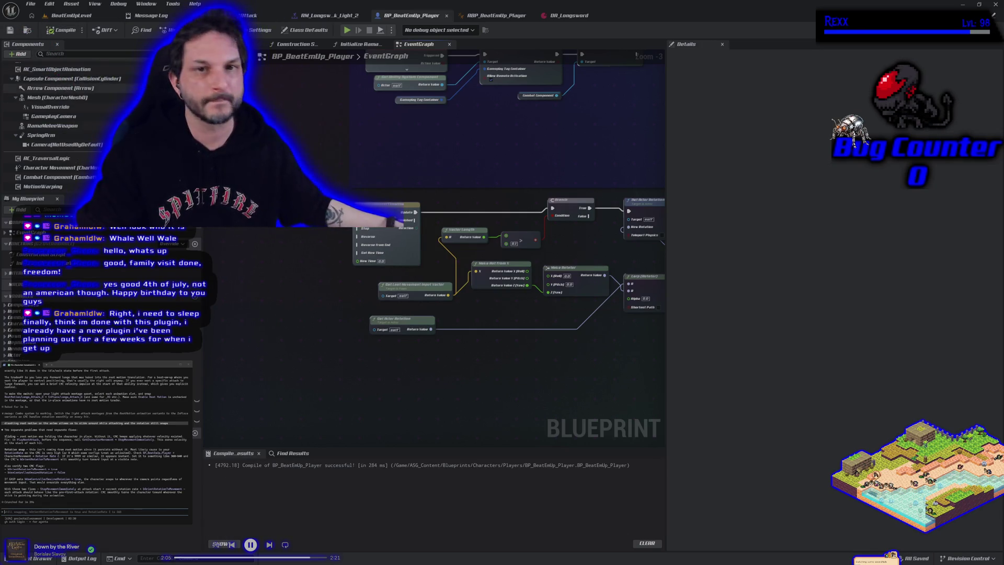
click(250, 15)
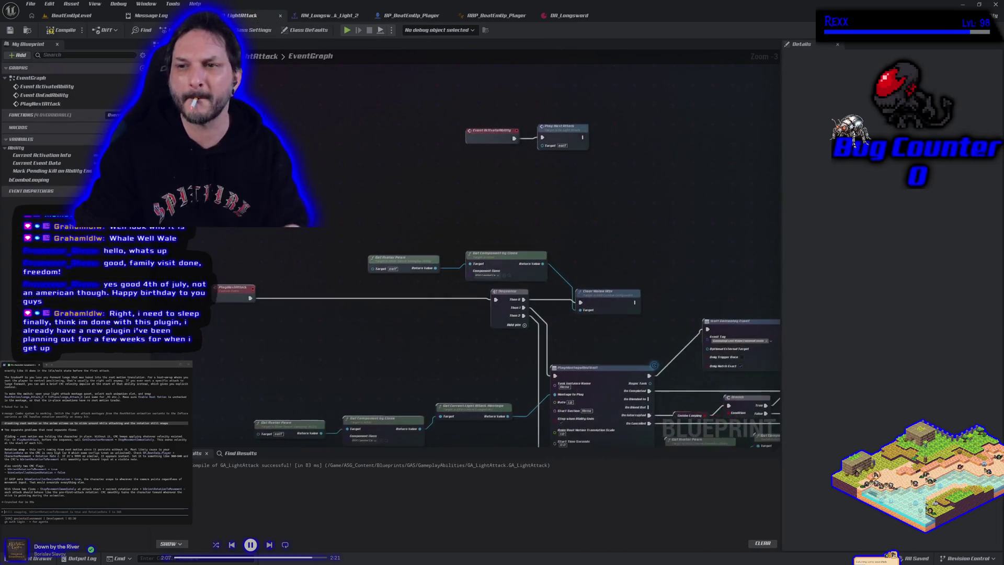
Move the Get Avatar Pawn node up and to the right near Play Next Attack.
click(395, 258)
drag(439, 192, 571, 183)
click(496, 187)
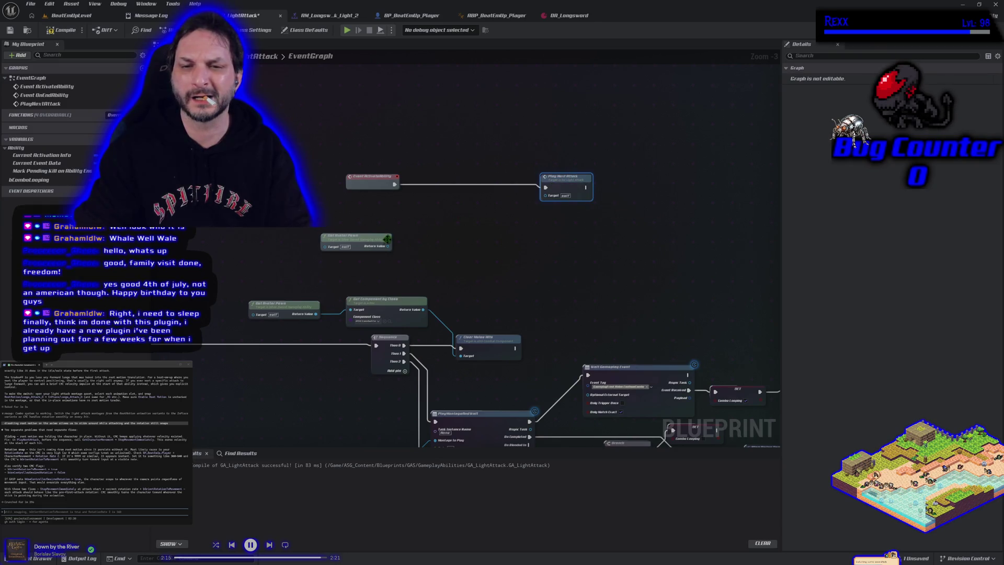
Try a Cast To Character from Get Avatar Pawn, then remove it and cancel another cast search.
drag(391, 247, 403, 238)
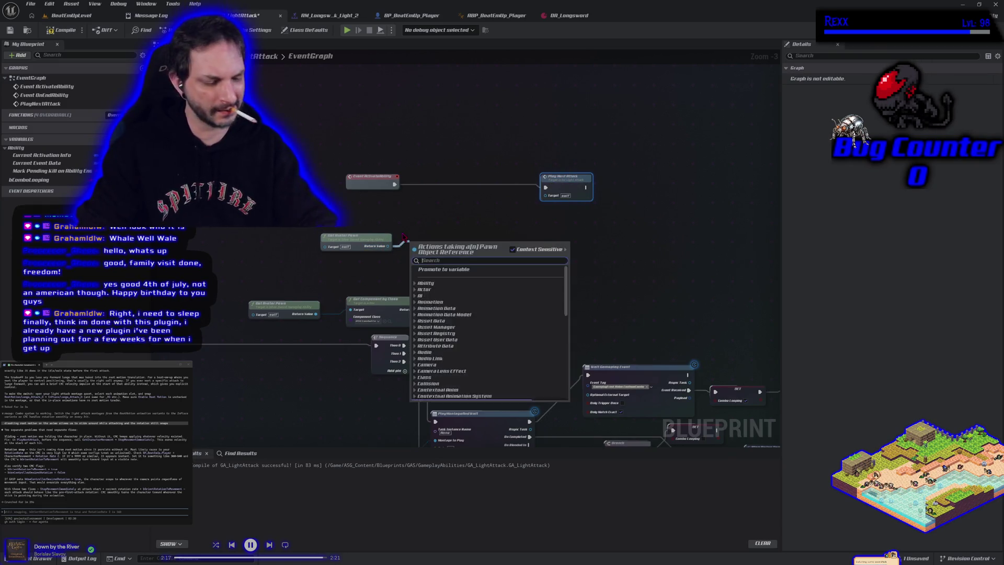
text(cast to)
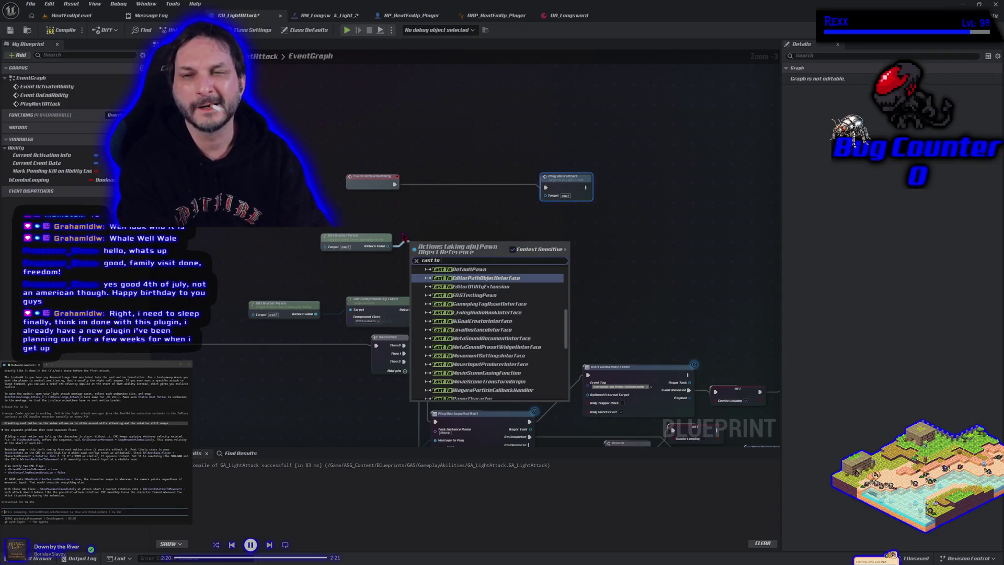
text( charac)
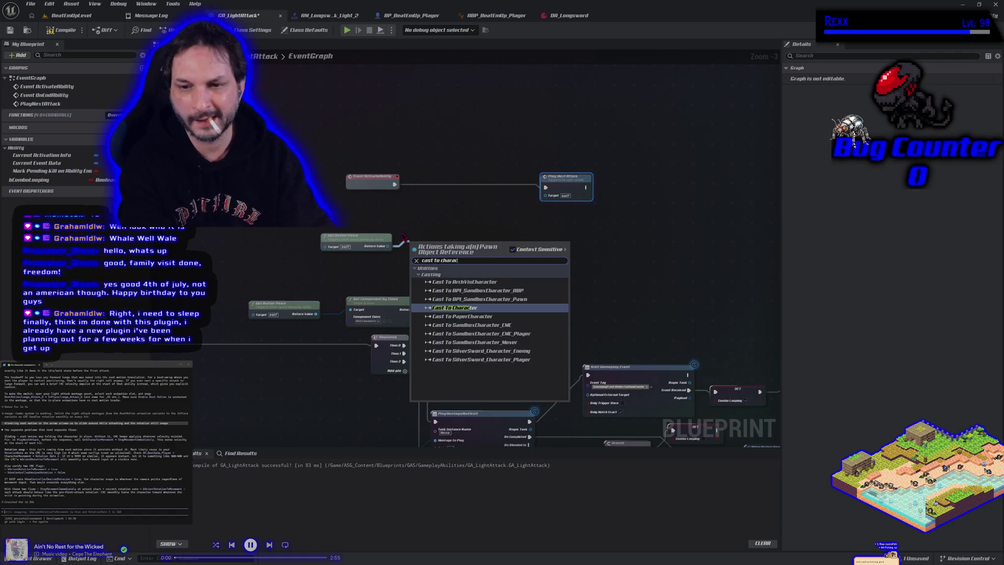
key(Return)
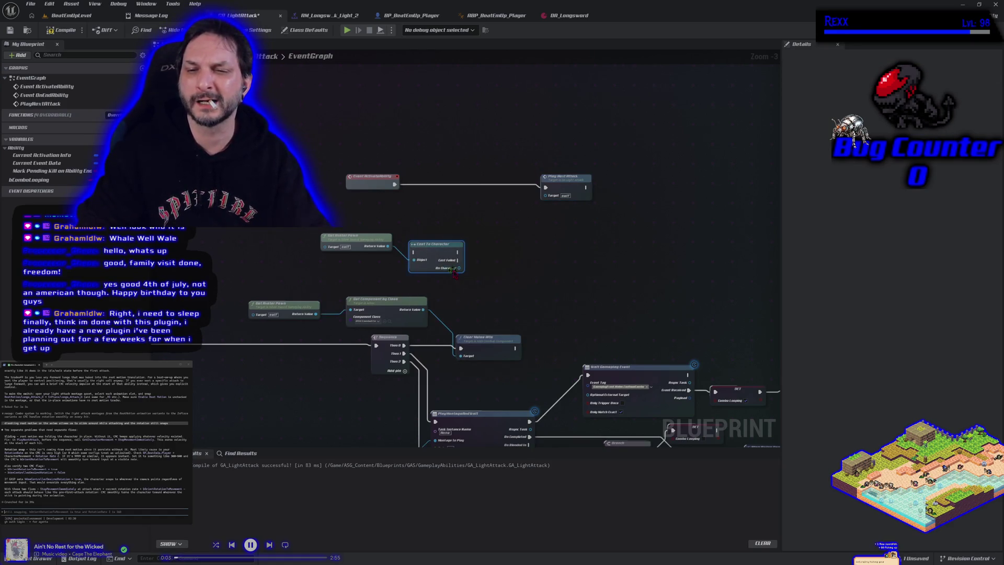
key(Delete)
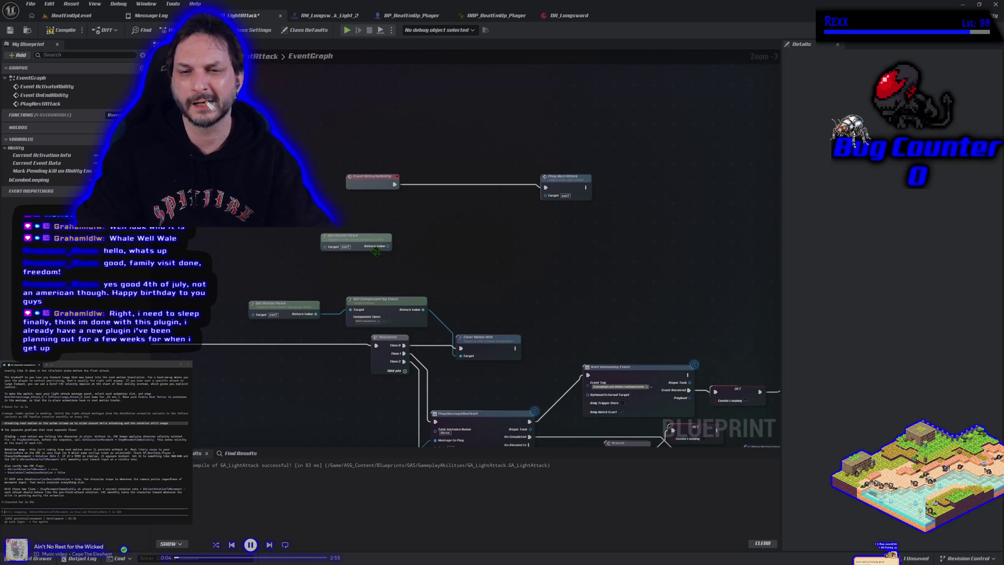
drag(385, 250, 404, 249)
text(cast to)
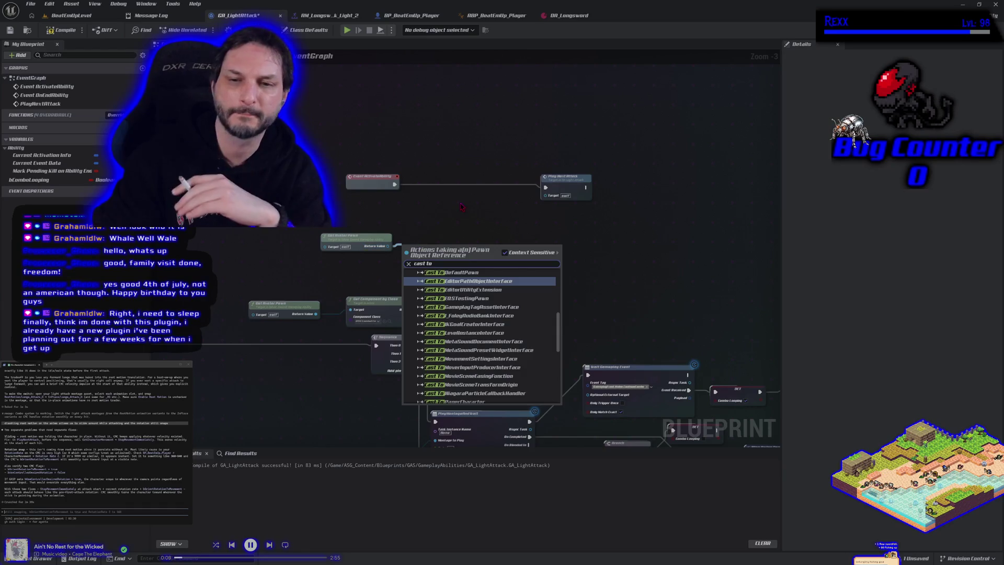
key(Escape)
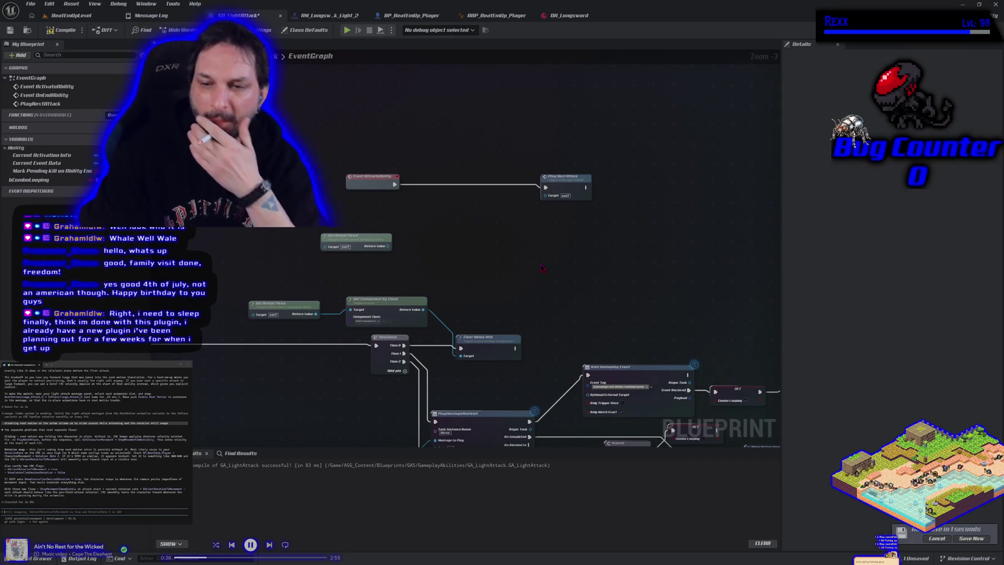
drag(526, 285, 583, 282)
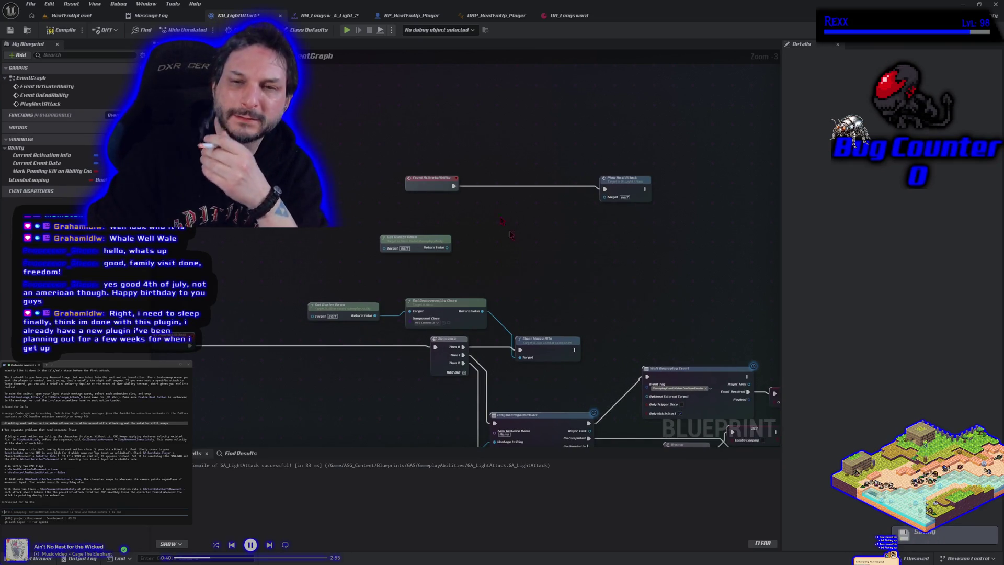
click(413, 16)
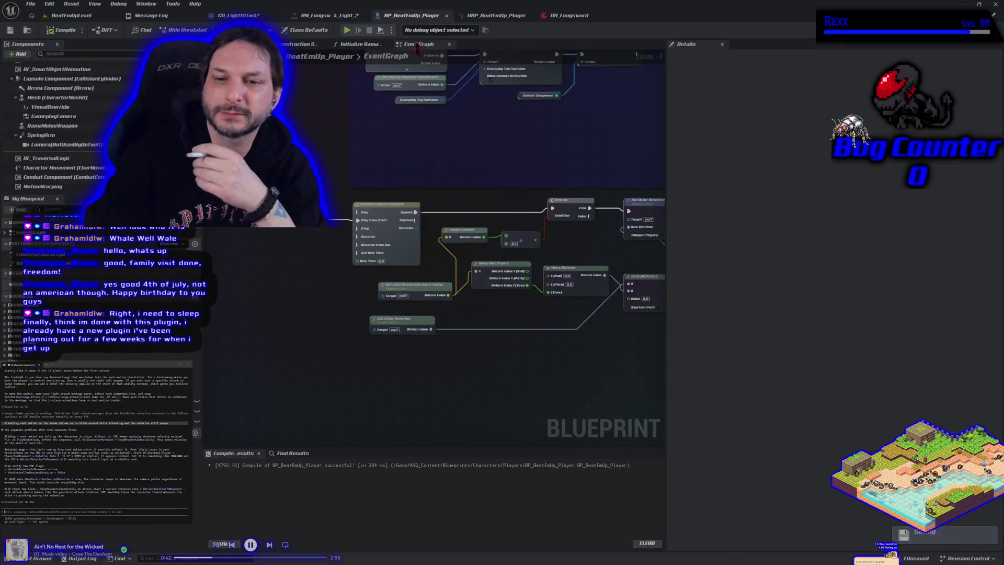
In GA_LightAttack, cast Get Avatar Pawn's return value to BP_BeatEmUp_Player.
mouse_move(456, 384)
mouse_down()
mouse_move(399, 353)
mouse_move(380, 359)
mouse_move(400, 363)
mouse_up()
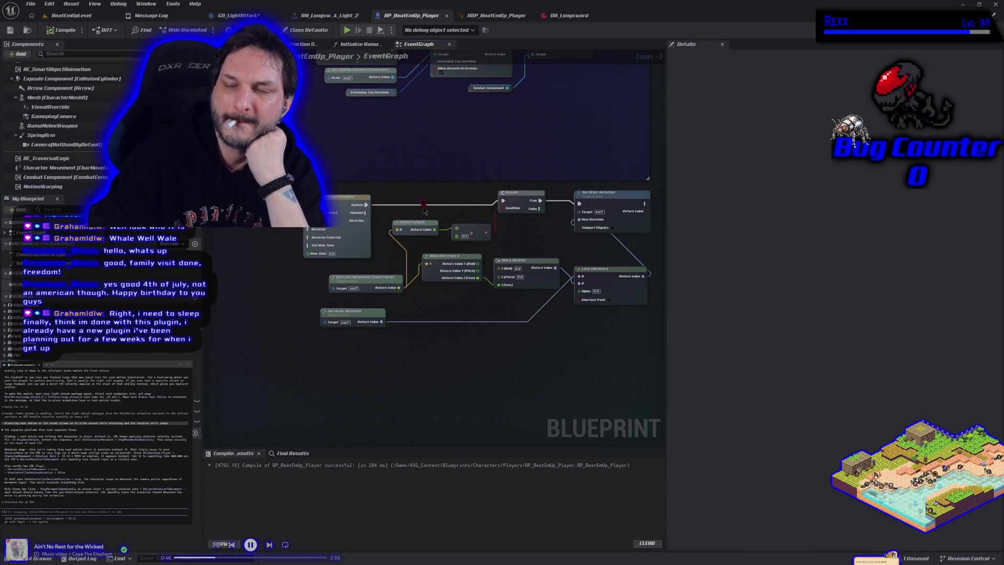
click(335, 15)
click(268, 16)
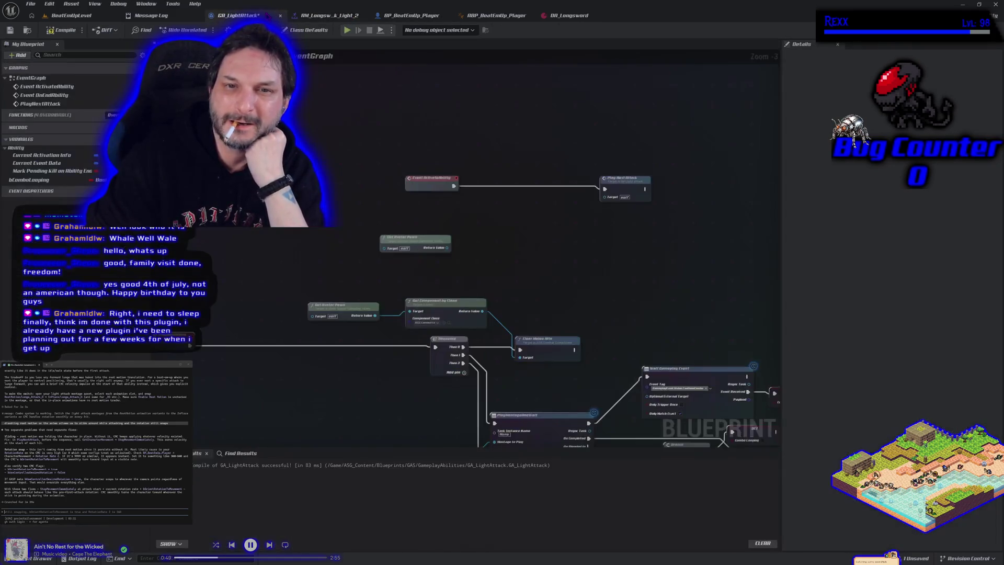
drag(450, 248, 456, 252)
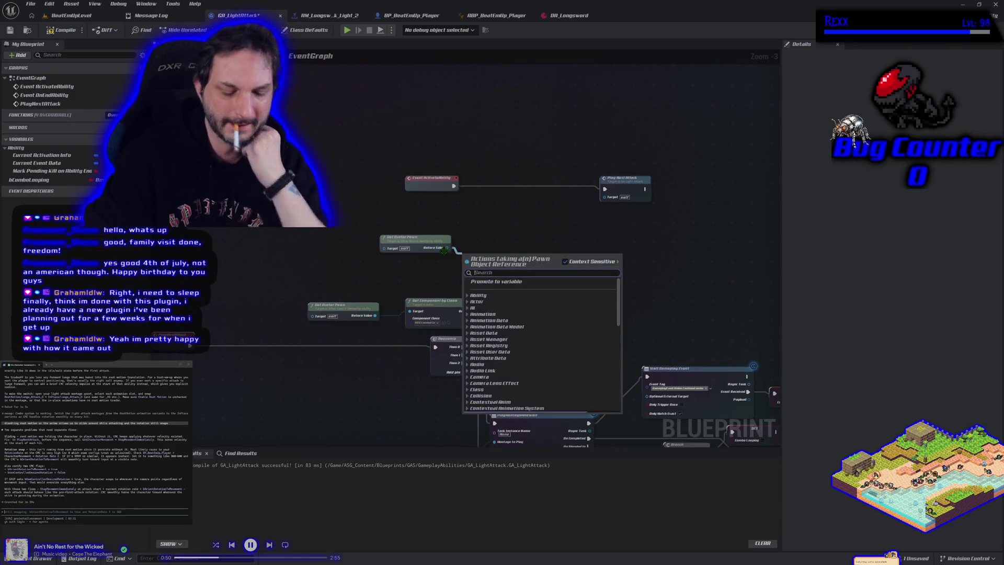
text(to)
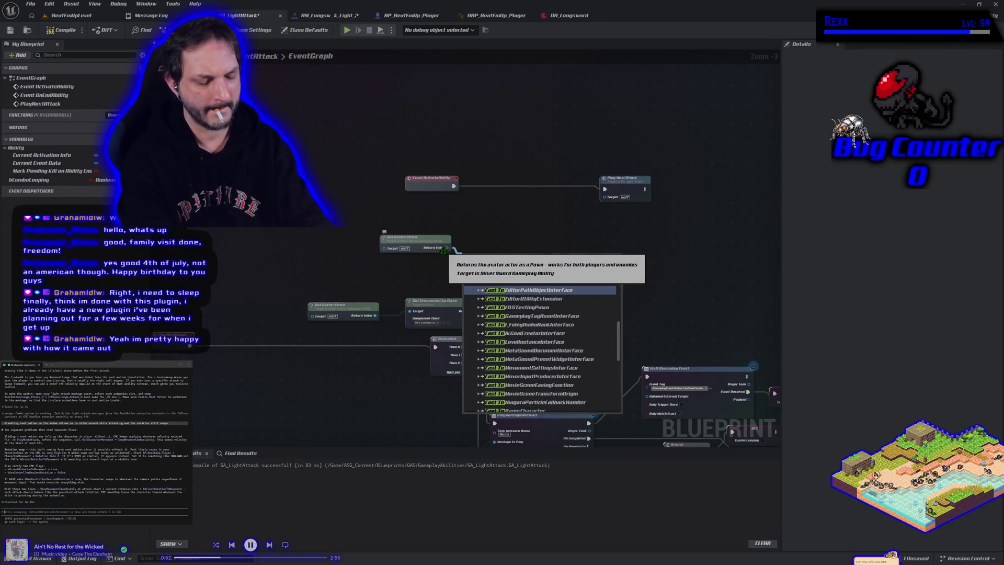
text( bp)
click(523, 293)
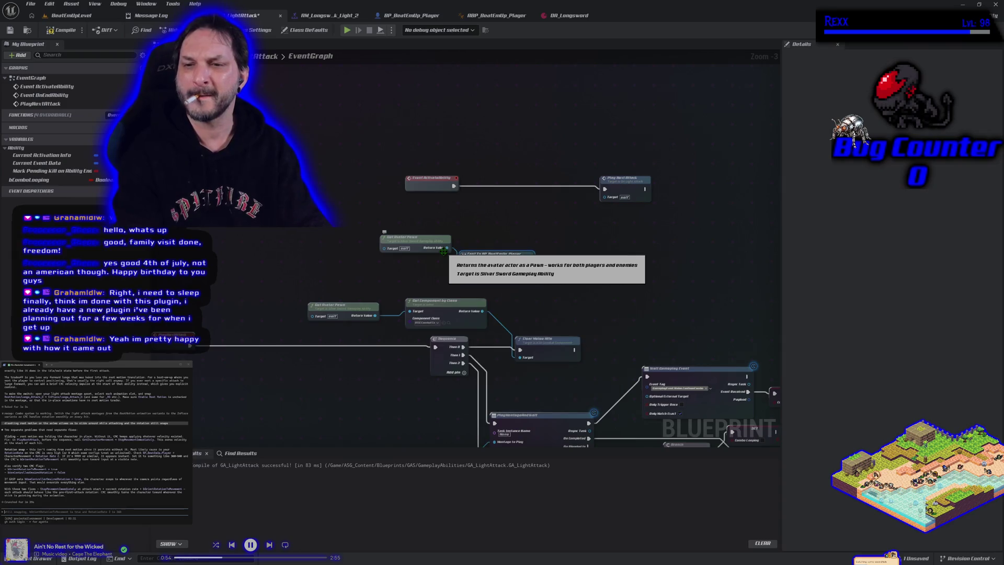
Call Rotate to Input Direction on the cast player before Play Next Attack, then compile and save.
drag(531, 278, 555, 266)
text(rotate)
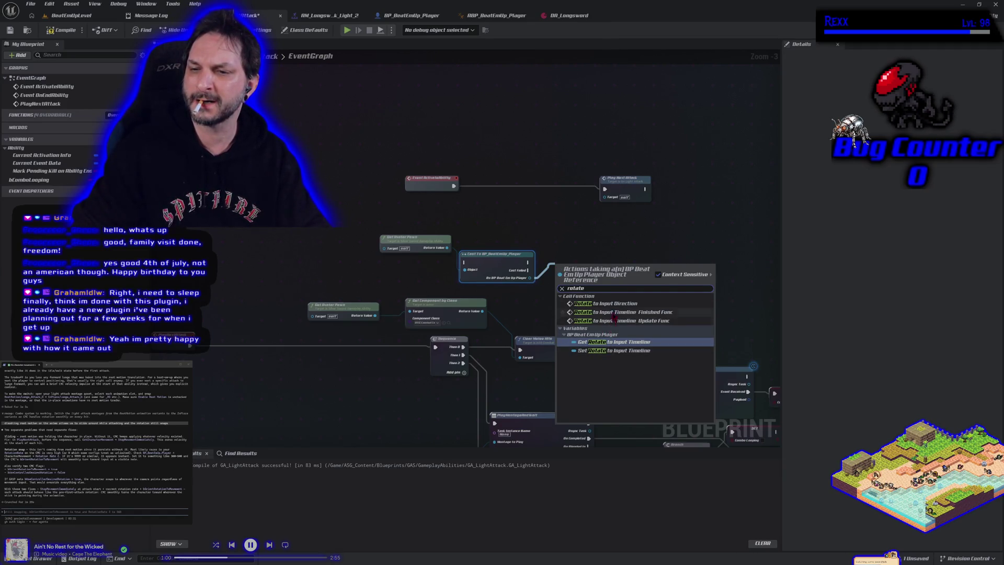
click(608, 303)
mouse_move(608, 279)
mouse_down()
mouse_move(627, 261)
mouse_move(604, 189)
mouse_up()
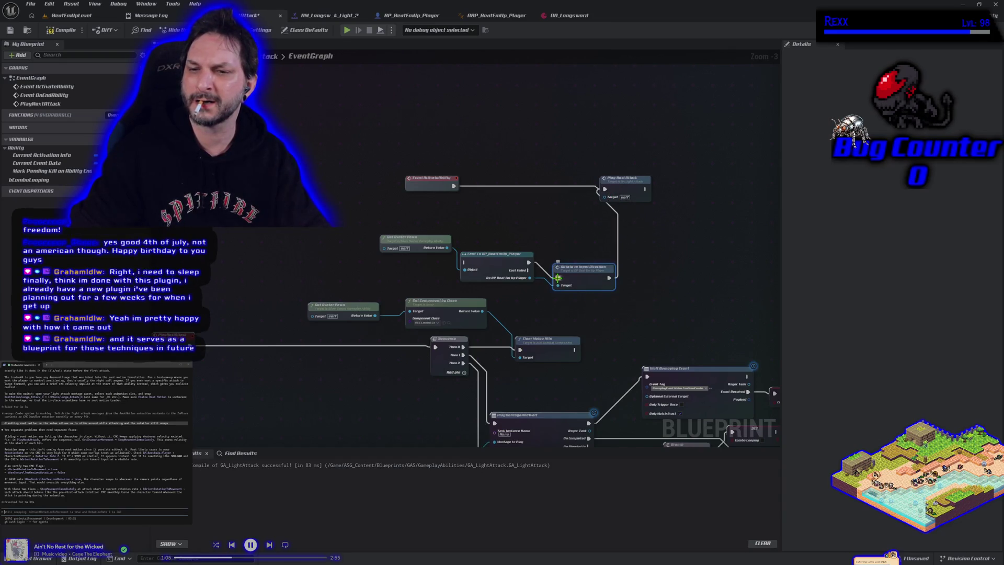
drag(582, 280, 590, 263)
mouse_move(508, 265)
mouse_down()
mouse_move(524, 251)
mouse_move(454, 186)
mouse_up()
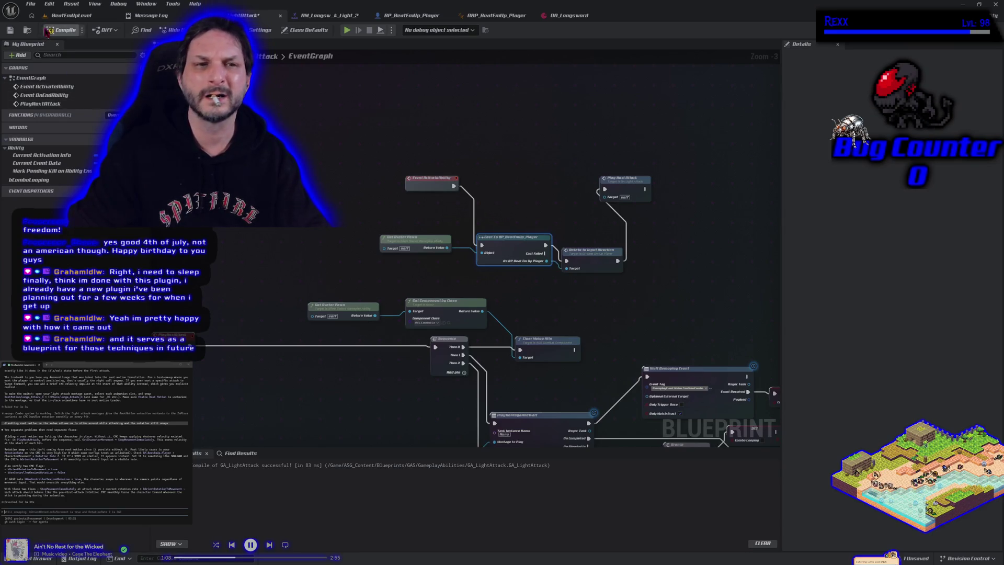
click(59, 32)
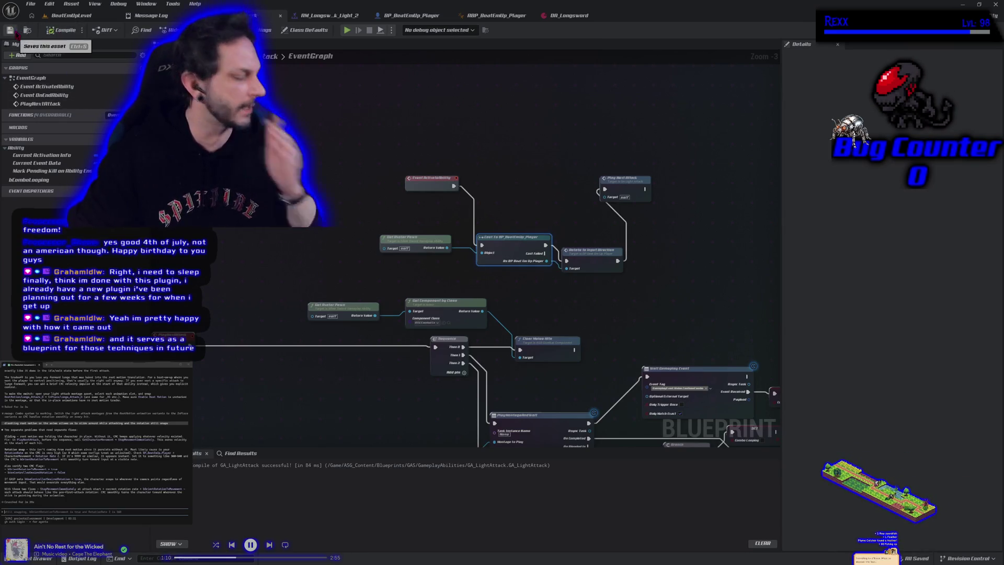
click(71, 15)
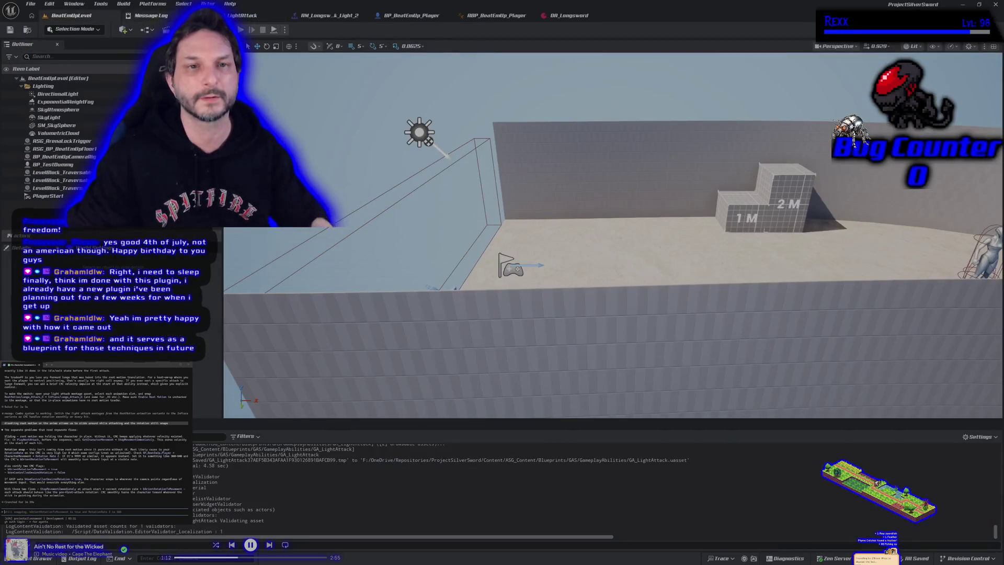
After a quick play-test, rewire PlayNextAttack to drive Rotate to Input Direction.
key(alt+p)
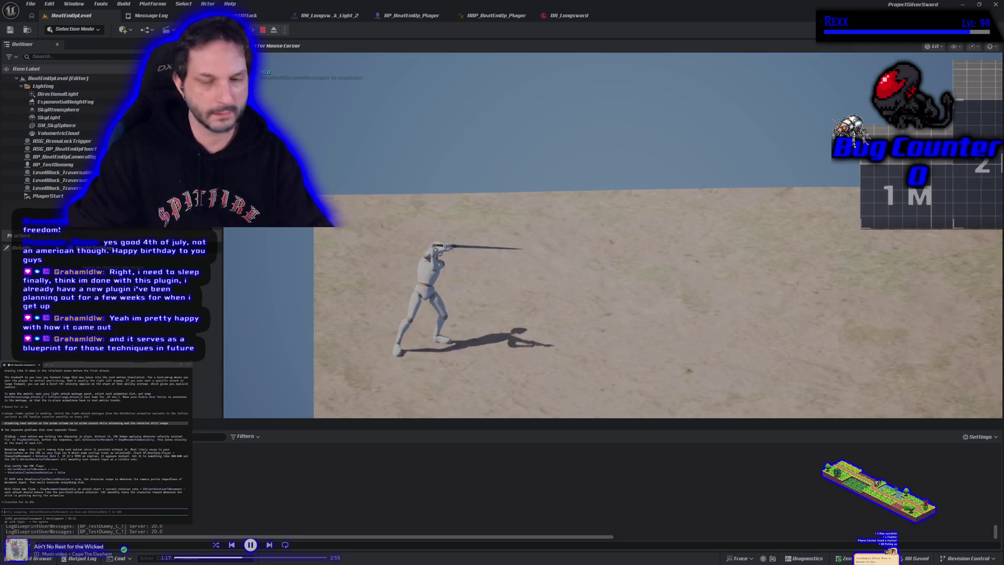
key(Escape)
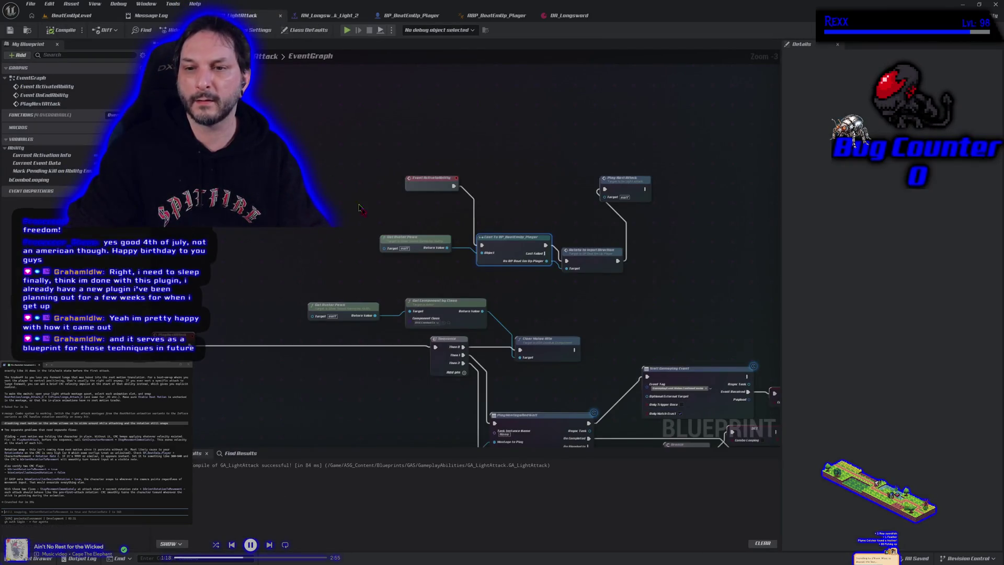
drag(540, 299, 654, 228)
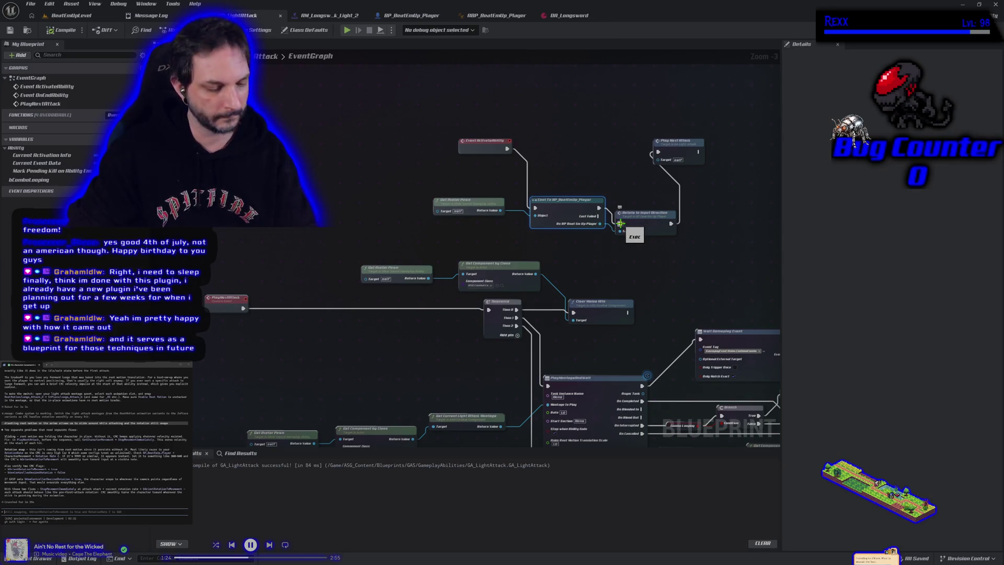
alt+click(620, 223)
alt+click(670, 223)
mouse_move(656, 226)
mouse_down()
mouse_move(649, 260)
mouse_move(659, 260)
mouse_move(361, 306)
mouse_up()
alt+click(623, 266)
drag(244, 308, 495, 312)
Promote the cast player to a variable and feed it into Rotate to Input Direction's Target.
right_click(603, 225)
click(679, 256)
drag(678, 229, 654, 152)
click(62, 29)
mouse_move(36, 189)
mouse_down()
mouse_move(282, 390)
mouse_move(355, 337)
mouse_move(335, 312)
mouse_up()
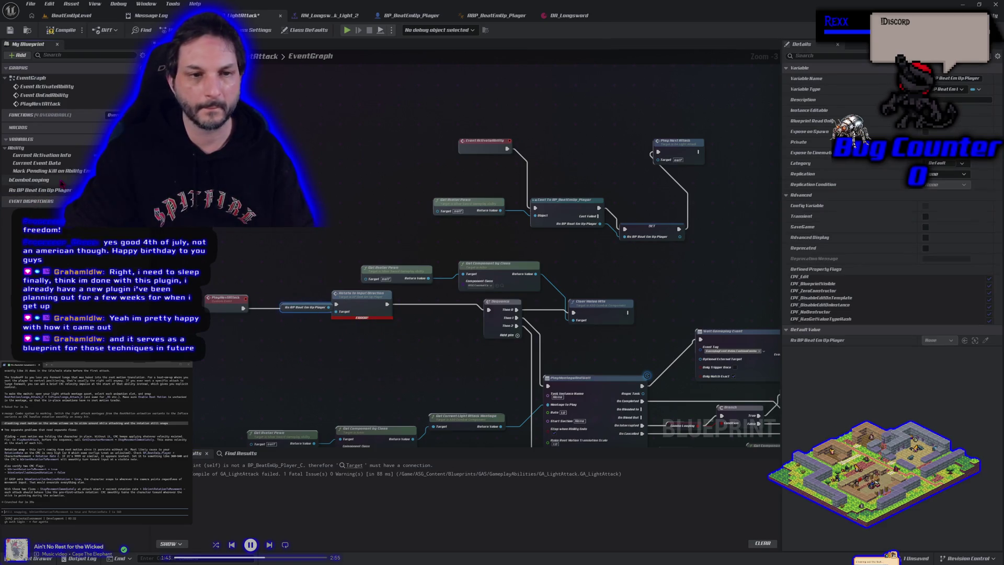
Compile and save GA_LightAttack, then start a play-in-editor test.
click(61, 29)
click(9, 30)
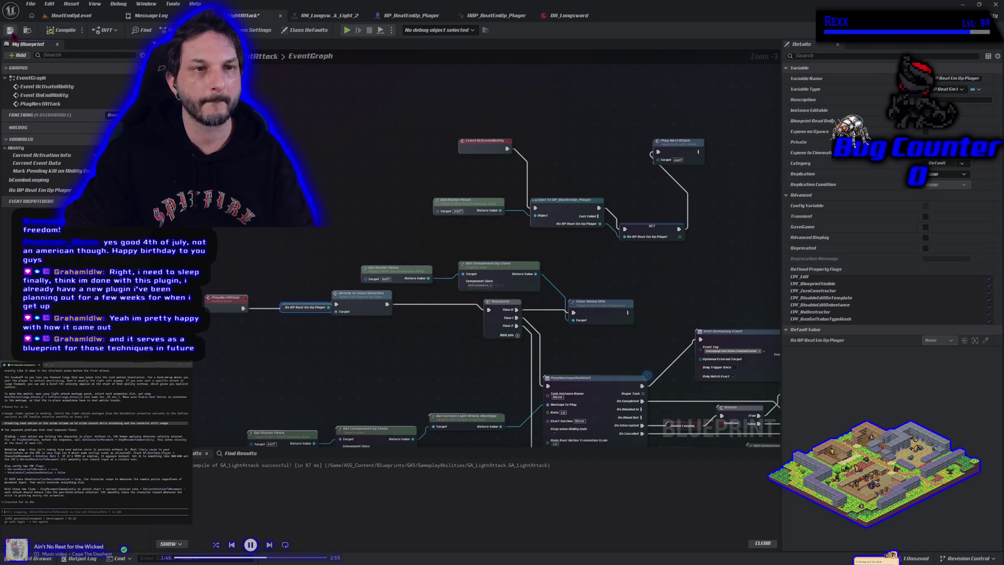
click(76, 16)
key(alt+p)
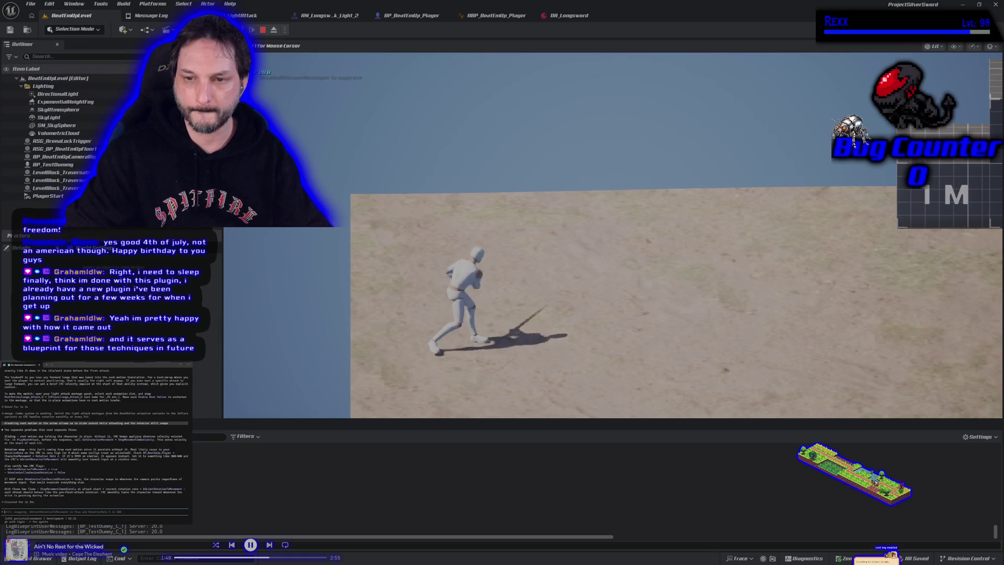
Stop the play test and return to the BP_BeatEmUp_Player graph.
key(Escape)
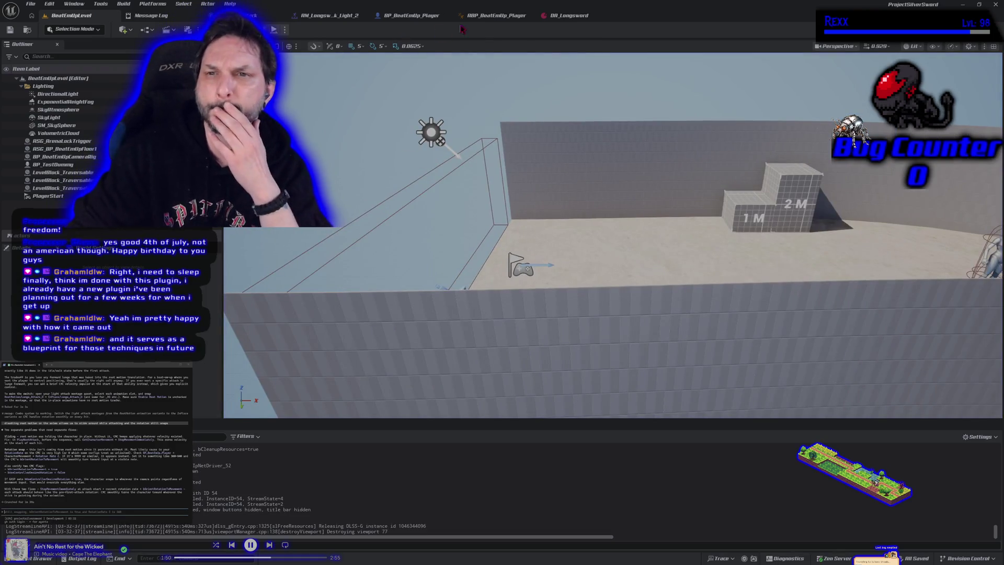
click(397, 17)
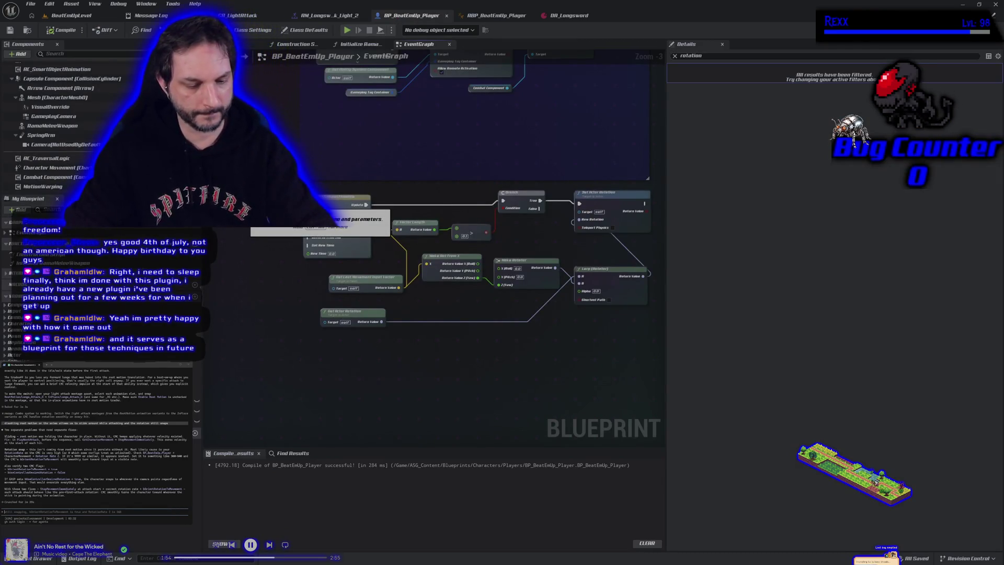
click(72, 15)
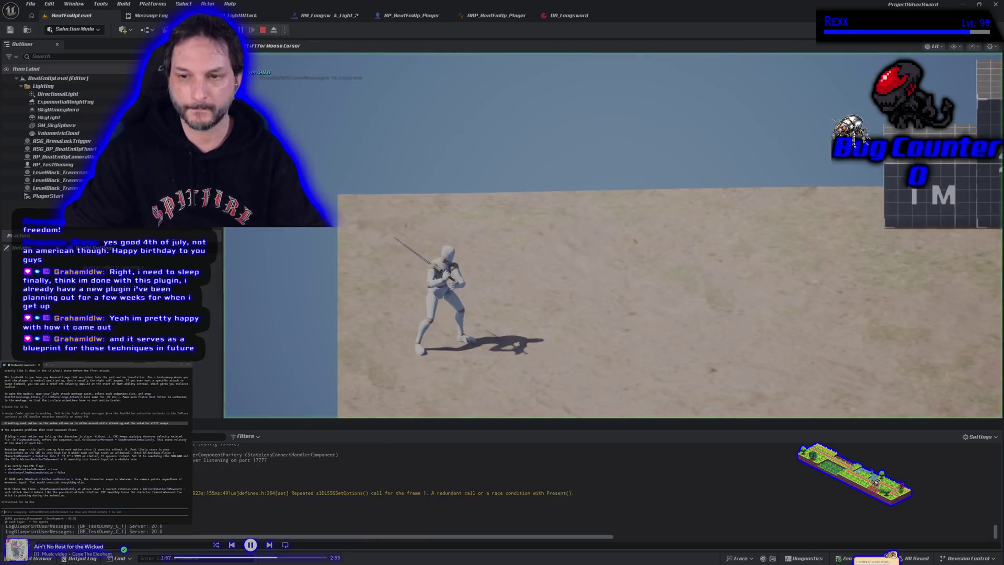
click(402, 15)
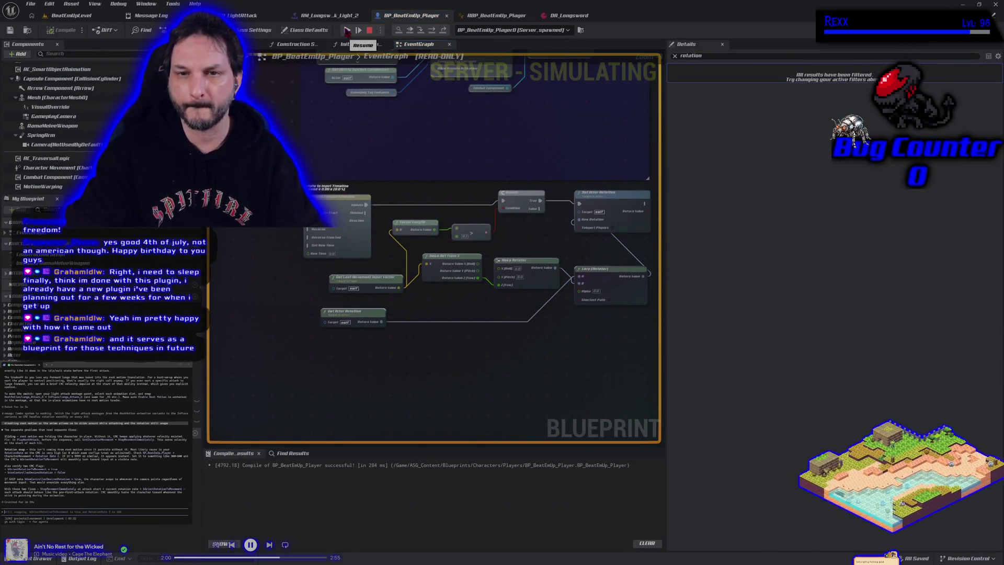
click(369, 31)
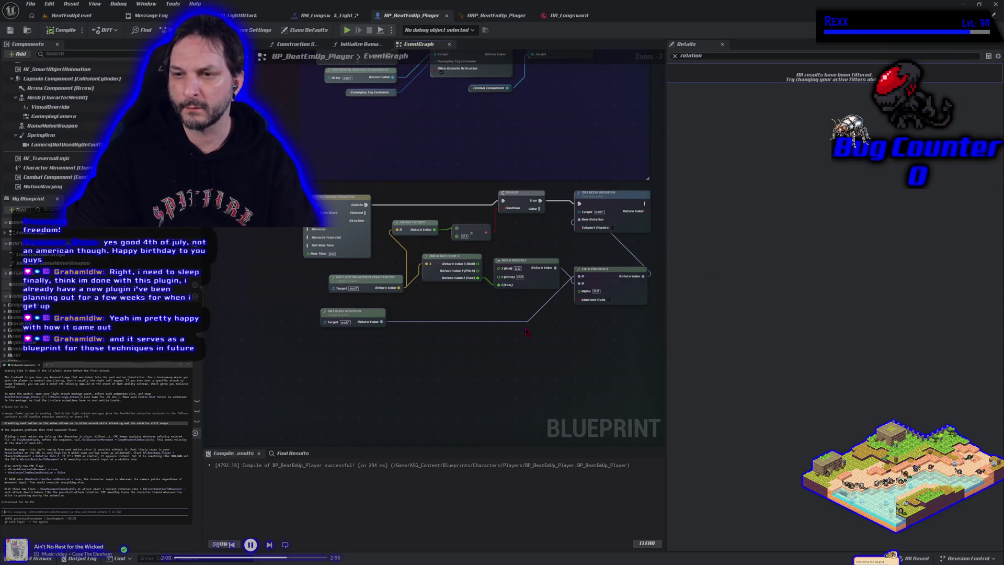
Breakpoint Set Actor Rotation, remove the RotateToInputDirection breakpoint, and run a debug play session to it.
click(614, 197)
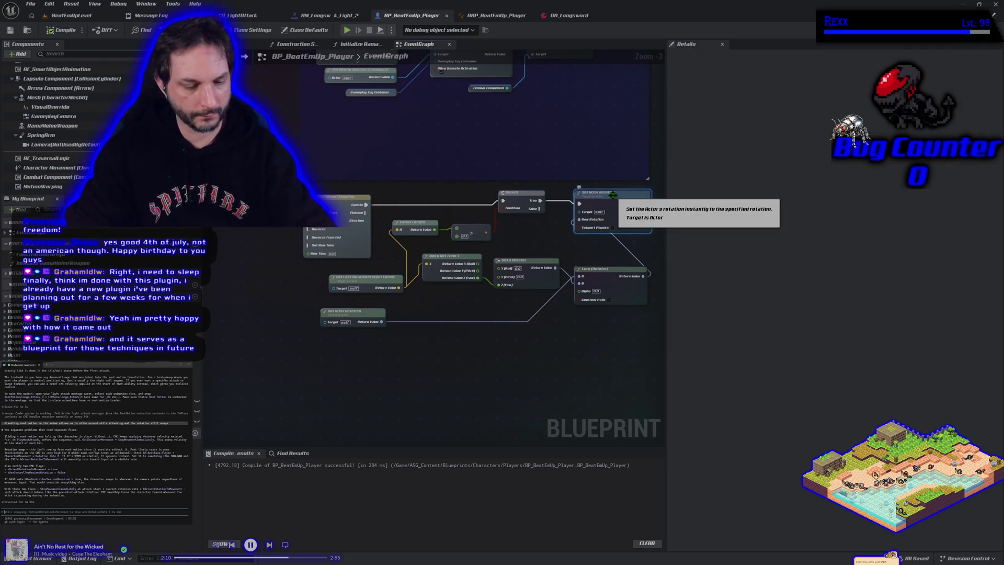
key(F9)
click(347, 30)
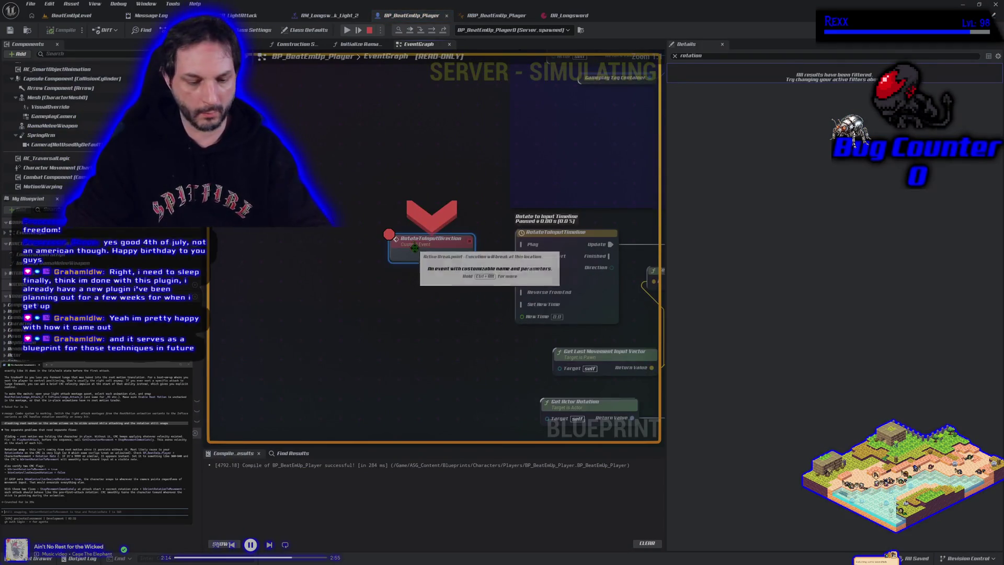
key(F9)
click(348, 31)
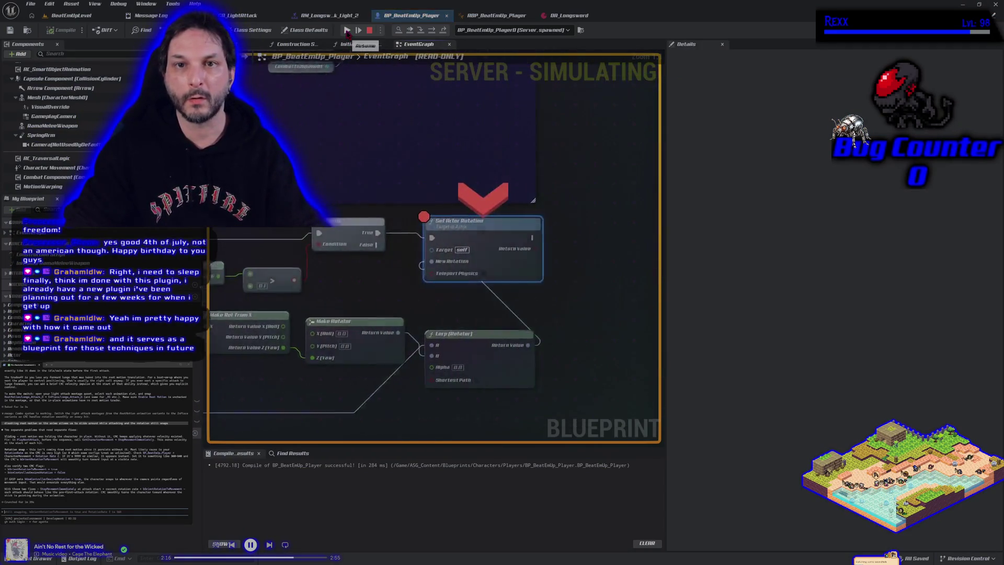
click(369, 31)
drag(343, 319, 554, 233)
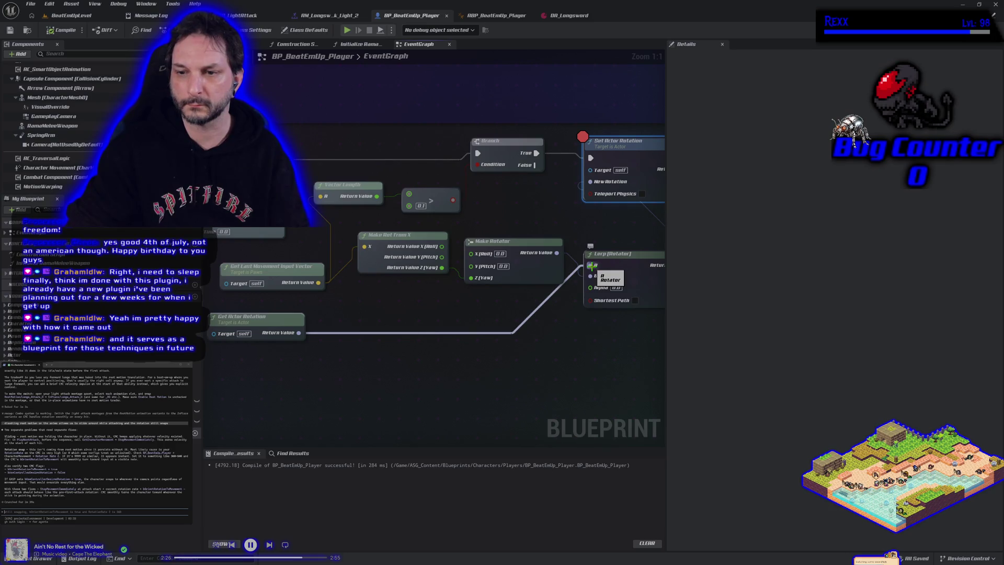
Disconnect Get Actor Rotation from Lerp A and split its output into Roll, Pitch, Yaw.
right_click(591, 266)
key(Escape)
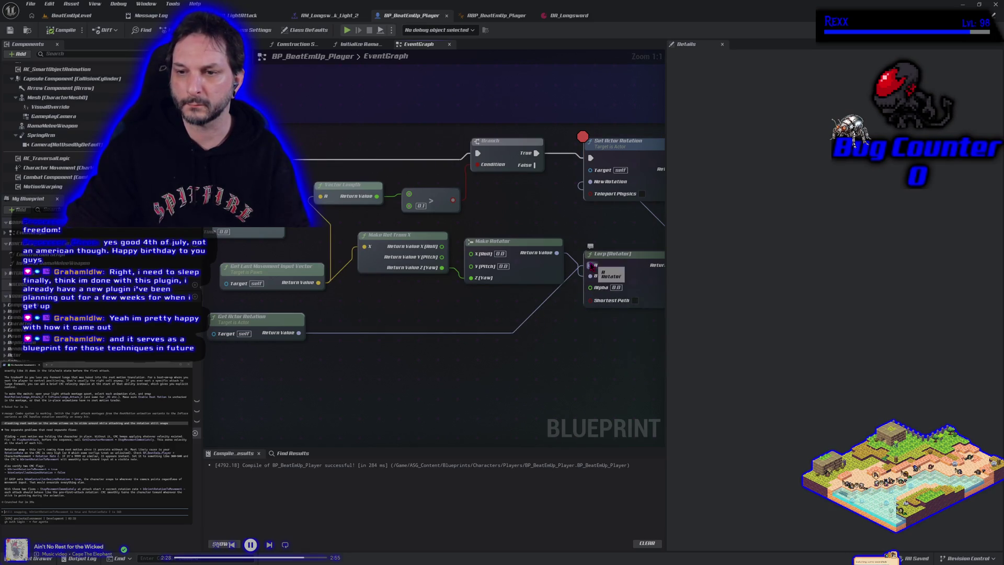
alt+click(590, 266)
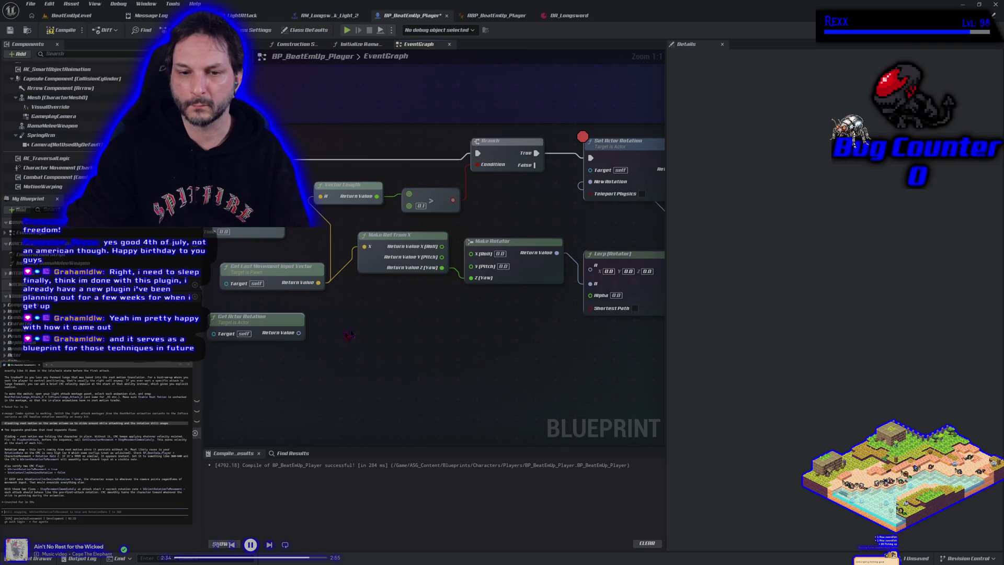
right_click(298, 333)
click(324, 358)
Feed the actor's yaw through a duplicated Make Rotator into Lerp A, compile, and play.
click(538, 272)
key(ctrl+c)
key(ctrl+v)
drag(320, 353, 390, 385)
drag(477, 360, 589, 265)
click(62, 31)
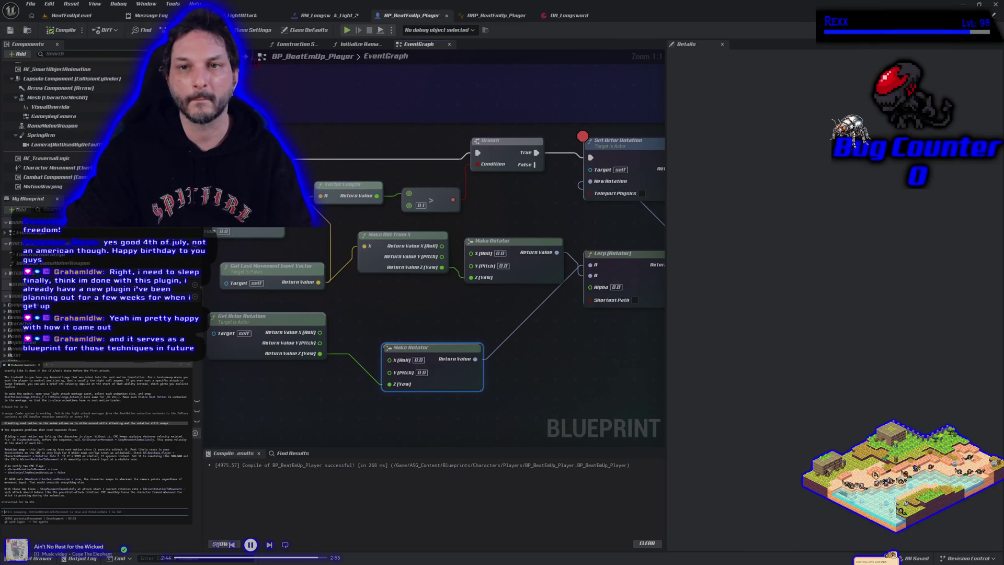
click(346, 30)
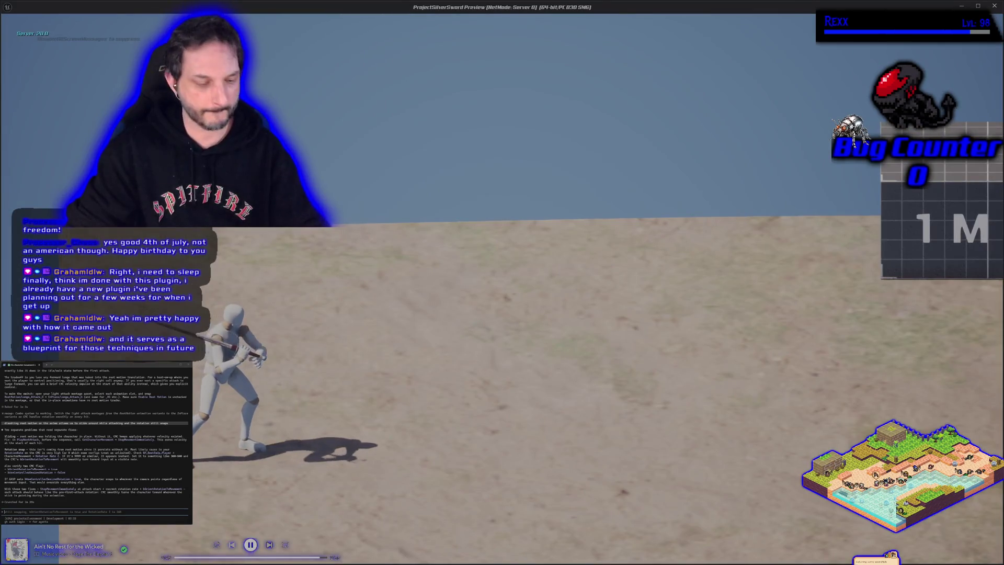
Resume the paused game, test the character's turning, then bring Set Actor Rotation back into view.
key(alt+Tab)
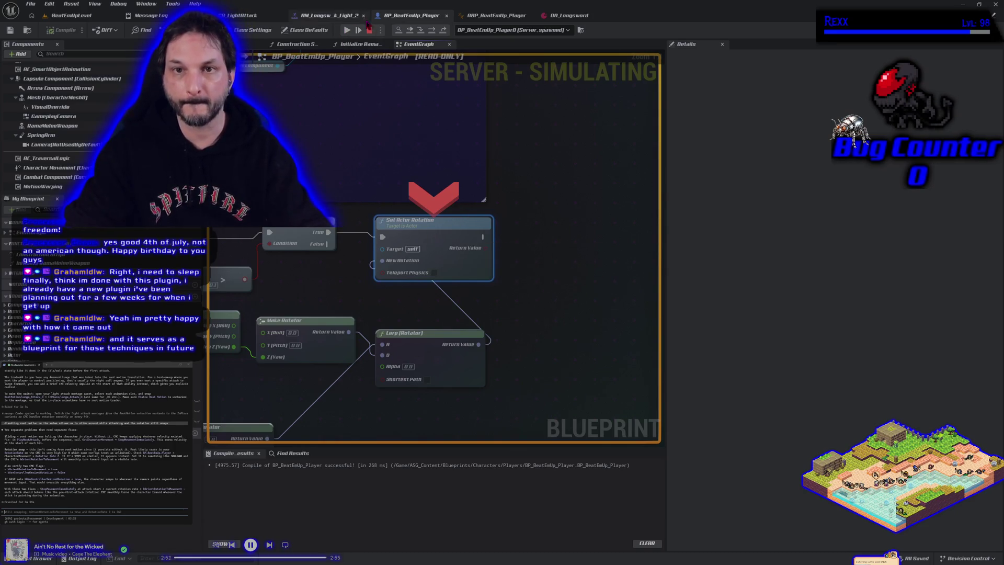
click(347, 30)
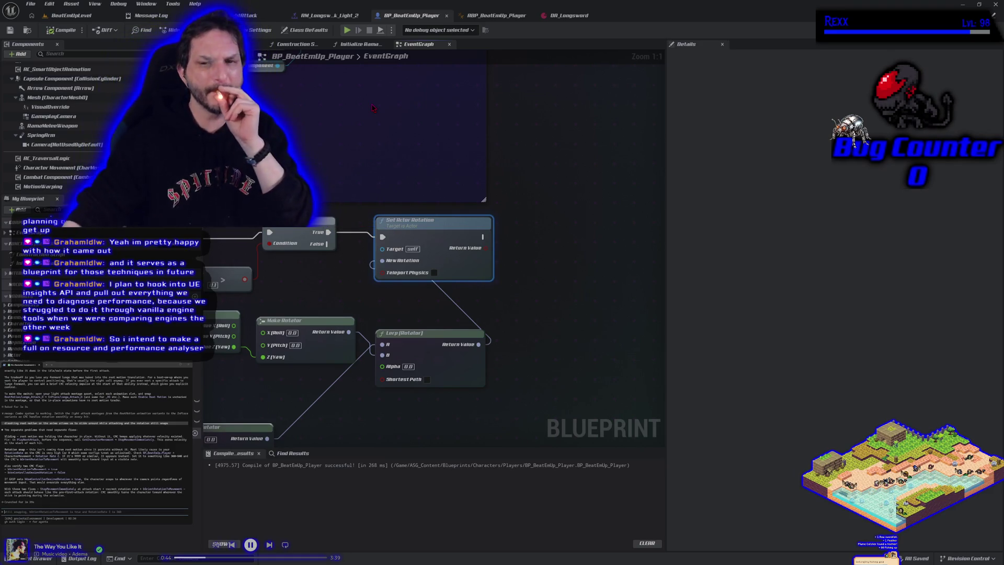
drag(366, 297, 475, 308)
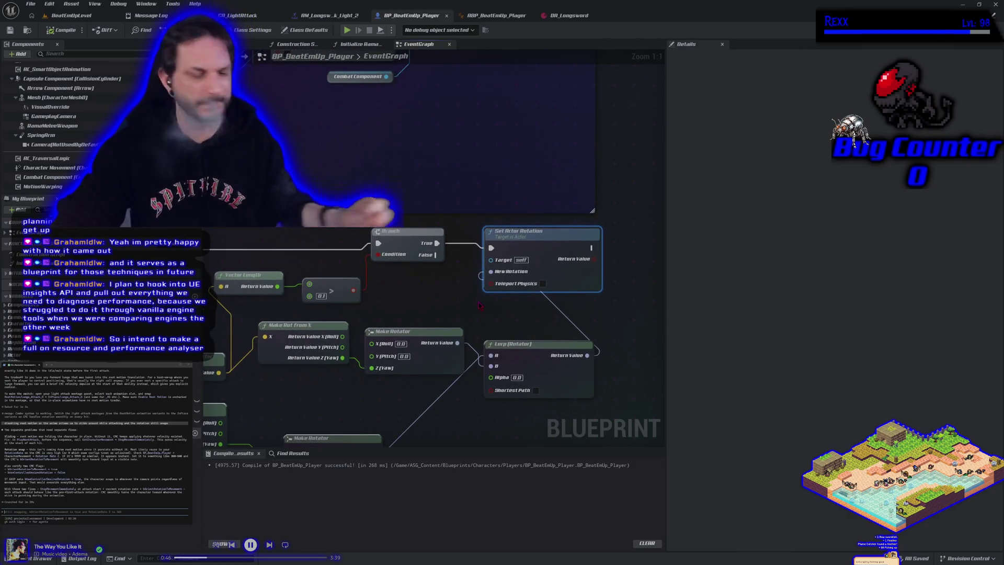
Enable Teleport Physics on Set Actor Rotation and start a play session.
click(543, 283)
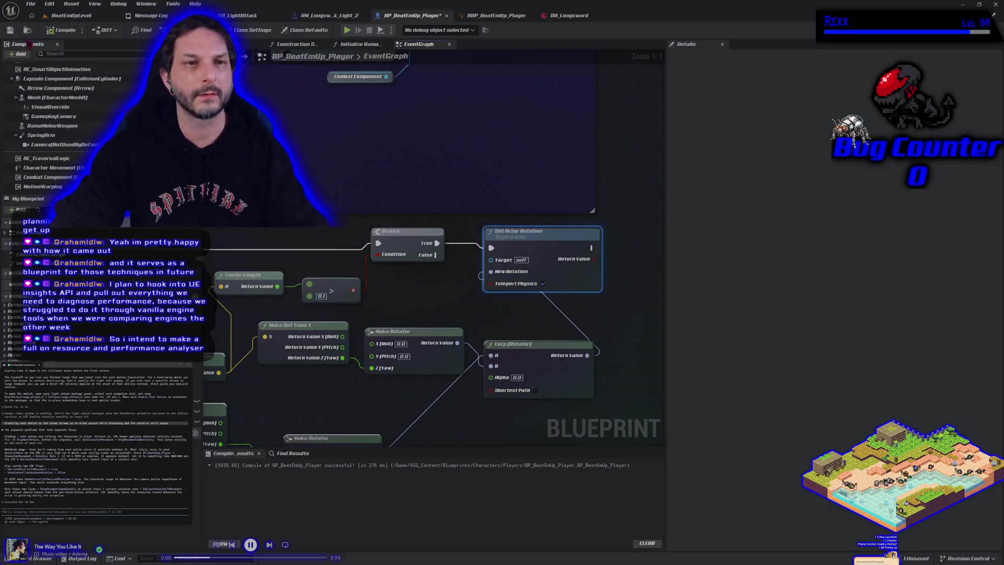
click(86, 16)
click(241, 30)
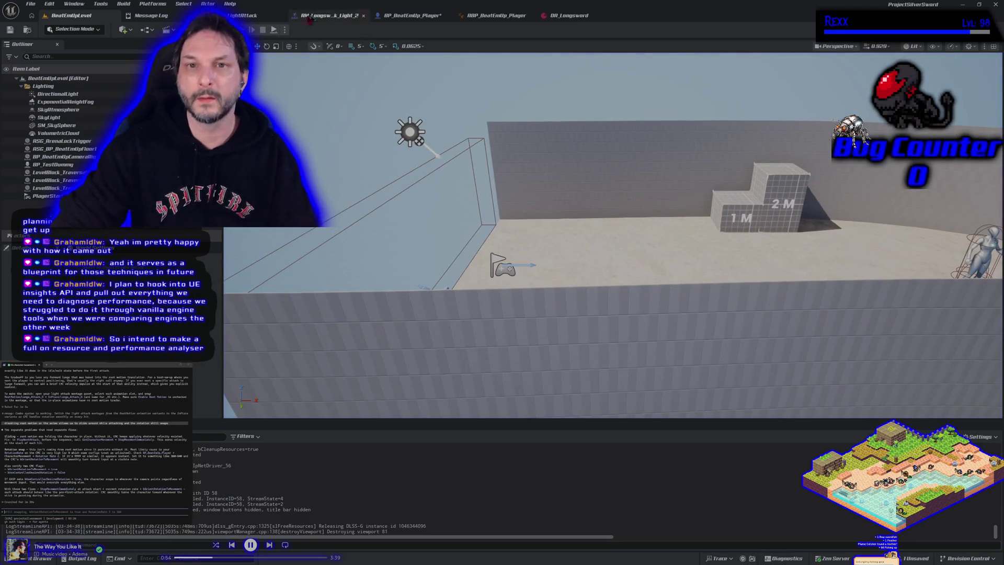
Inspect GA_LightAttack's Rotate to Input Direction call and its As BP Beat Em Up Player variable.
click(252, 17)
drag(413, 351, 396, 224)
click(353, 231)
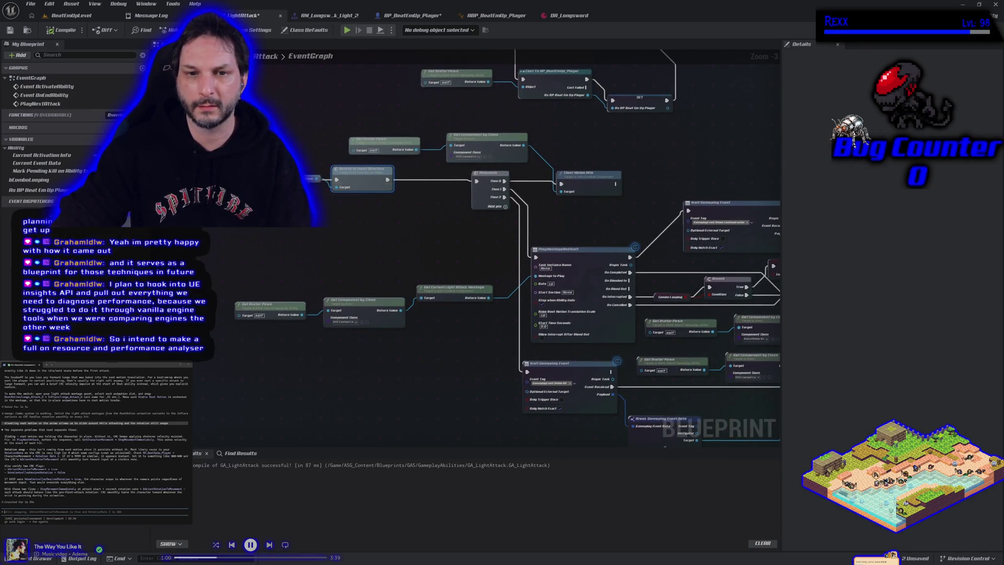
click(314, 178)
mouse_move(449, 234)
mouse_down()
mouse_move(410, 323)
mouse_move(436, 224)
mouse_up()
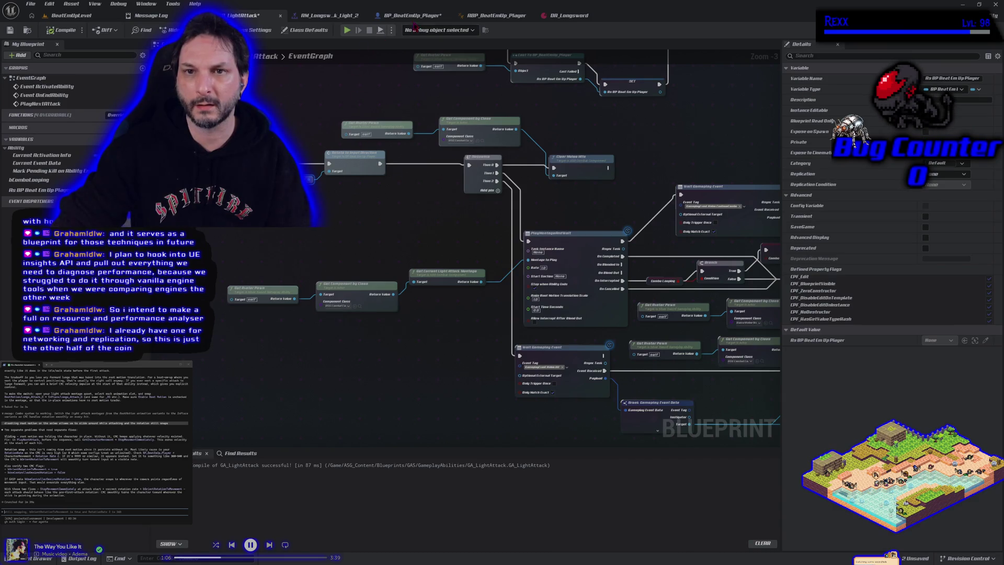
Back in BP_BeatEmUp_Player, frame the RotateToInputTimeline and rotation nodes.
click(421, 17)
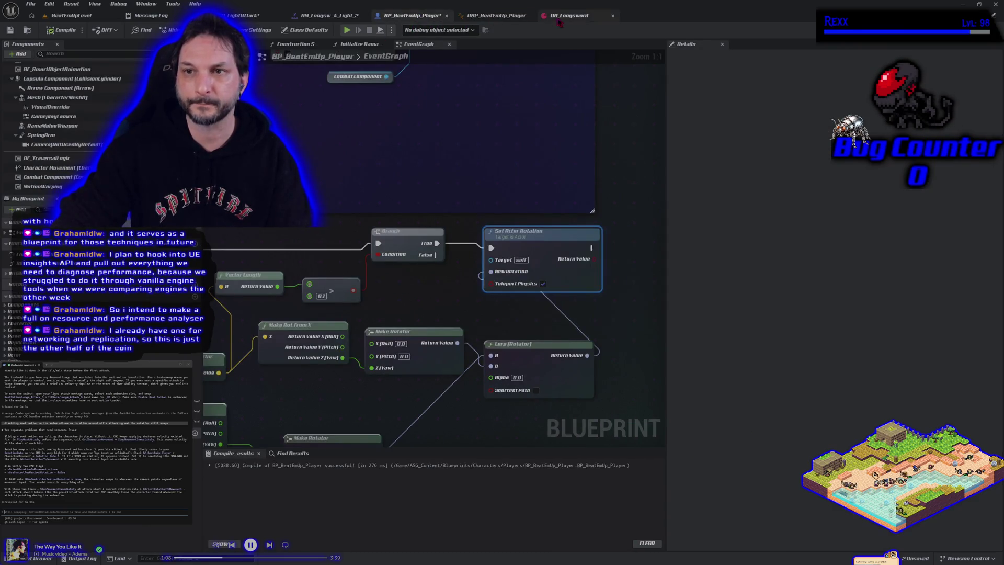
click(499, 16)
click(411, 16)
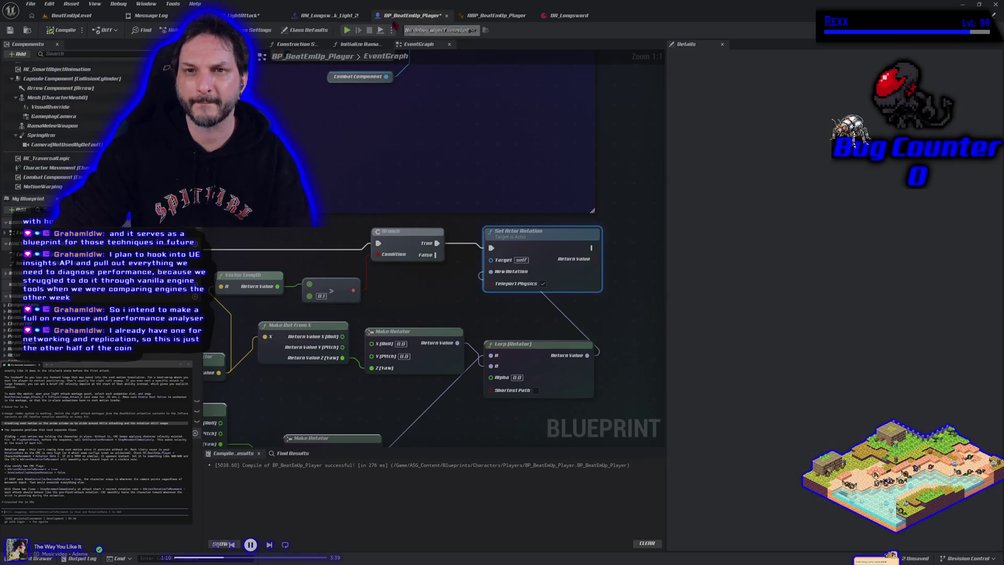
drag(316, 229, 473, 203)
scroll(471, 202, down, 2)
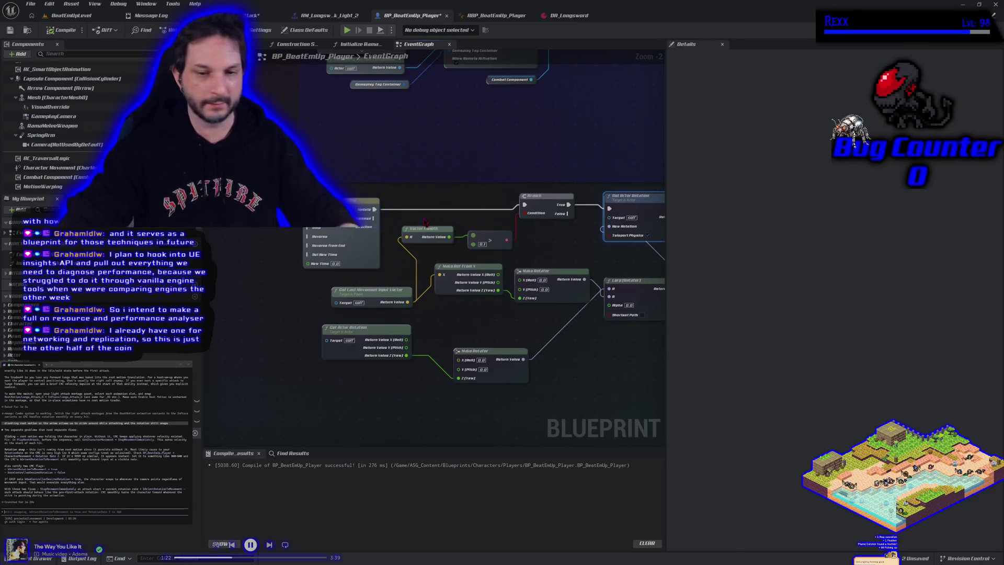
mouse_move(480, 331)
mouse_down()
mouse_move(427, 306)
mouse_move(418, 330)
mouse_move(429, 336)
mouse_up()
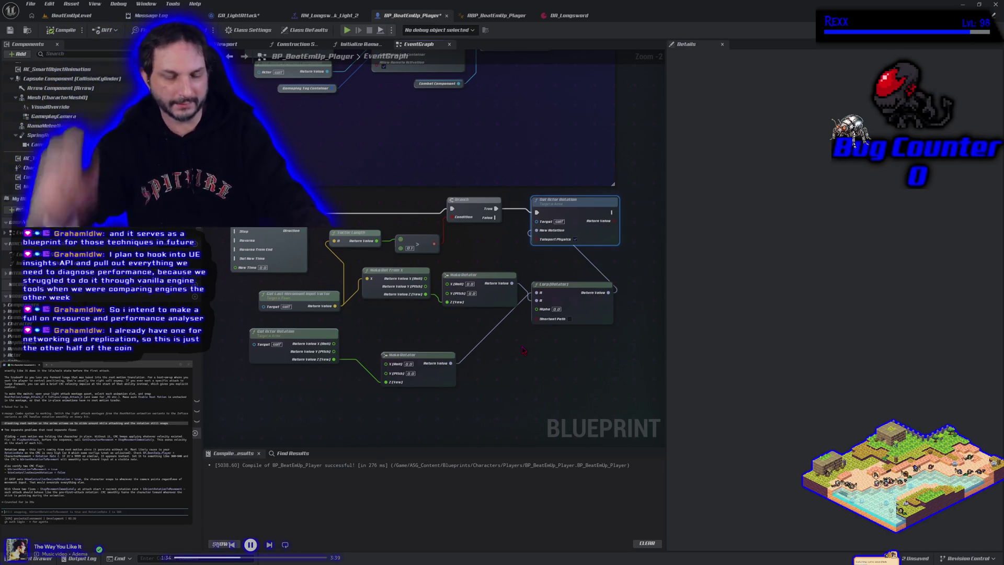
drag(504, 341, 556, 353)
Set RotateToInputTimeline's length to 0.50 and add a float track, New Track 0.
double_click(333, 254)
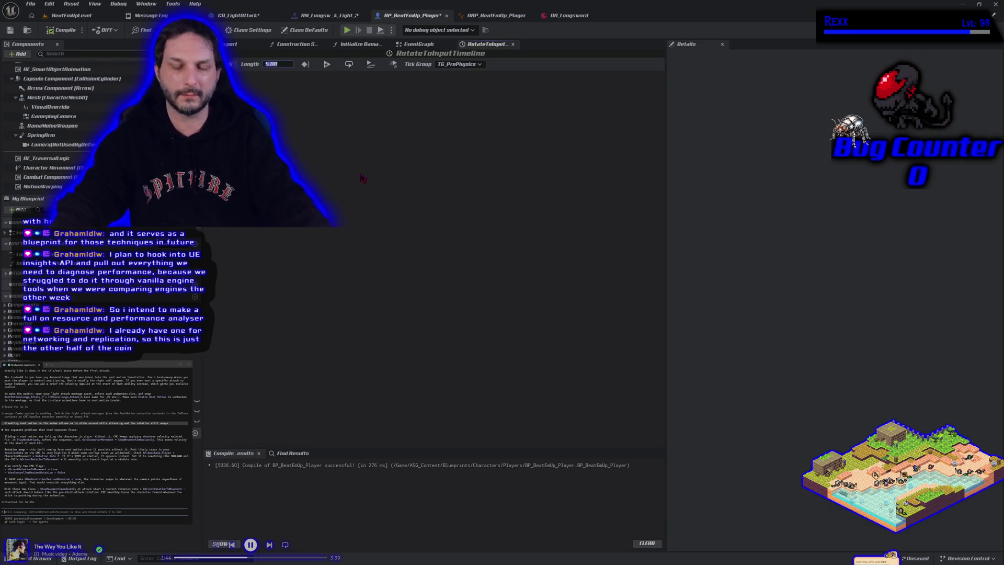
text(0.5)
key(Return)
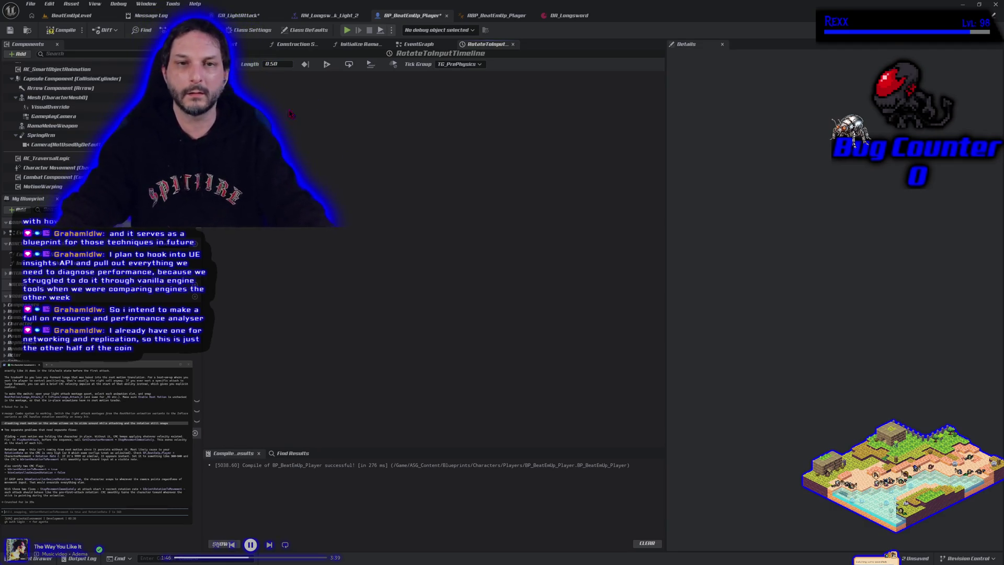
click(224, 64)
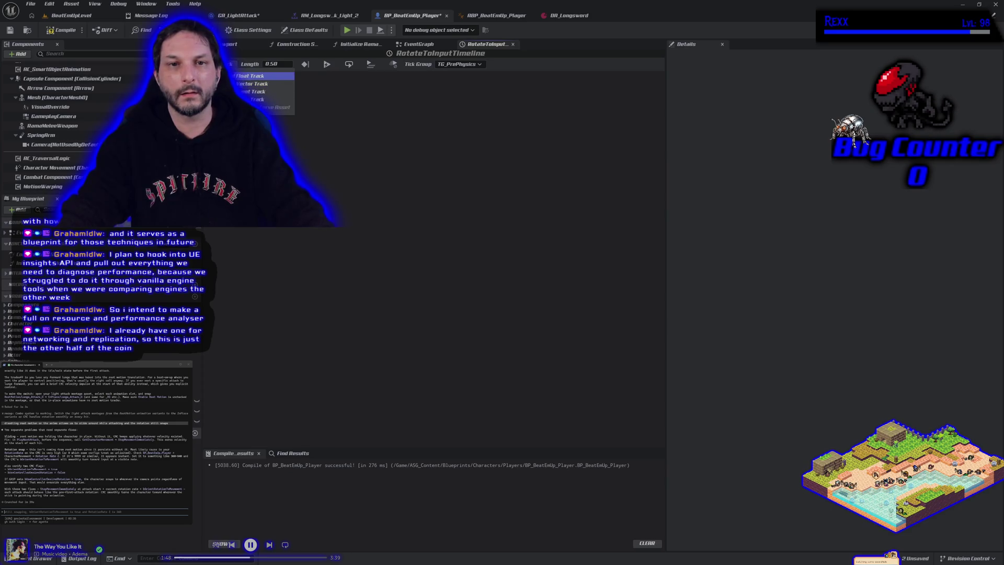
click(272, 76)
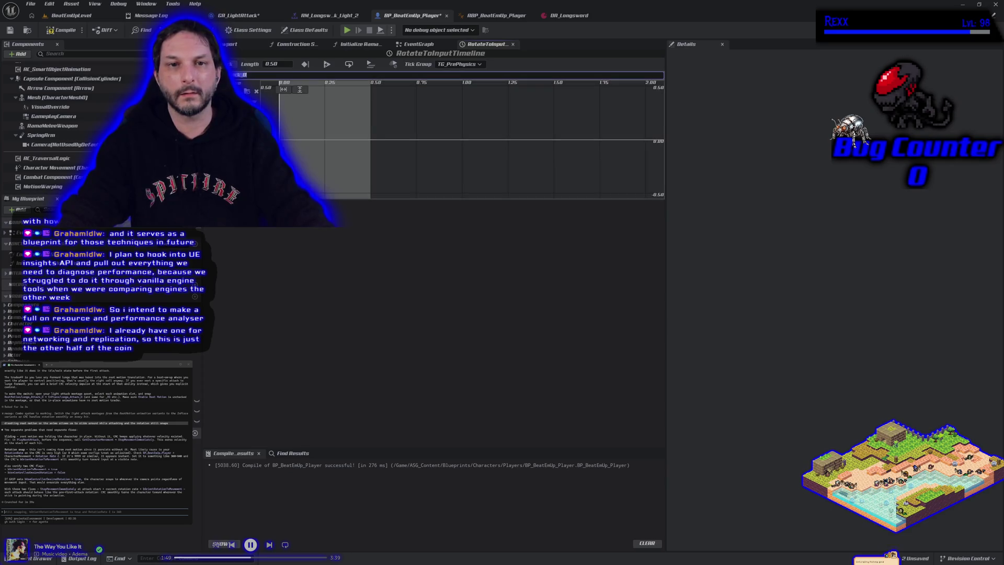
click(260, 232)
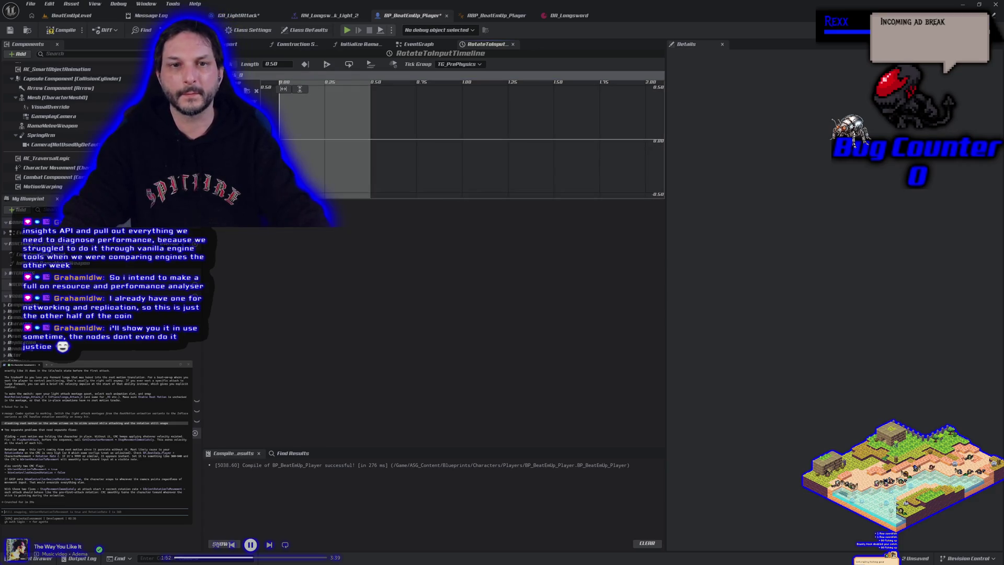
Add two curve keys, giving the second key a value of 1.0 and the first key time 0.
right_click(287, 140)
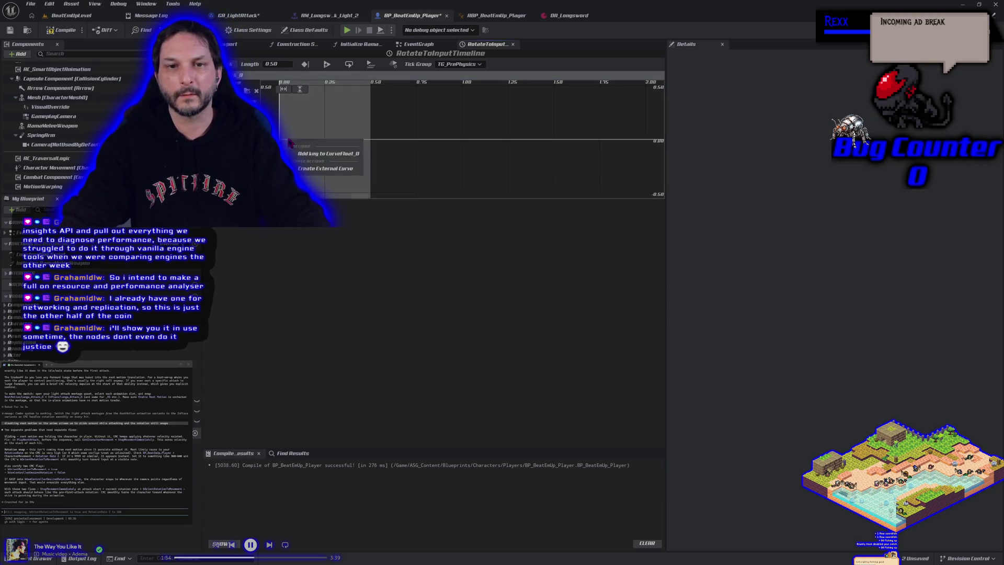
click(314, 154)
right_click(333, 141)
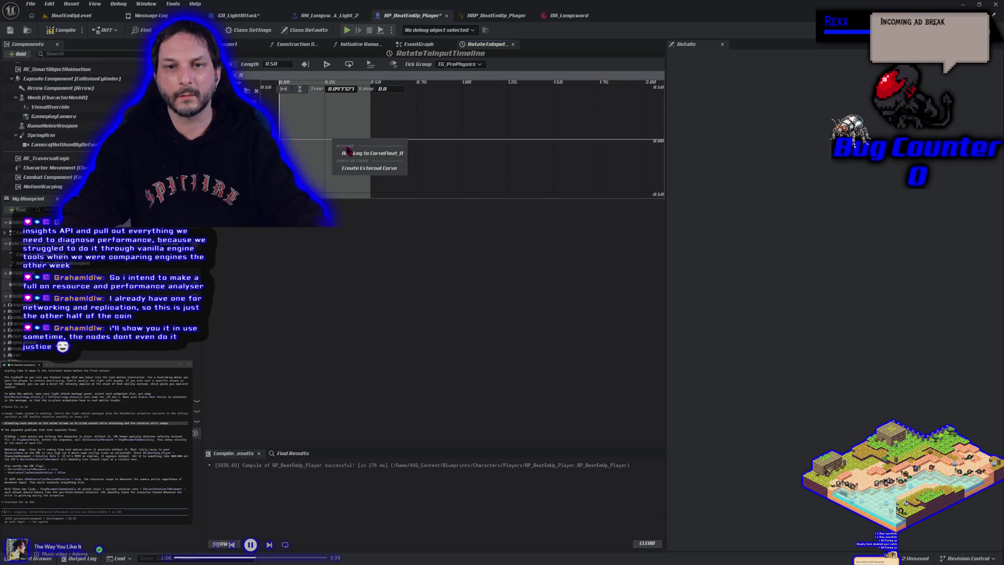
click(347, 152)
click(380, 89)
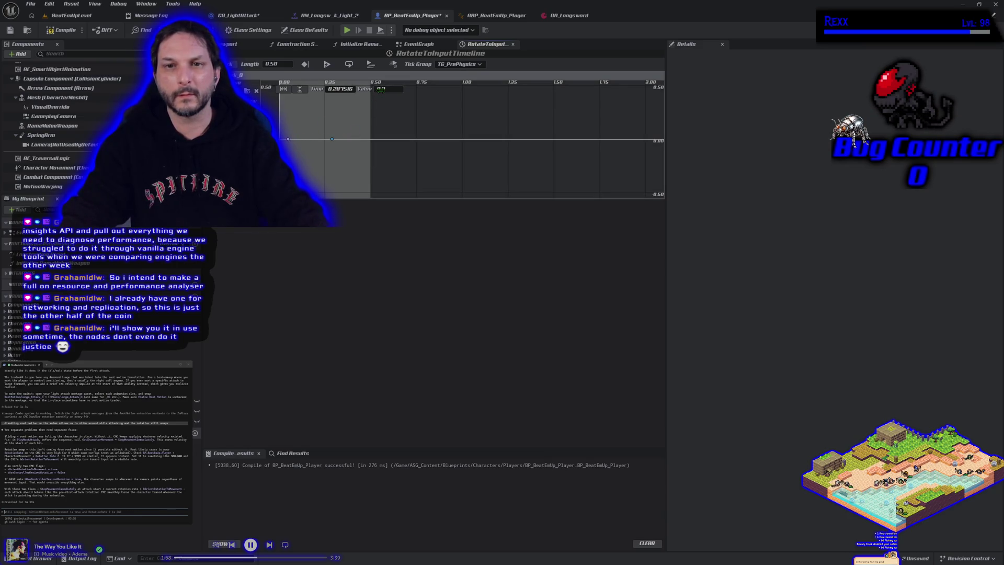
text(1)
key(Return)
click(344, 89)
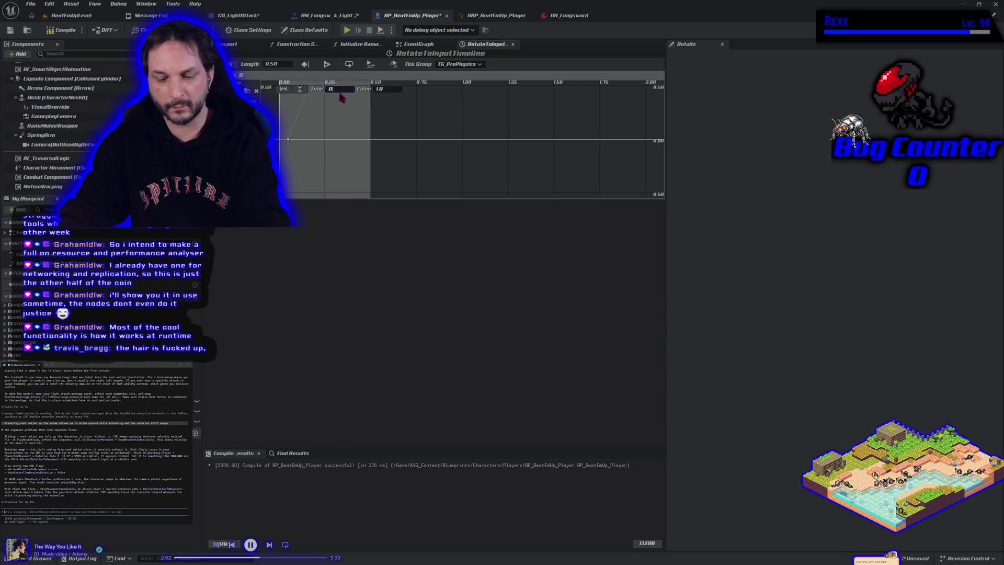
text(.5)
click(287, 139)
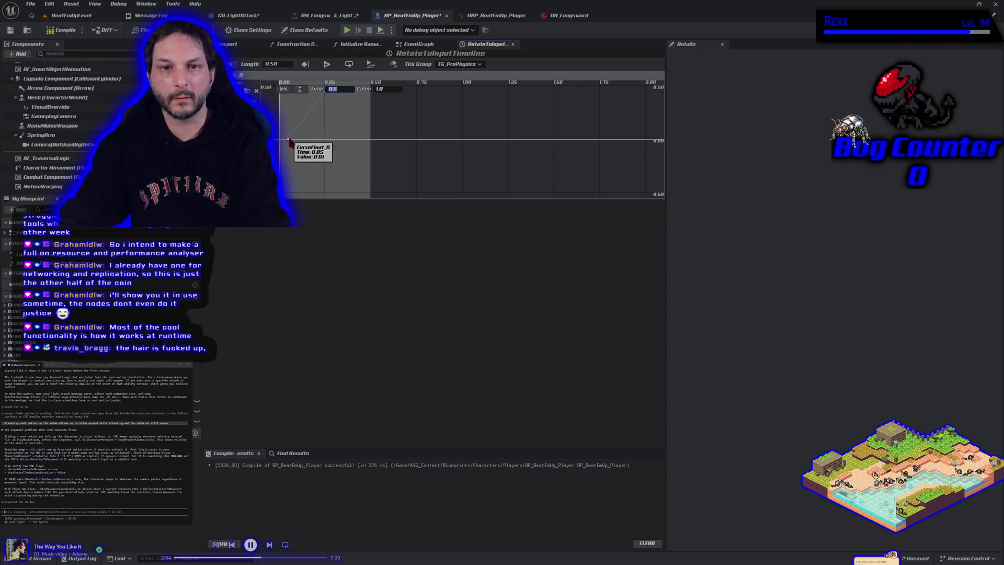
click(344, 89)
key(Return)
Compile and save the player blueprint, wire New Track 0 into the Lerp Alpha, and play-test.
click(62, 29)
click(13, 33)
click(420, 46)
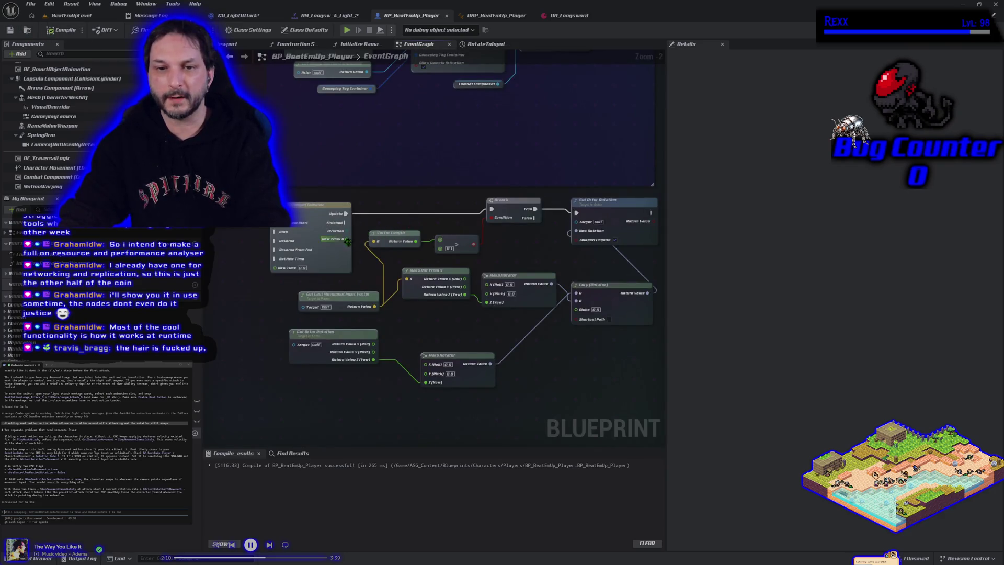
mouse_move(346, 240)
mouse_down()
mouse_move(473, 313)
mouse_move(567, 343)
mouse_move(582, 316)
mouse_up()
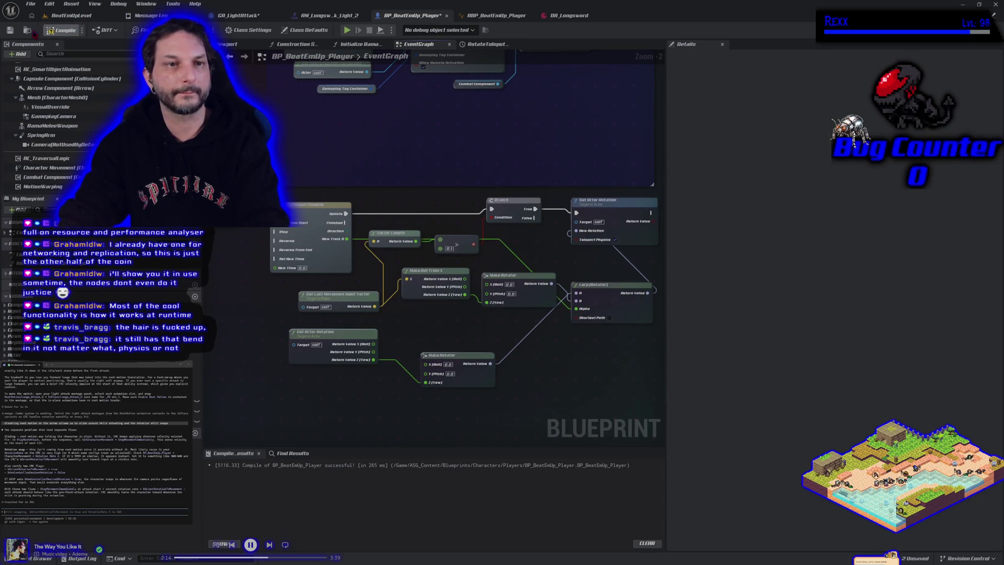
click(112, 16)
click(240, 30)
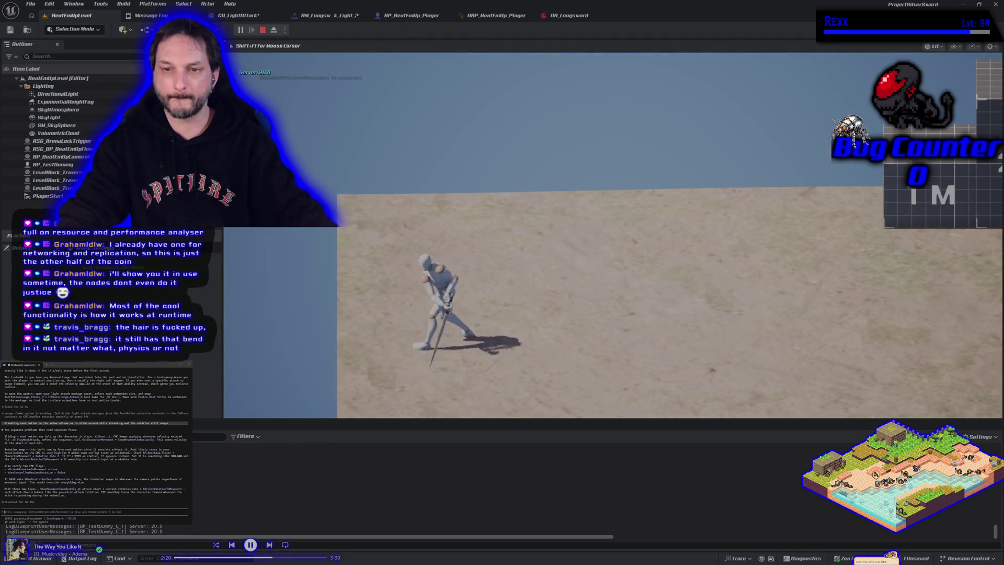
Stop the play test, glance at GA_LightAttack, then reopen BP_BeatEmUp_Player's RotateToInputTimeline.
key(Escape)
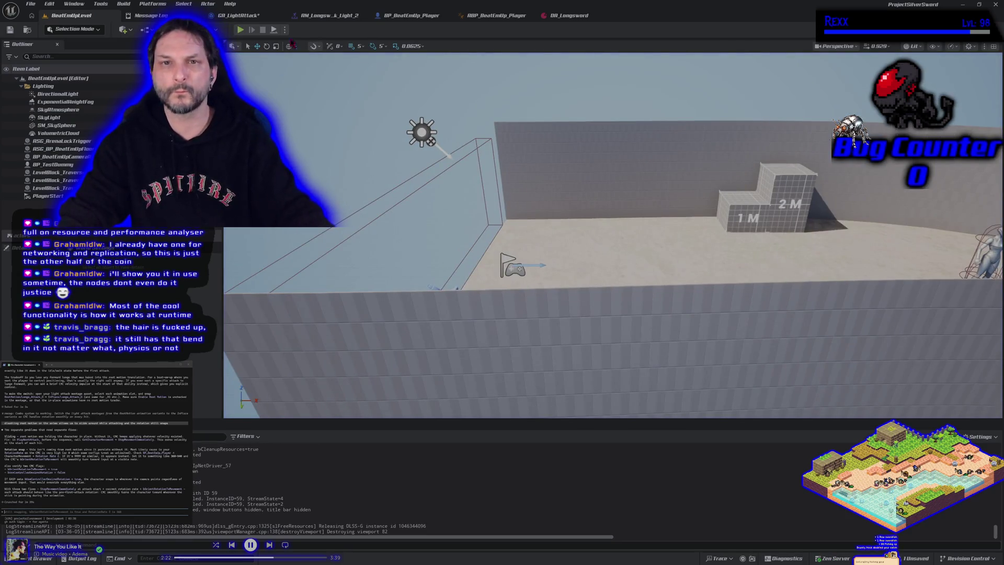
click(260, 17)
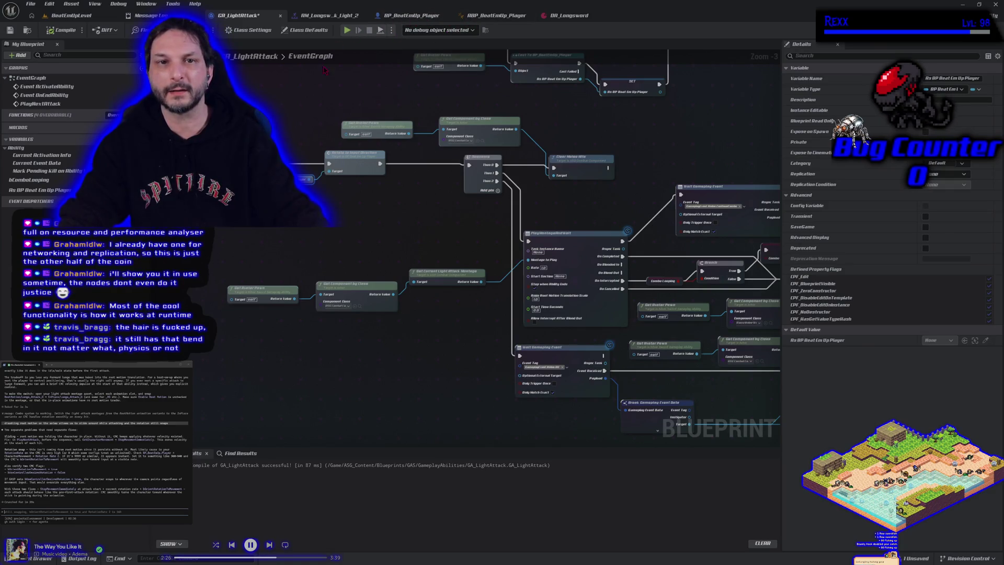
click(406, 16)
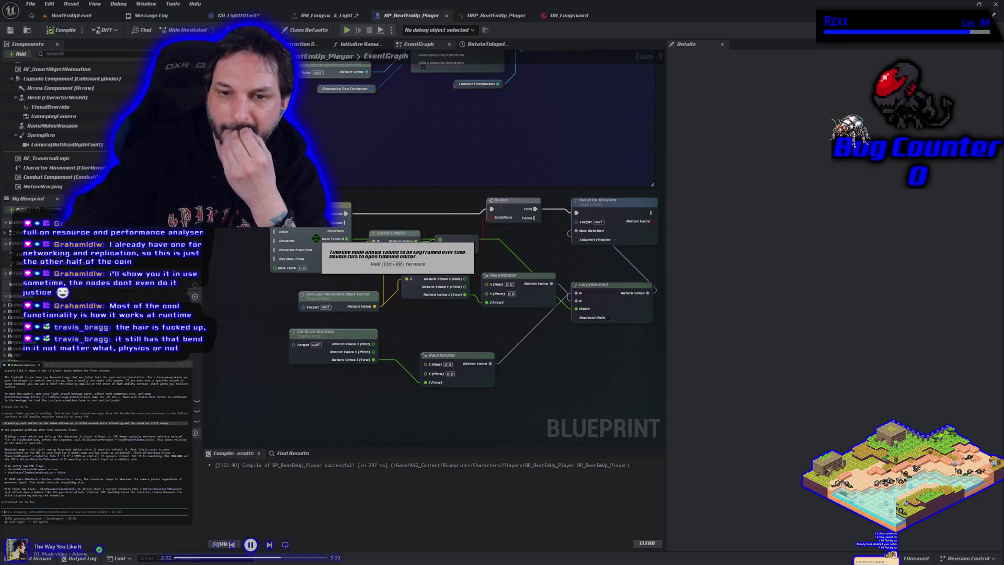
double_click(316, 239)
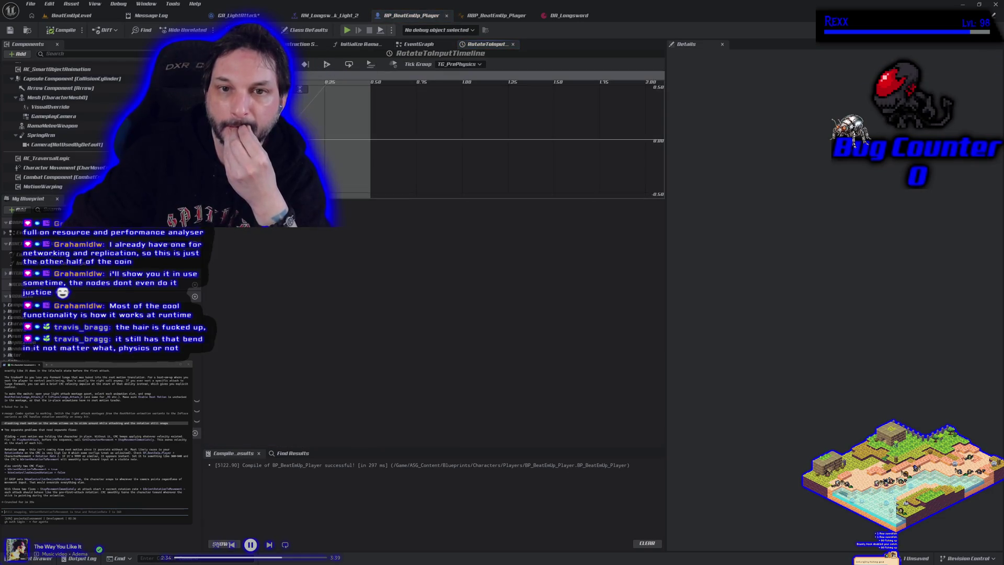
Extend the timeline length to 1.00 with its end key at 1.0, compile, and play-test.
text(1)
key(Return)
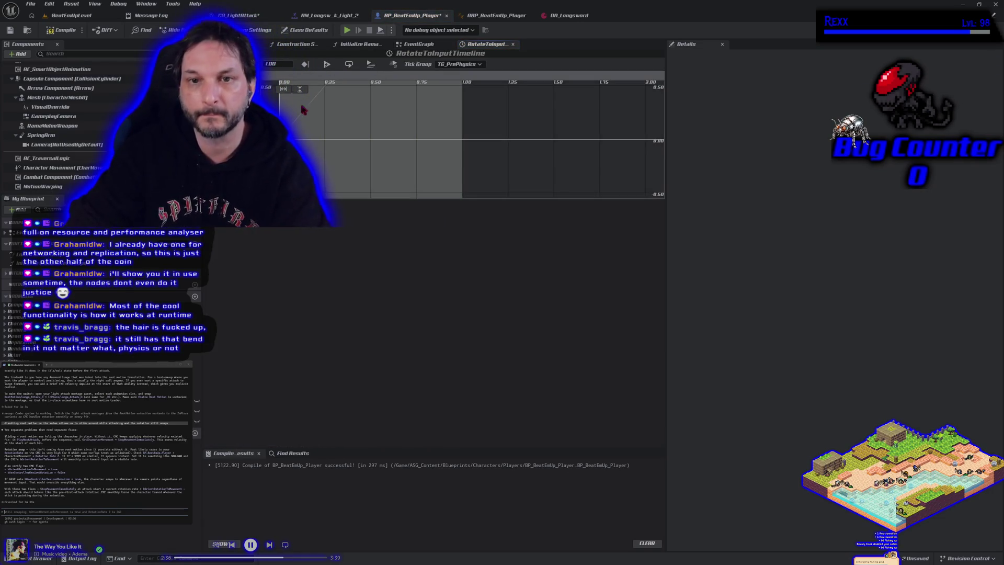
scroll(327, 137, down, 2)
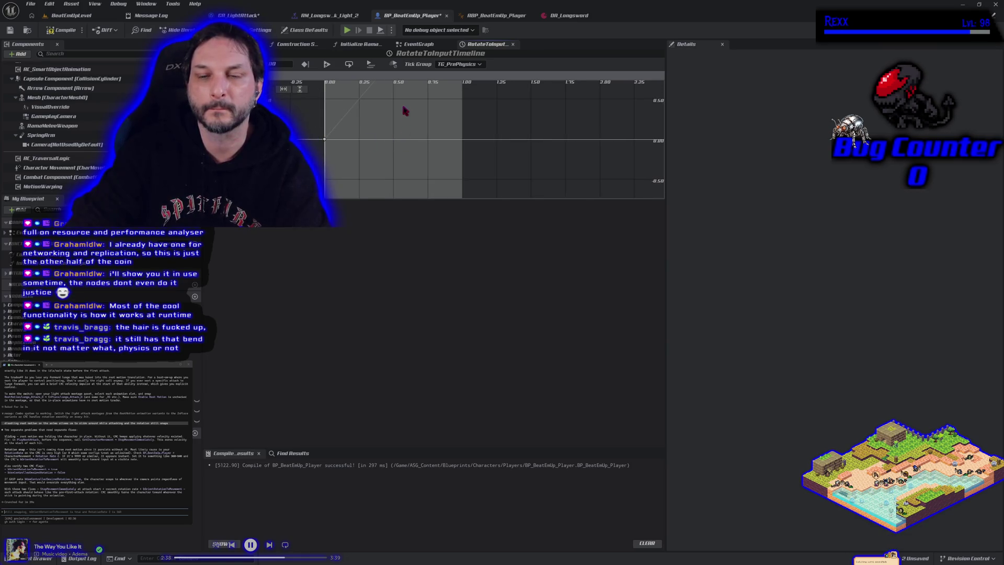
drag(405, 111, 374, 179)
click(364, 122)
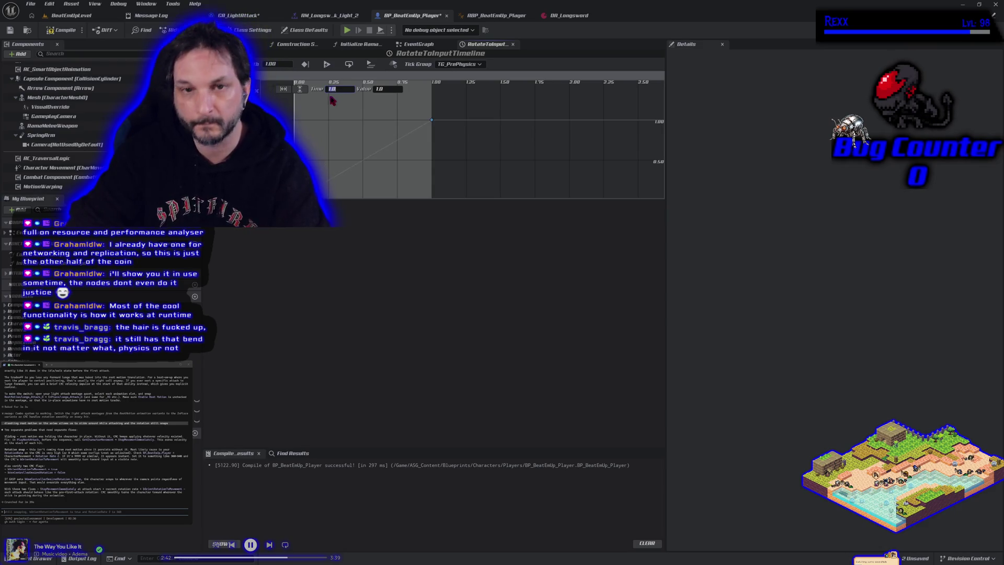
click(60, 30)
key(alt+p)
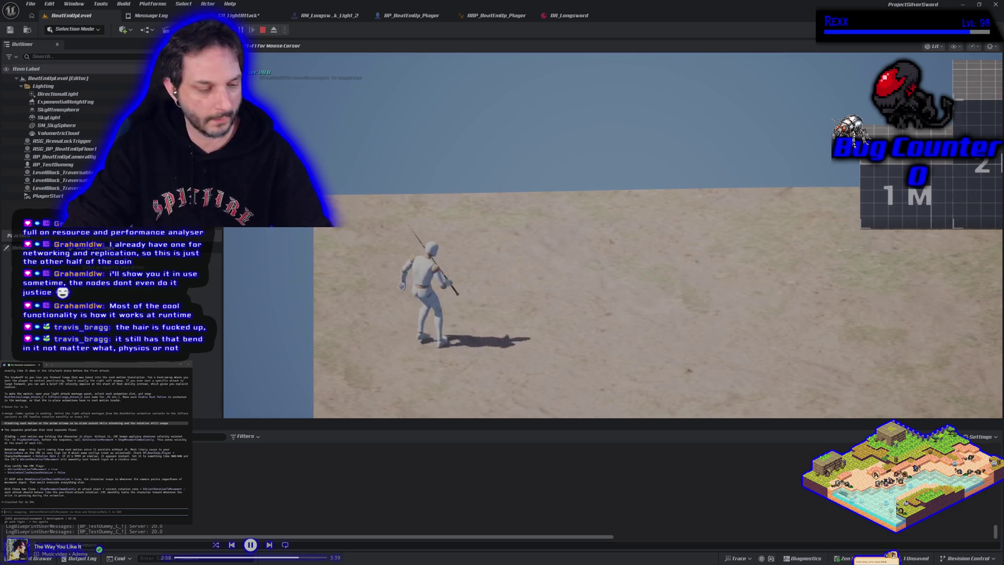
Stop the play test and move Set Actor Rotation further right in BP_BeatEmUp_Player's graph.
key(Escape)
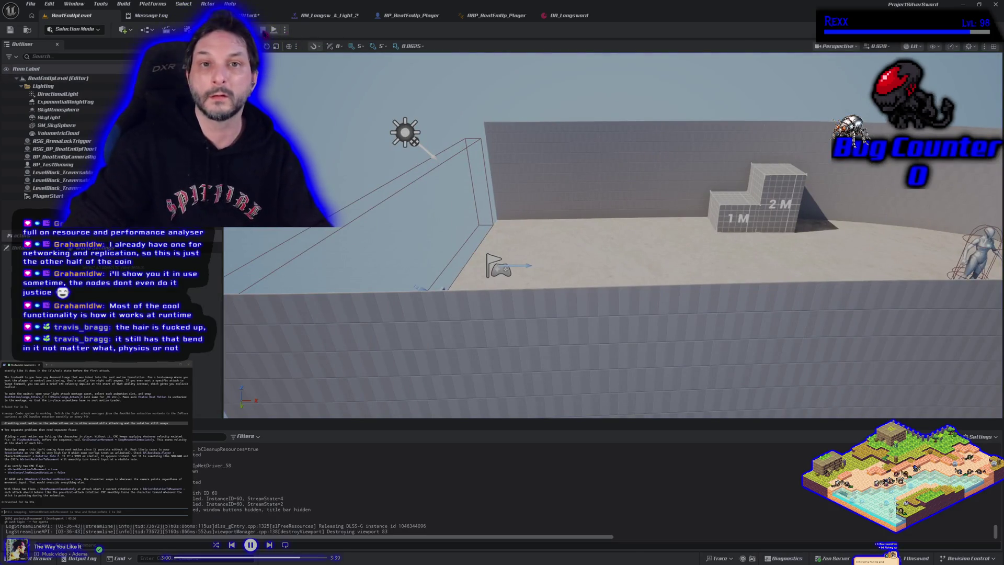
click(262, 16)
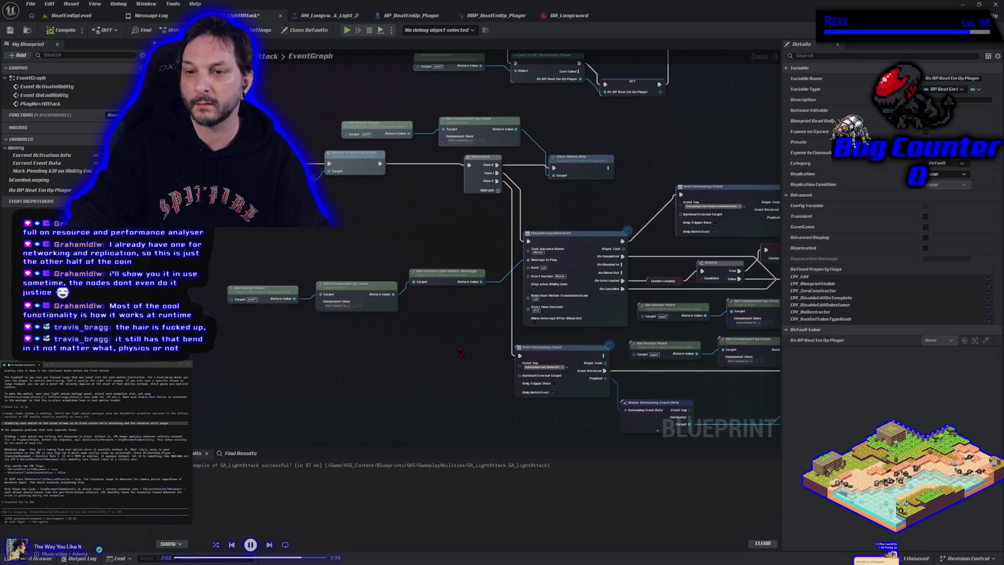
click(410, 15)
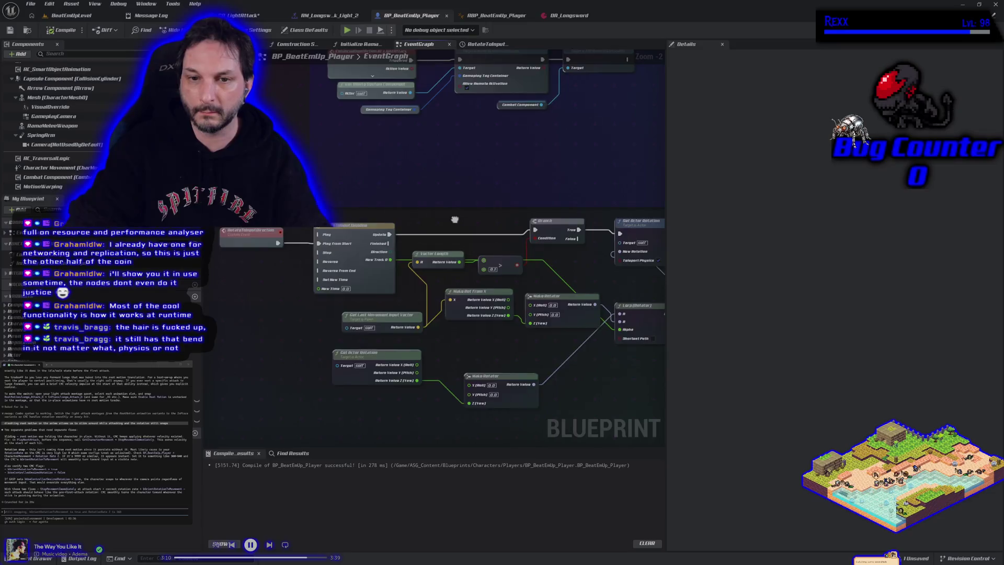
drag(401, 205, 375, 209)
drag(575, 222, 635, 217)
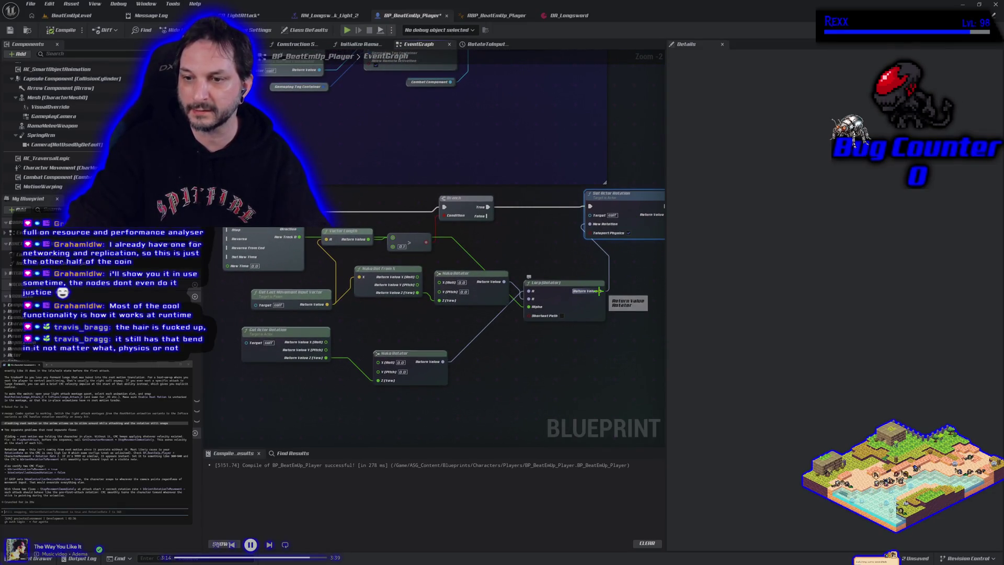
mouse_move(533, 224)
mouse_down()
mouse_move(517, 245)
mouse_move(527, 243)
mouse_up()
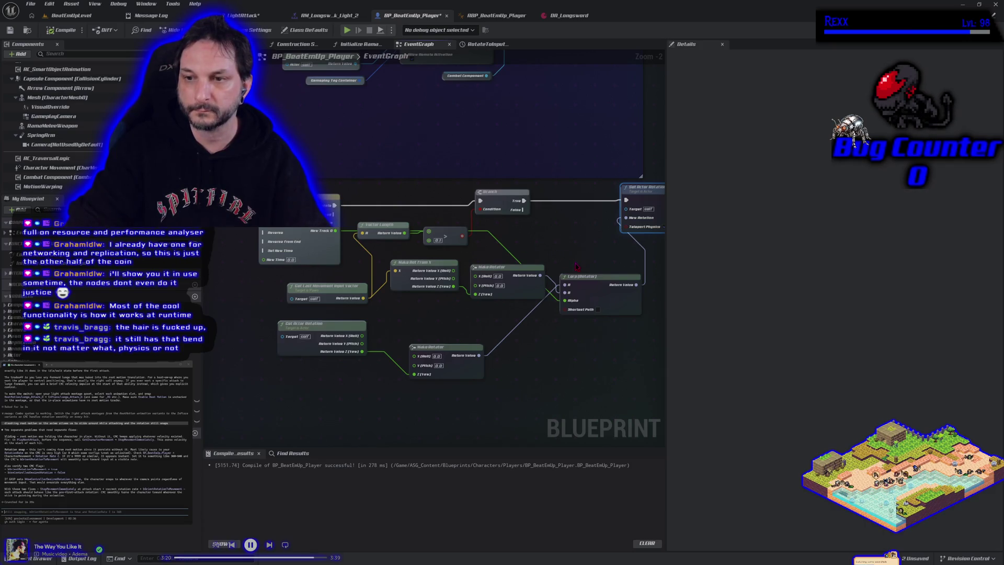
Promote the Lerp's Return Value to a New Var variable and position its SET node.
drag(636, 284, 593, 249)
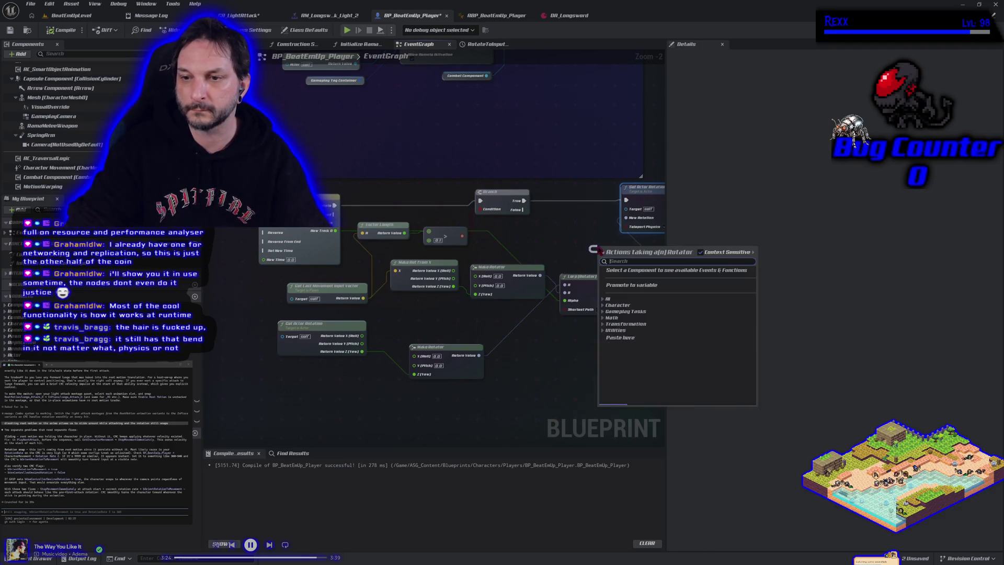
click(631, 285)
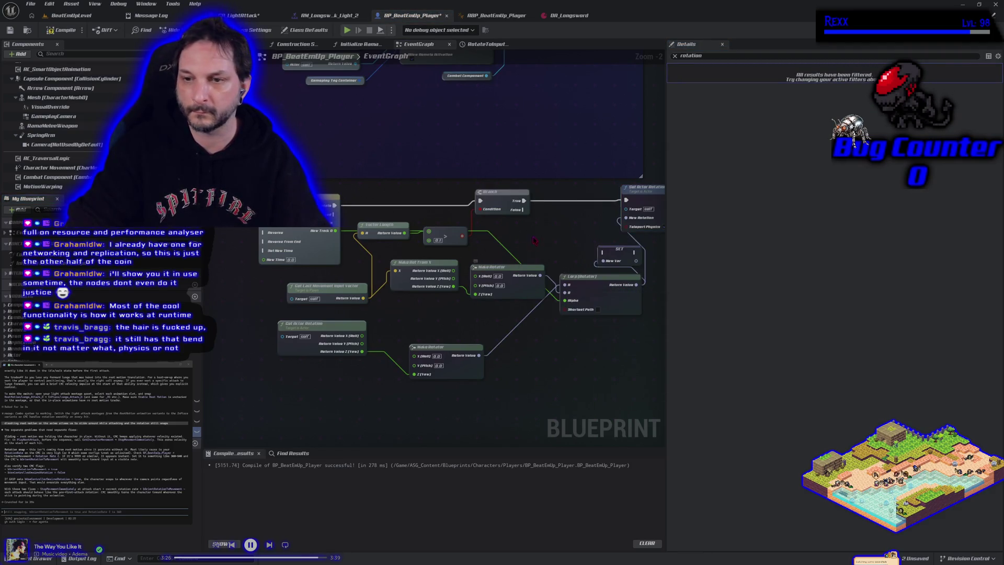
mouse_move(602, 252)
mouse_down()
mouse_move(566, 203)
mouse_move(631, 200)
mouse_up()
key(Escape)
mouse_move(617, 251)
mouse_down()
mouse_move(562, 221)
mouse_move(564, 205)
mouse_move(626, 220)
mouse_up()
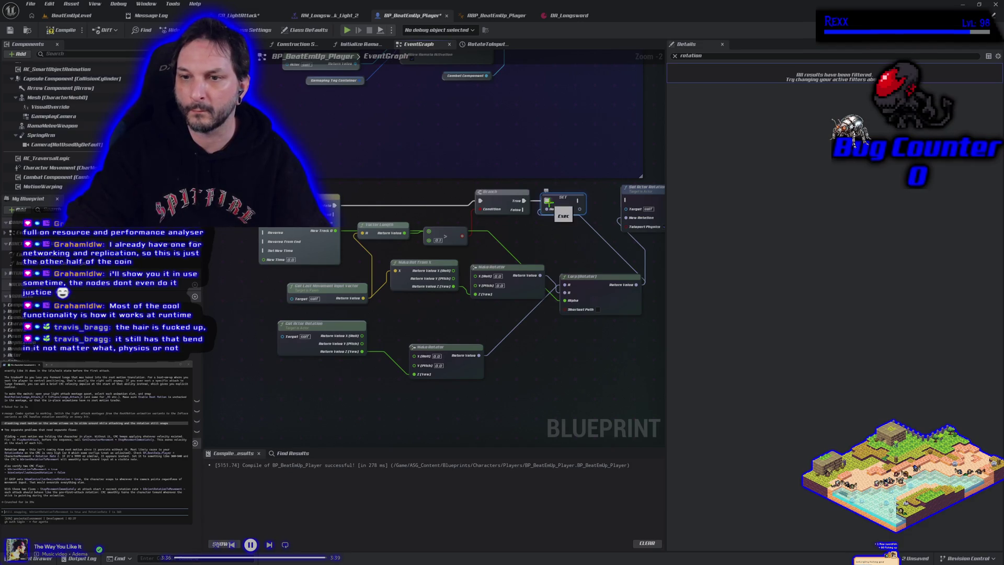
key(ctrl+z)
key(ctrl+z)
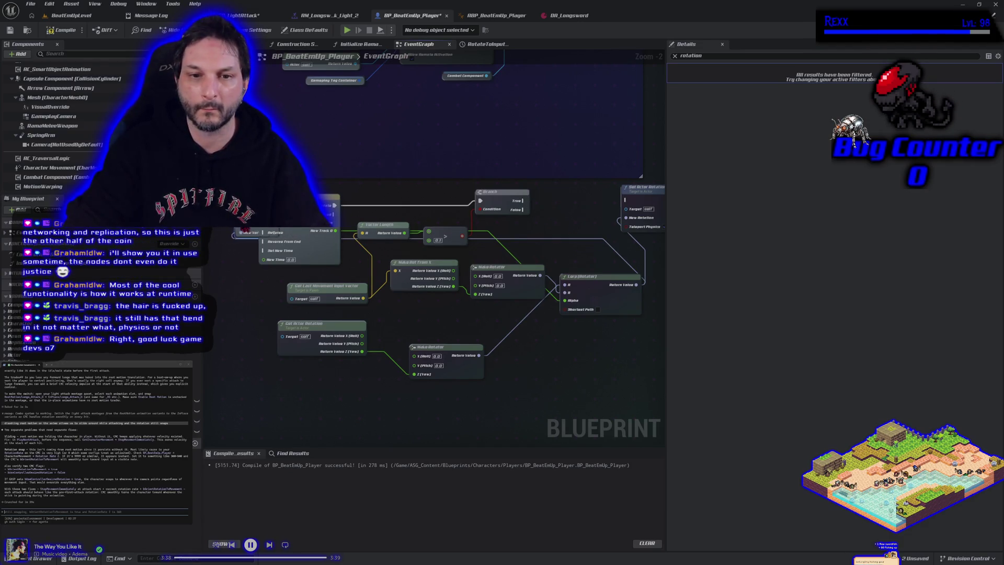
Wire the SET execution, feed New Var into Set Actor Rotation, and run it from Branch True.
drag(224, 253, 289, 293)
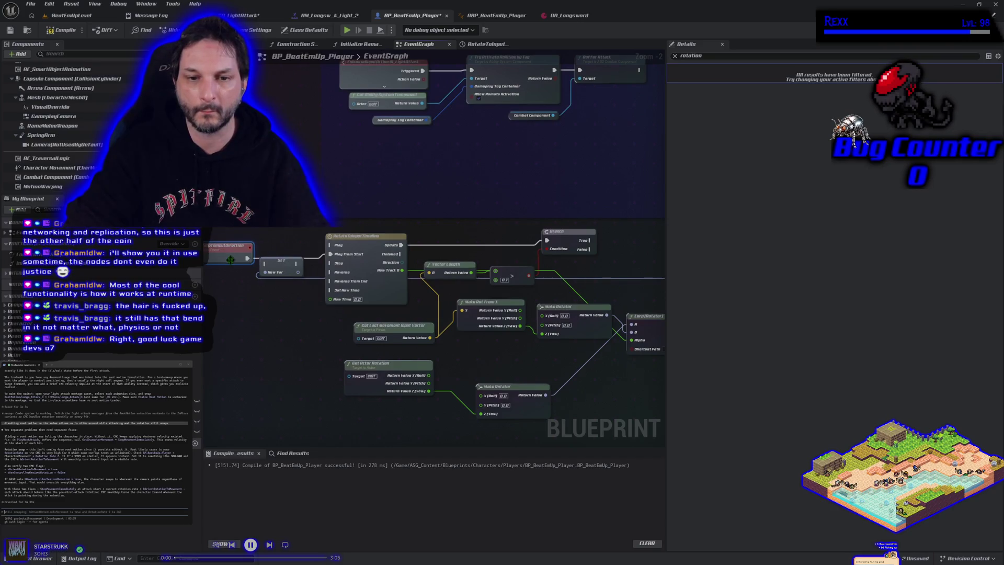
drag(298, 264, 333, 255)
drag(426, 312, 239, 280)
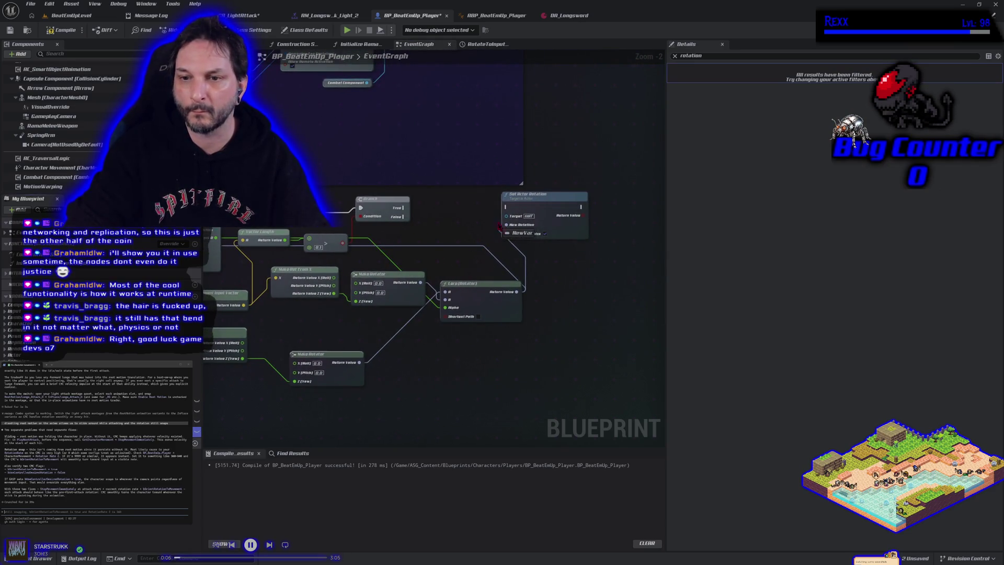
drag(501, 228, 506, 225)
drag(403, 207, 506, 207)
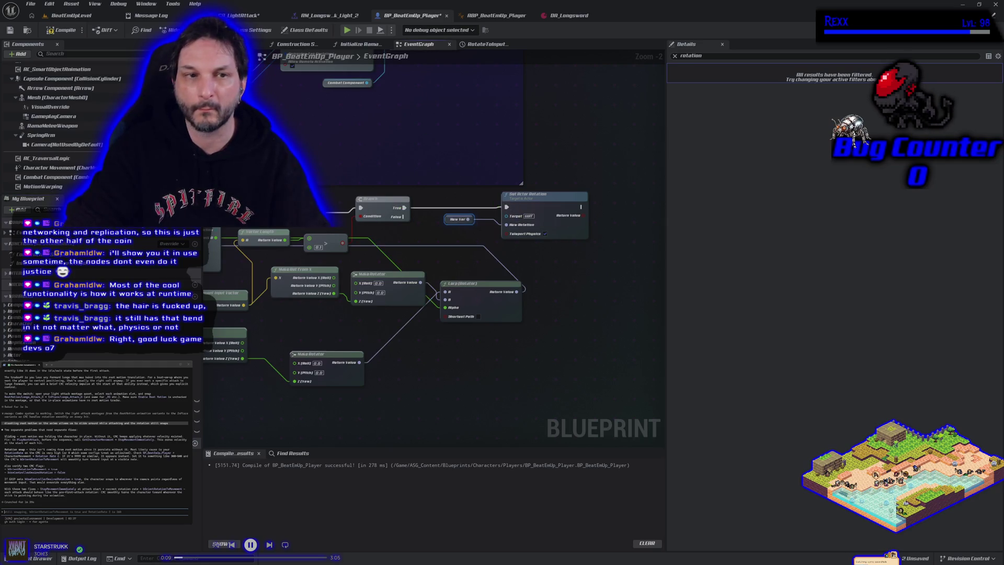
click(72, 16)
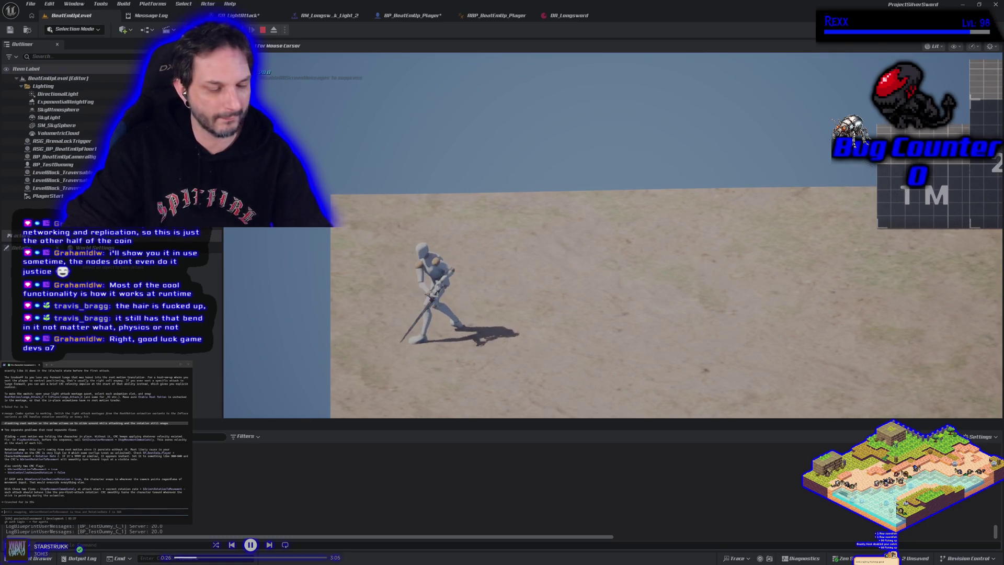
Stop the play test and reopen the RotateToInput timeline in BP_BeatEmUp_Player.
key(Escape)
click(245, 15)
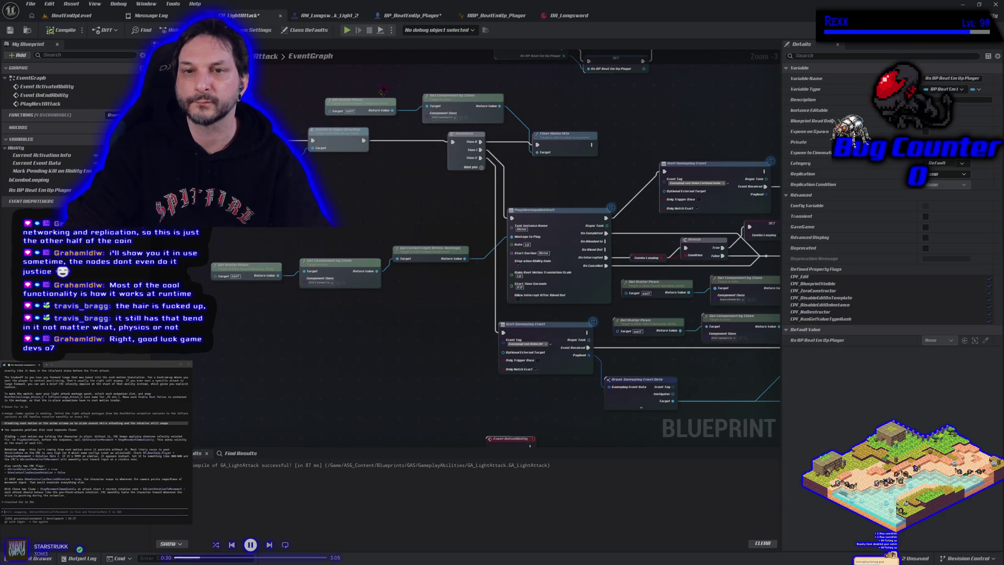
click(407, 15)
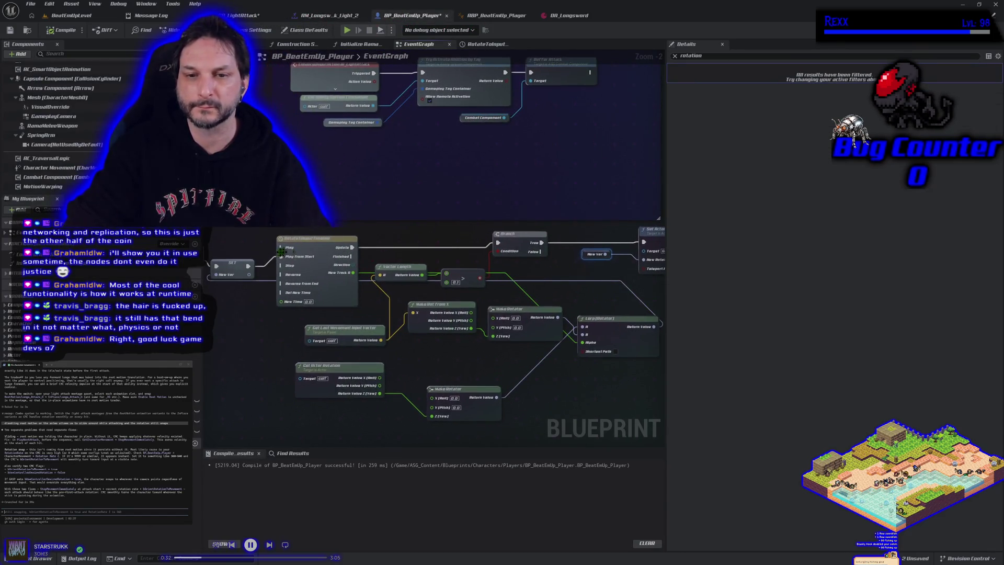
double_click(282, 252)
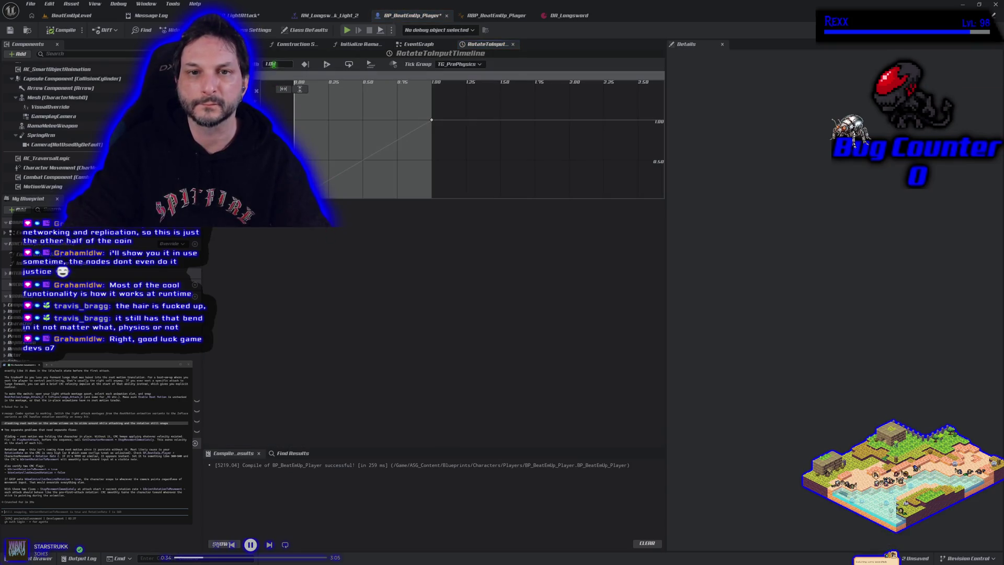
Set the end key time and the timeline length to 0.5, then save the player blueprint.
key(Return)
click(386, 113)
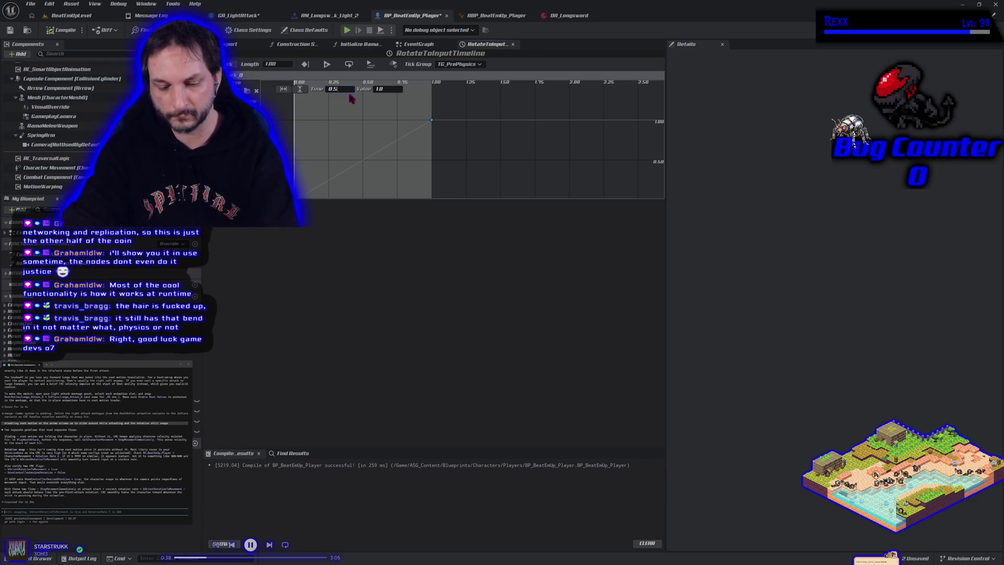
key(Return)
text(0.5)
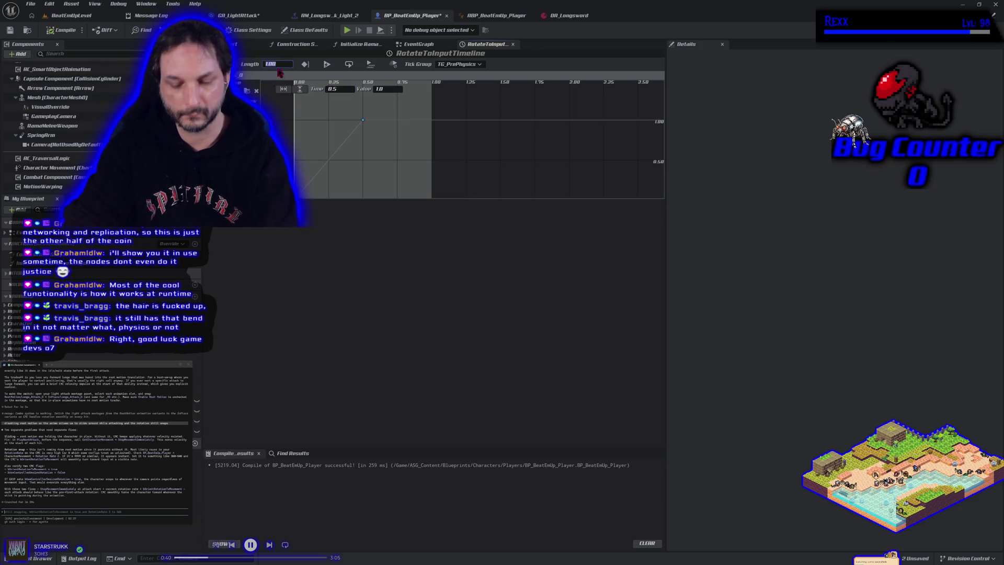
key(Return)
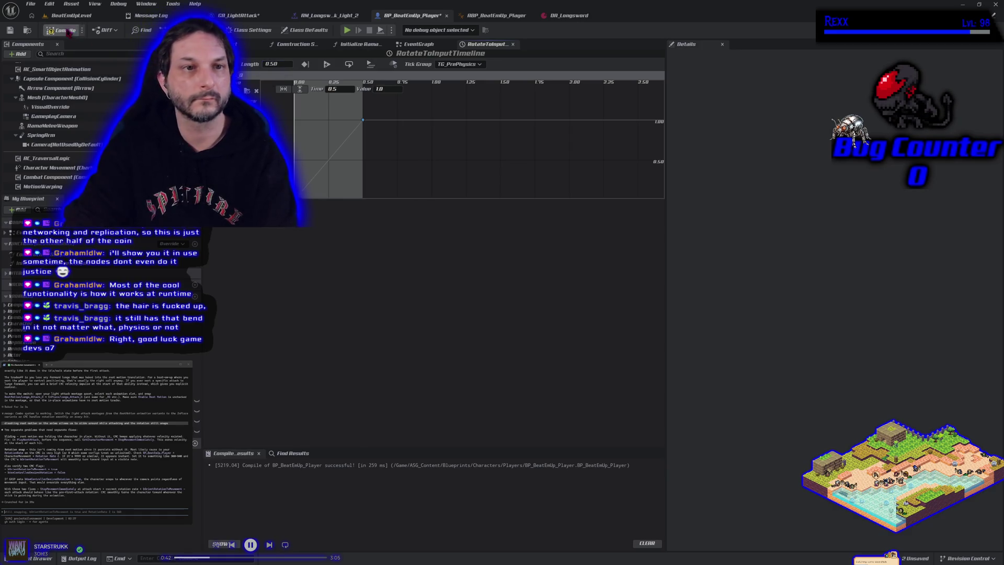
click(10, 30)
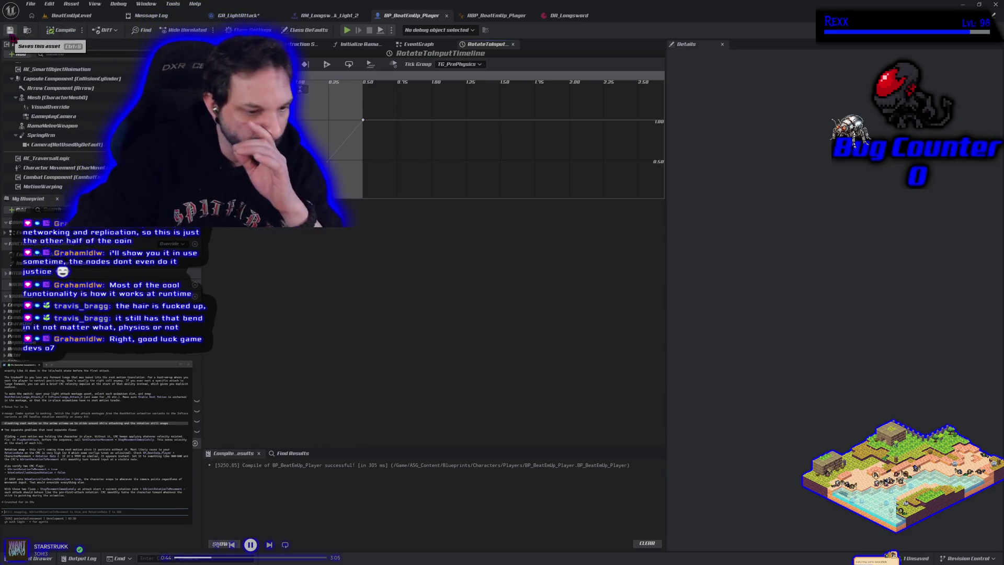
Play-test the level, stop it, and return to the GA_LightAttack graph.
click(72, 16)
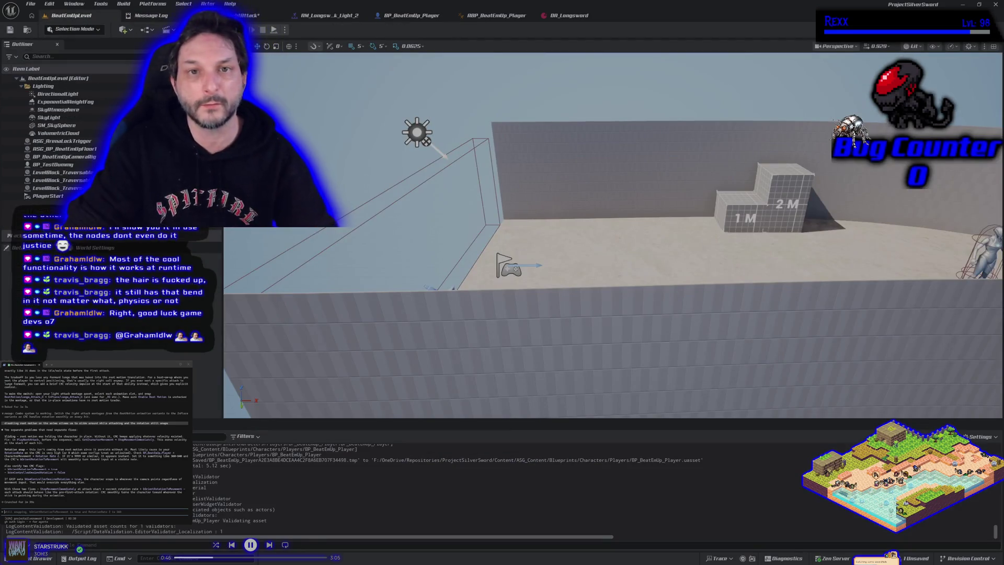
key(alt+p)
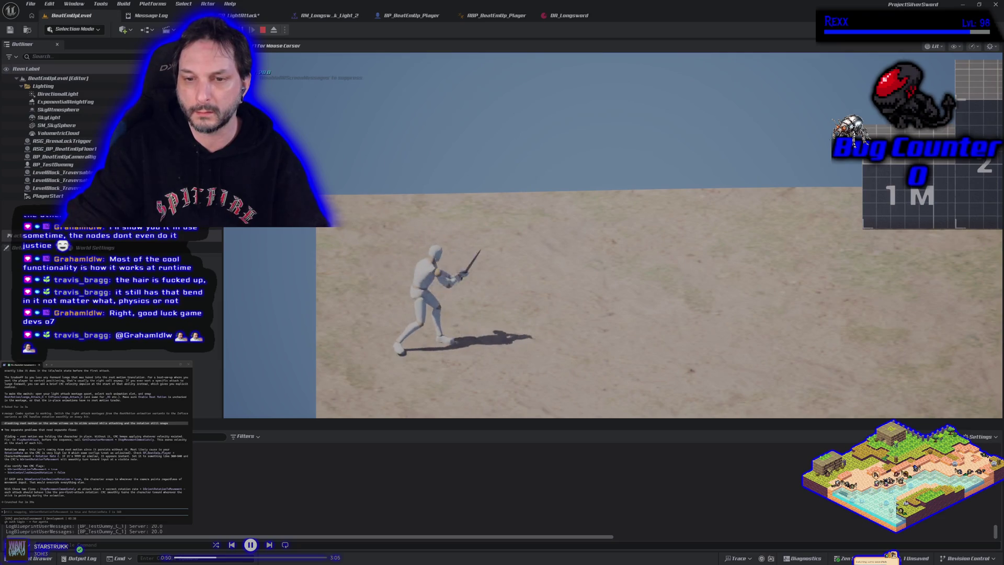
key(Escape)
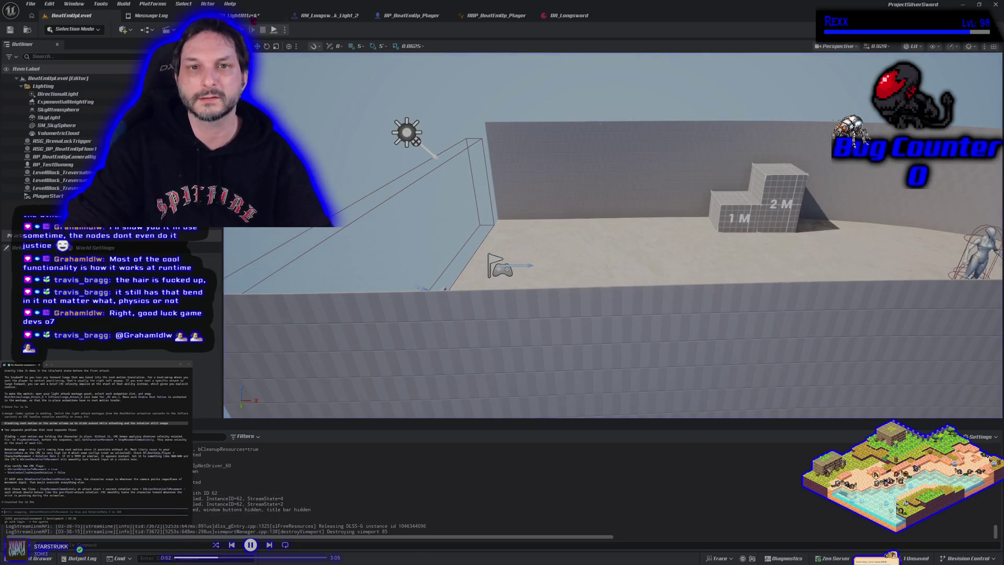
click(230, 3)
click(237, 16)
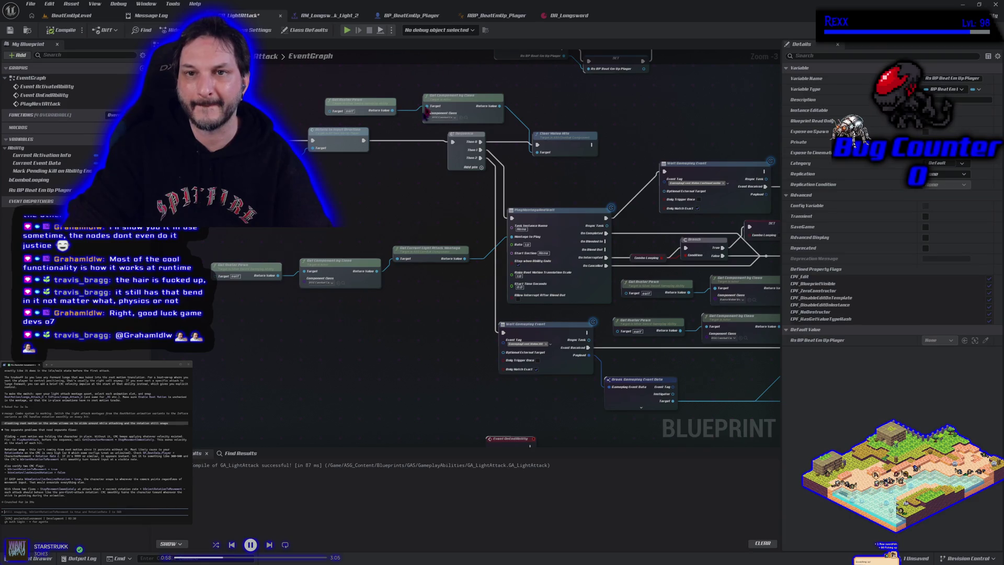
Review the player blueprint's rotation timeline and the rotation nodes in its event graph.
click(408, 15)
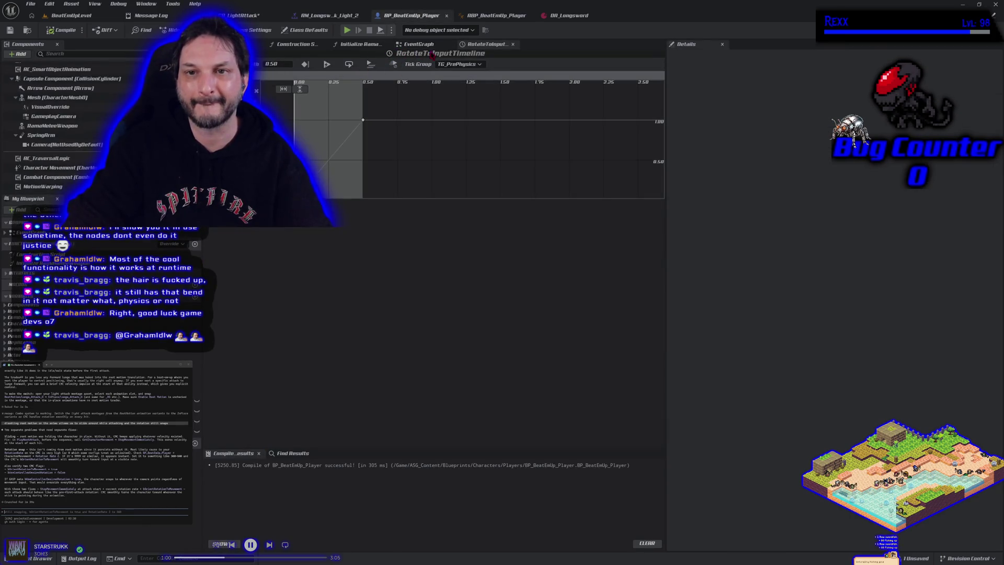
click(430, 45)
scroll(410, 149, down, 2)
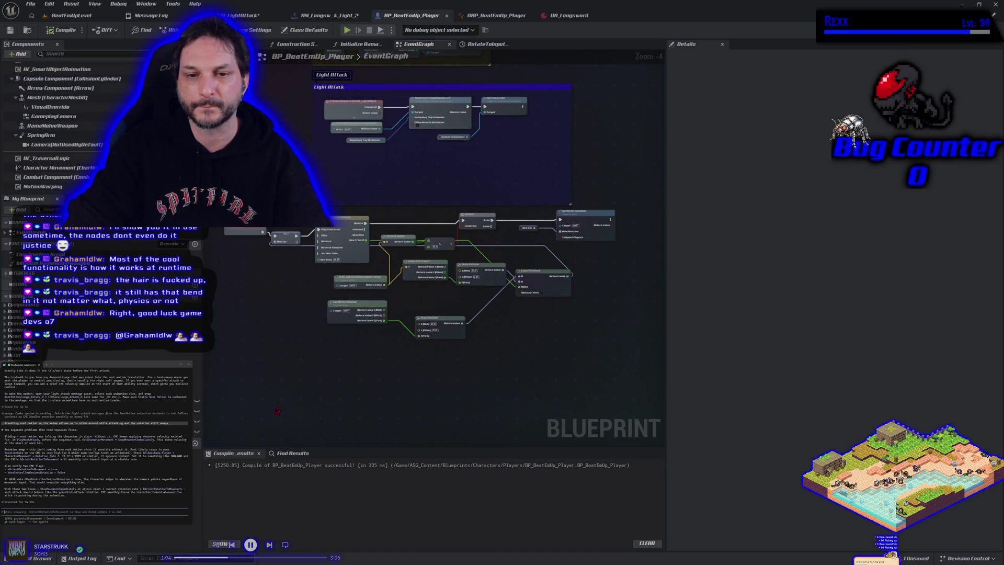
mouse_move(300, 383)
mouse_down()
mouse_move(349, 288)
mouse_move(324, 294)
mouse_up()
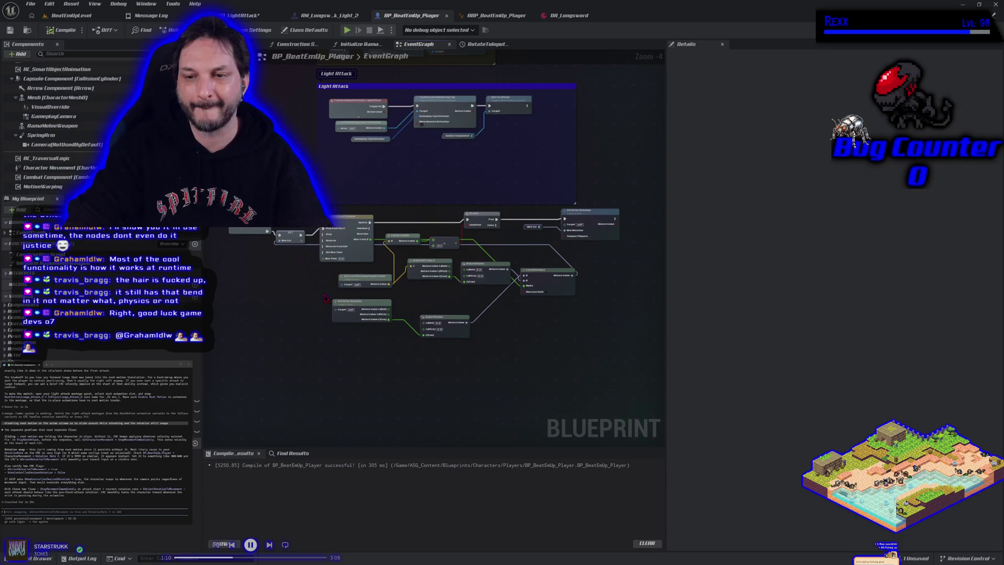
scroll(533, 315, up, 1)
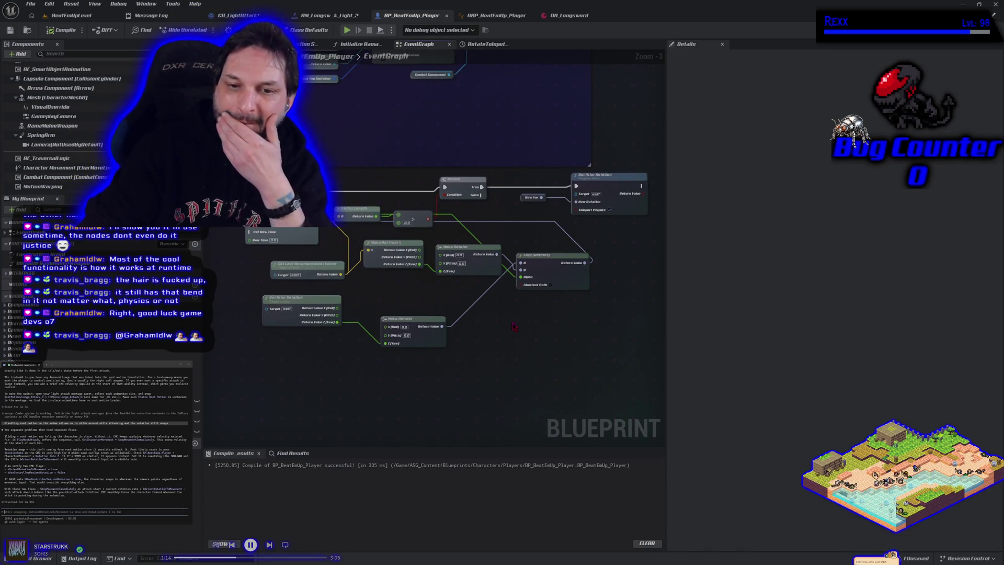
drag(504, 333, 563, 333)
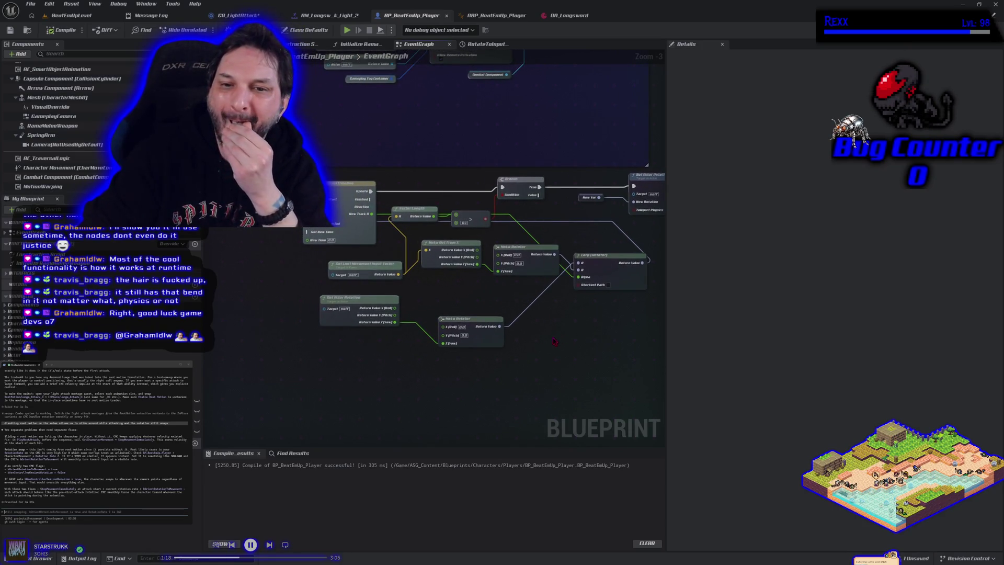
scroll(534, 364, down, 1)
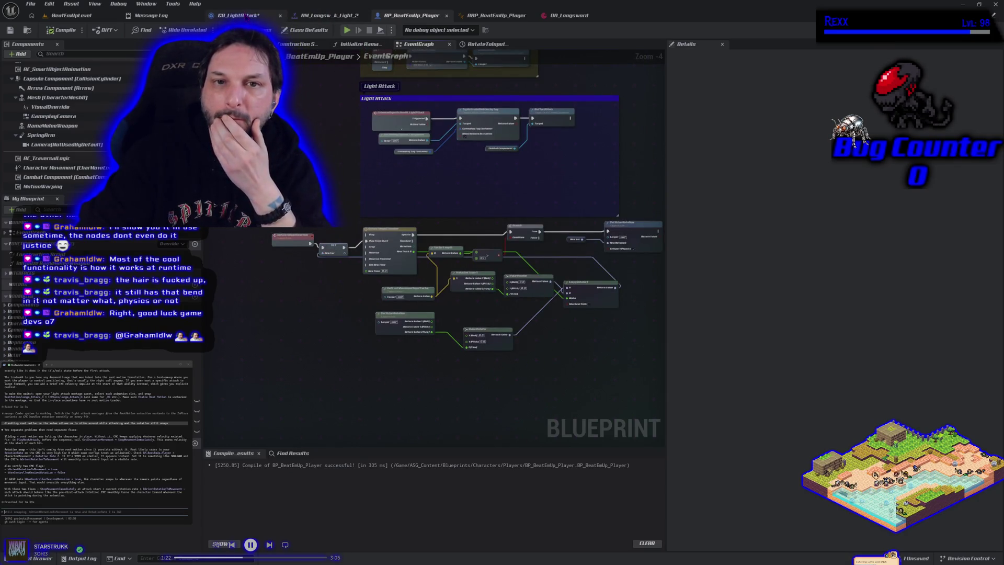
In GA_LightAttack, delete the Cast to BP_BeatEmUp_Player nodes and reconnect execution through a three-output Sequence.
click(253, 16)
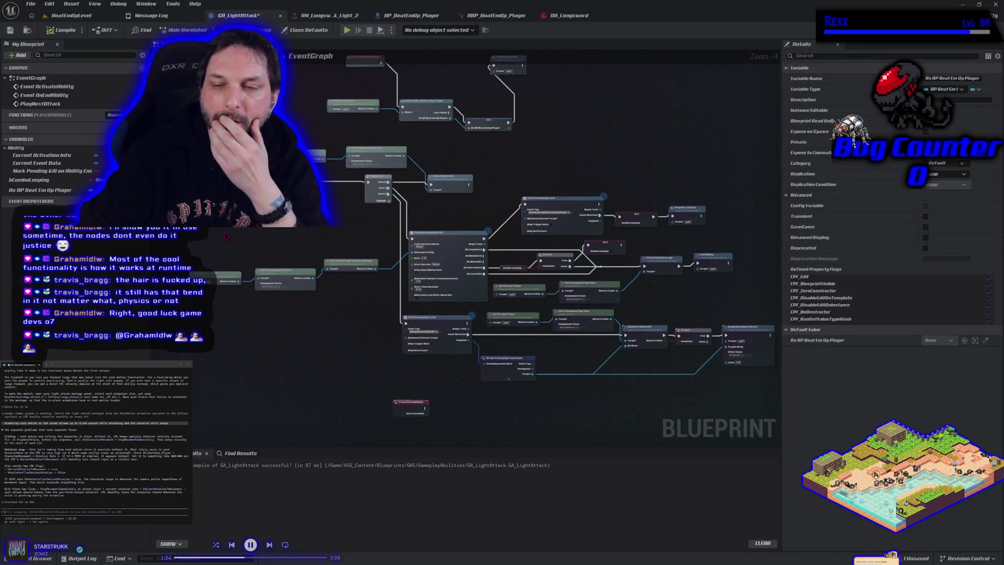
drag(225, 237, 250, 255)
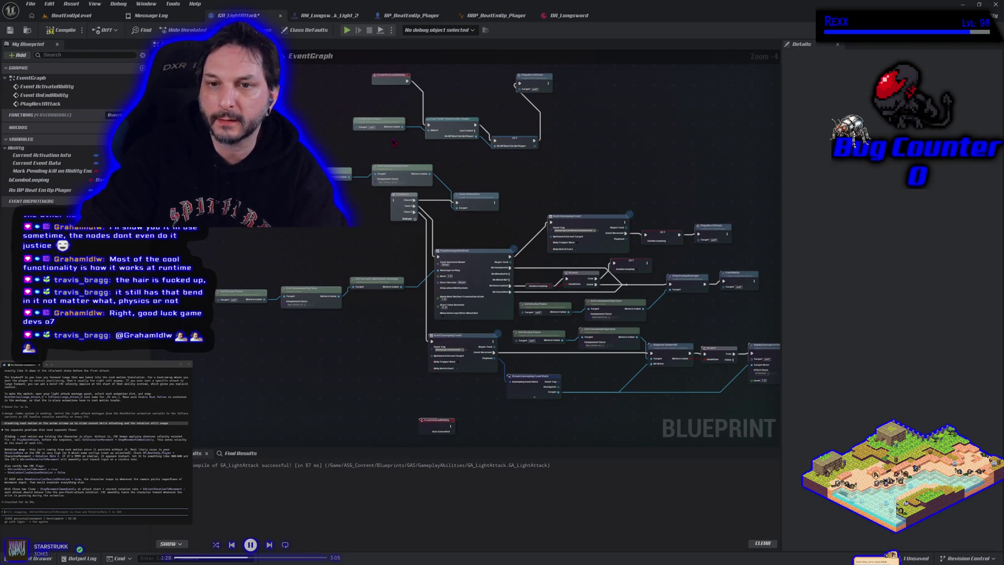
key(Delete)
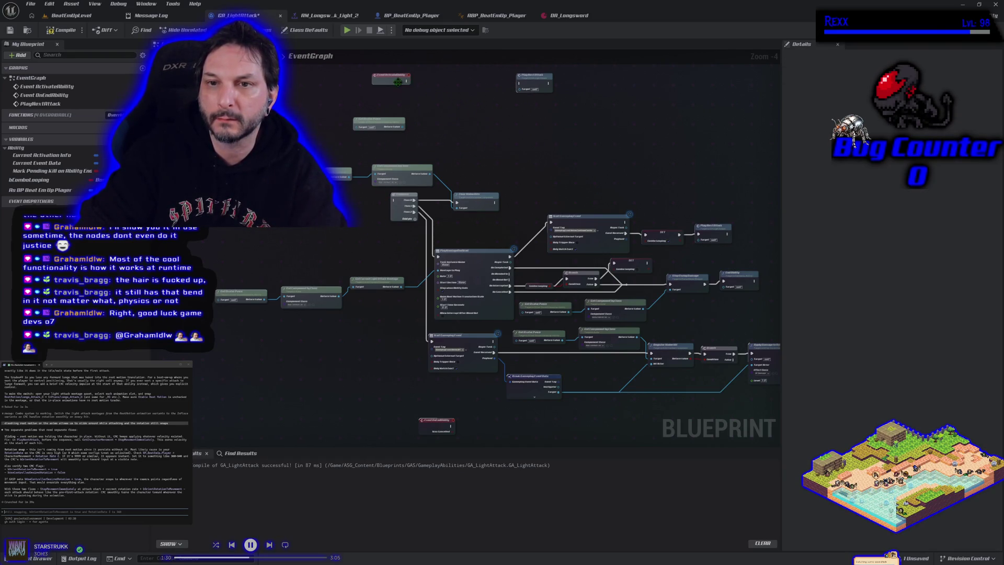
drag(406, 81, 520, 85)
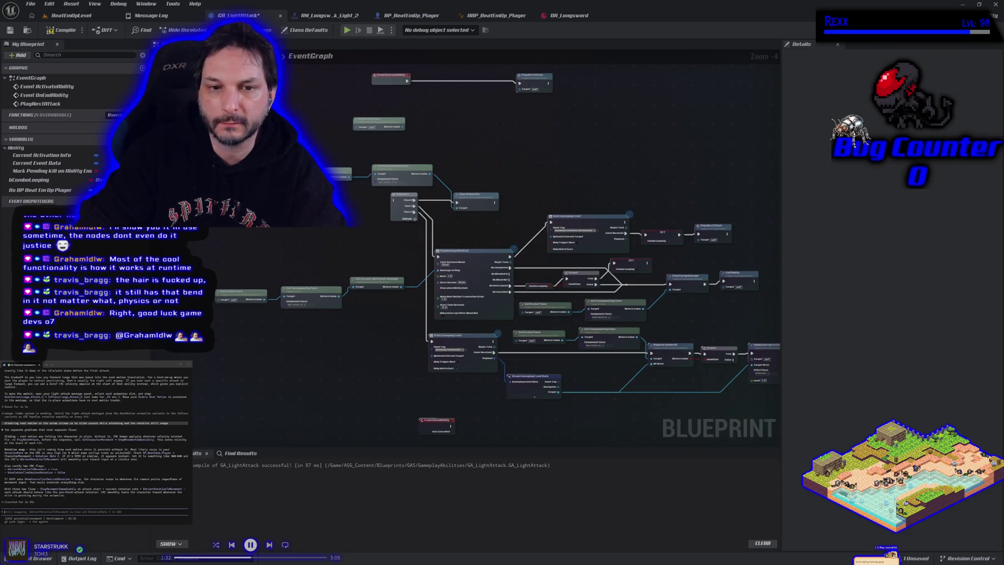
drag(393, 200, 345, 215)
click(409, 212)
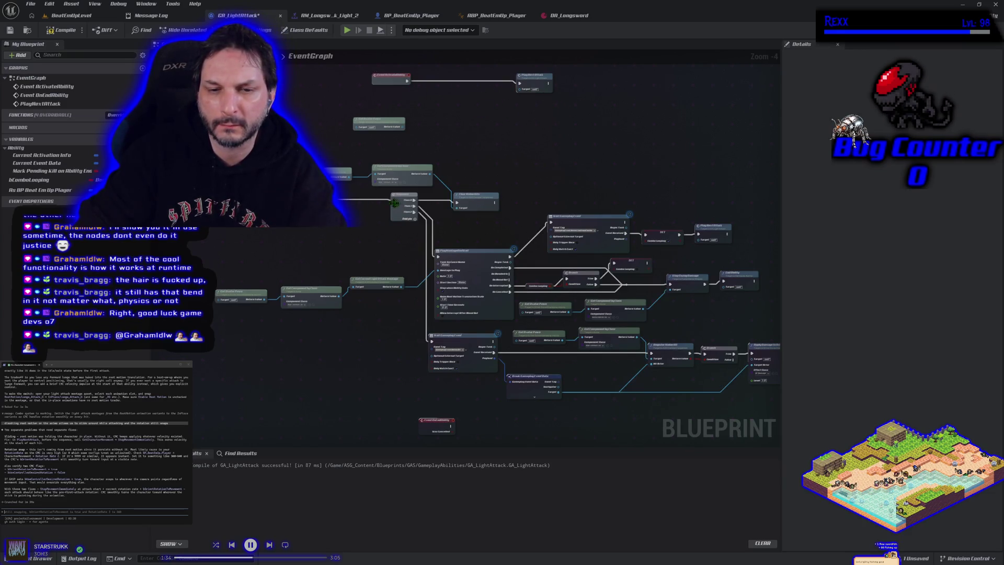
Delete the As BP Beat Em Up Player variable and the rotation nodes in BP_BeatEmUp_Player's graph.
click(41, 191)
key(Delete)
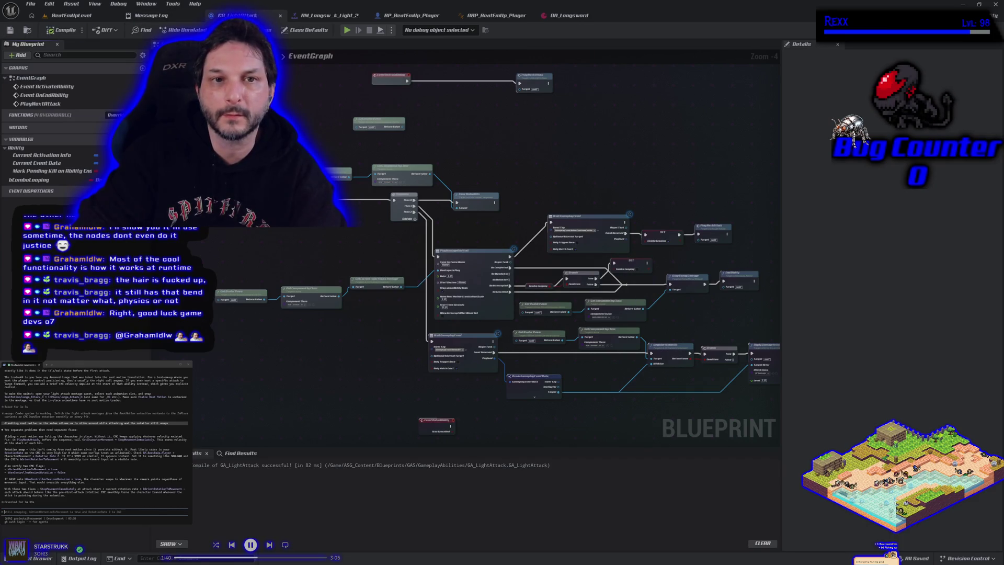
click(322, 17)
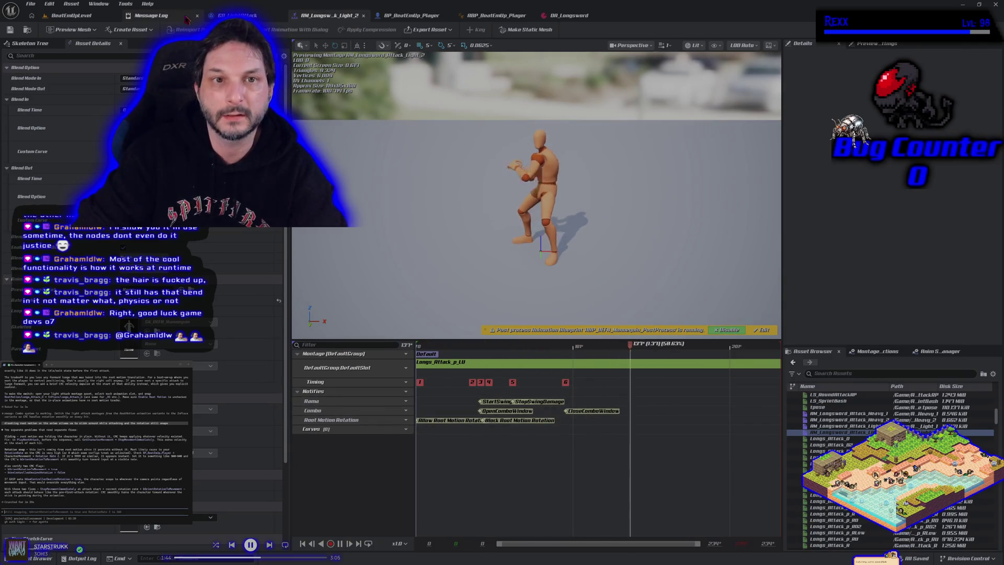
click(411, 17)
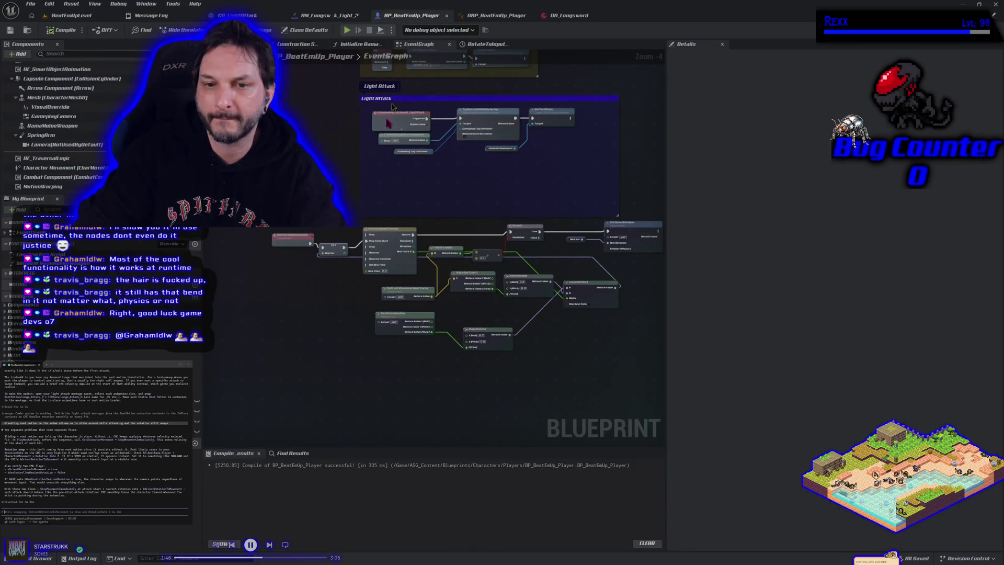
drag(389, 394, 323, 385)
drag(245, 405, 560, 237)
key(Delete)
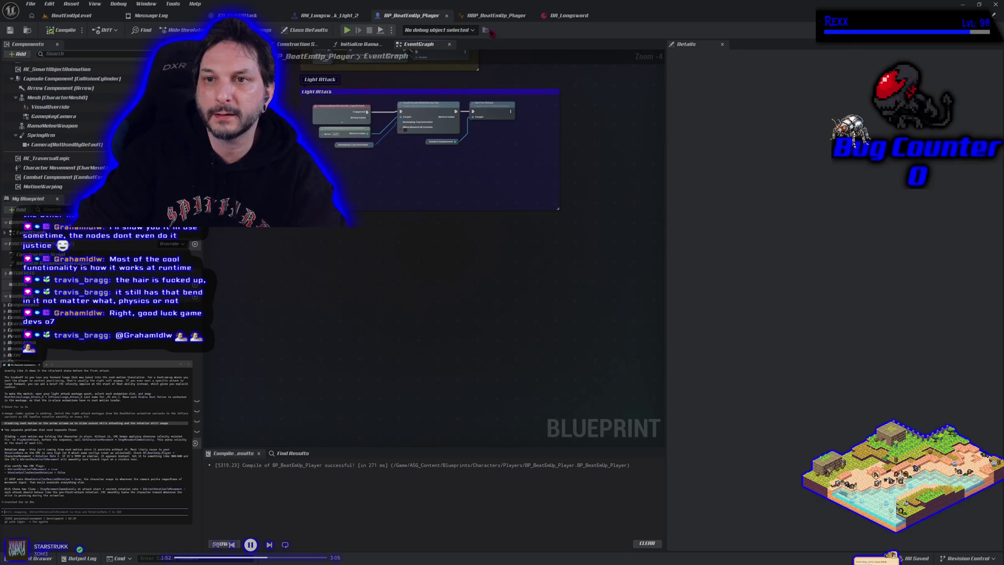
Wire the Allow Root Motion and Block notifies to their SET nodes in ABP_BeatEmUp_Player, compile, save, play-test.
click(495, 15)
drag(482, 294, 516, 285)
drag(495, 334, 517, 323)
click(61, 30)
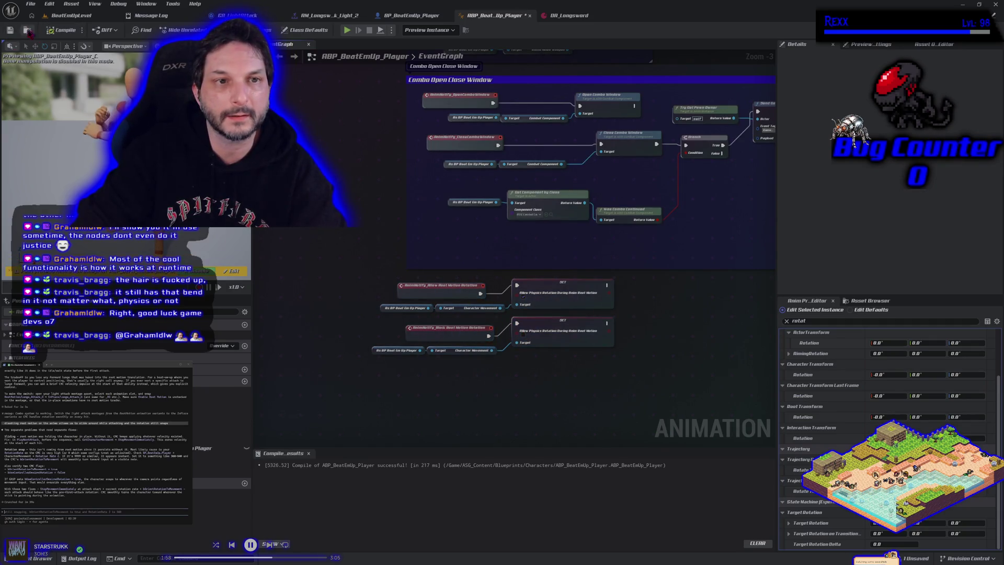
click(10, 31)
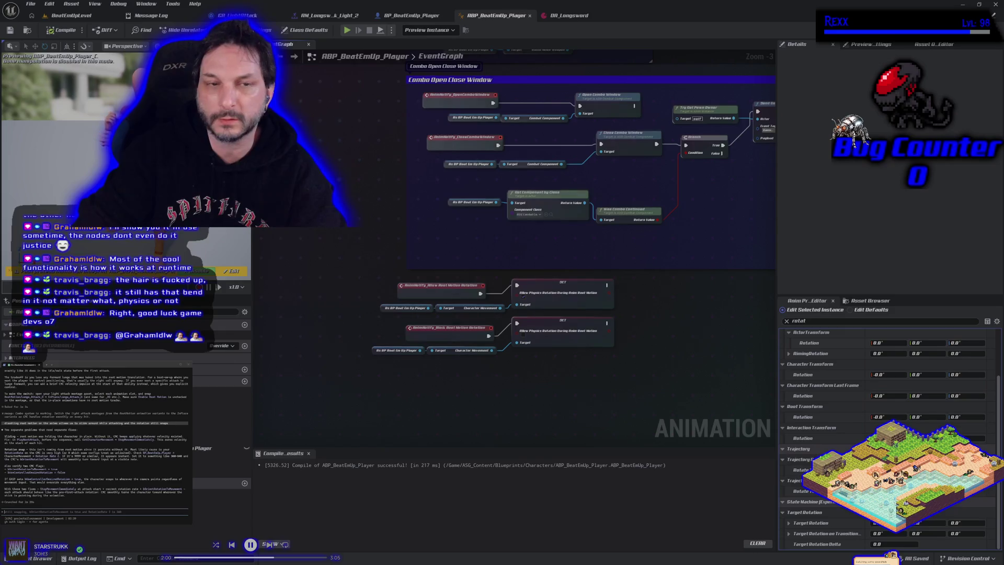
click(73, 16)
key(alt+p)
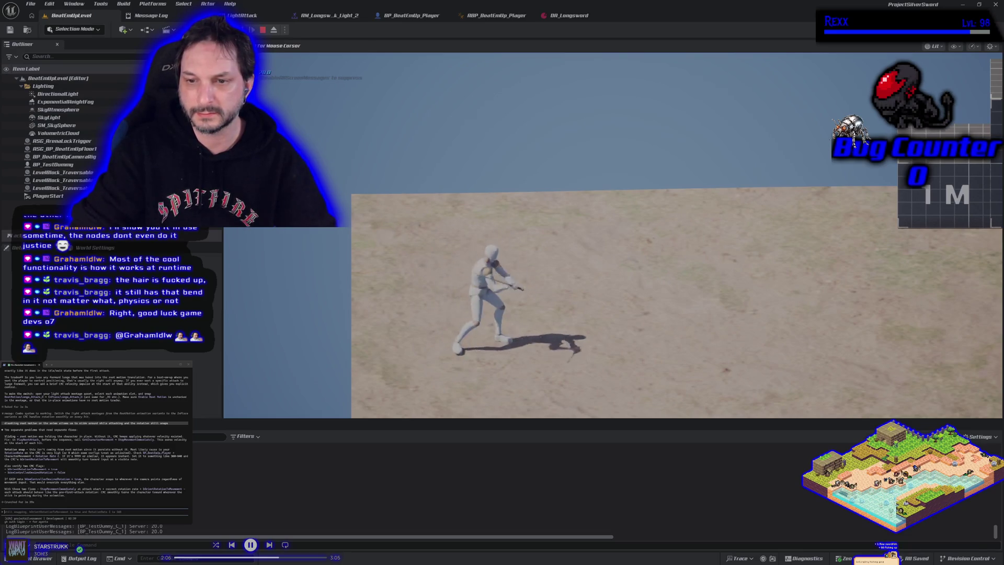
Stop Play In Editor and bring the GA_LightAttack ability graph back up.
key(Escape)
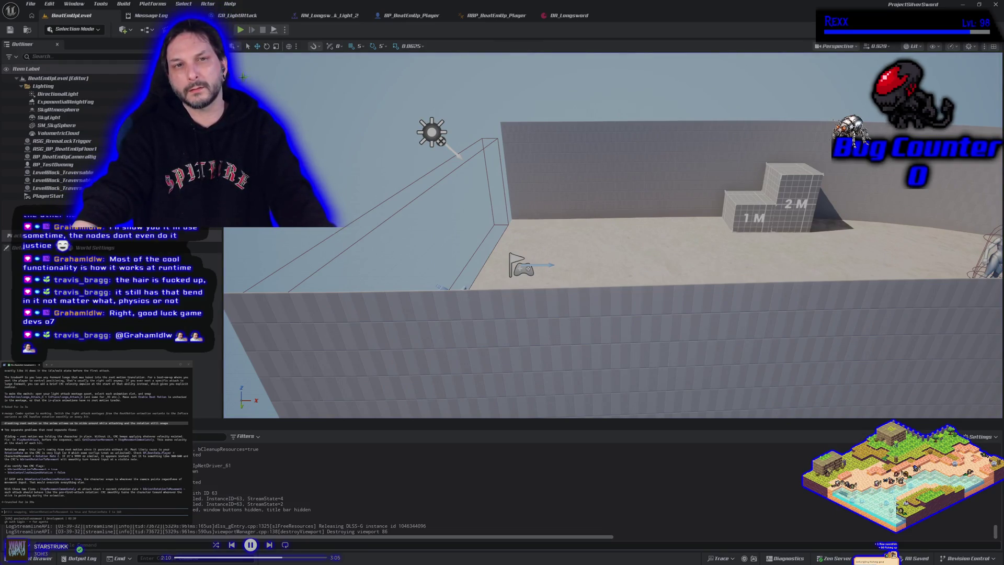
click(241, 16)
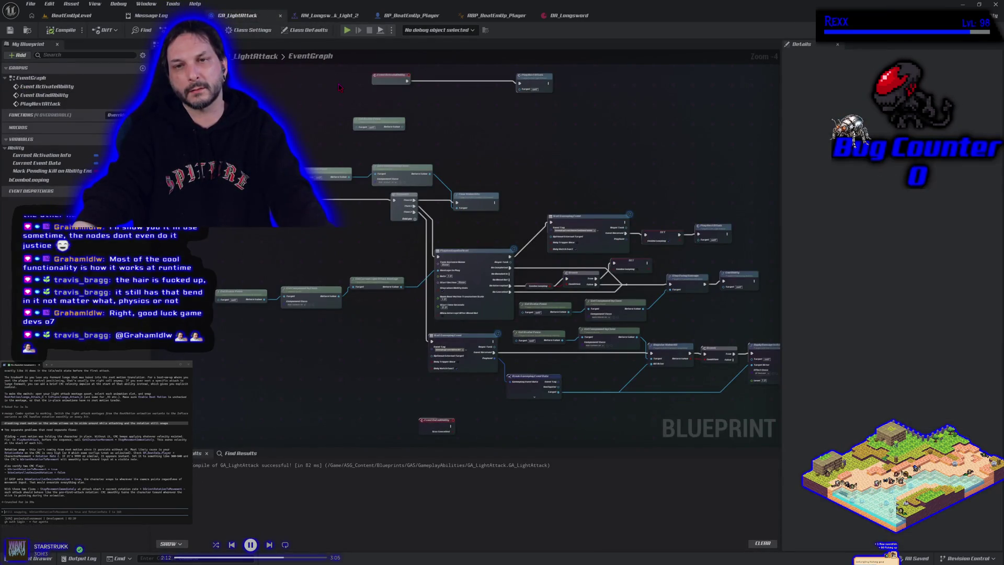
Inspect the Allow Root Motion Rotation notify in the light attack 2 montage, then open AM_Longsword_Attack_Light_1.
click(329, 15)
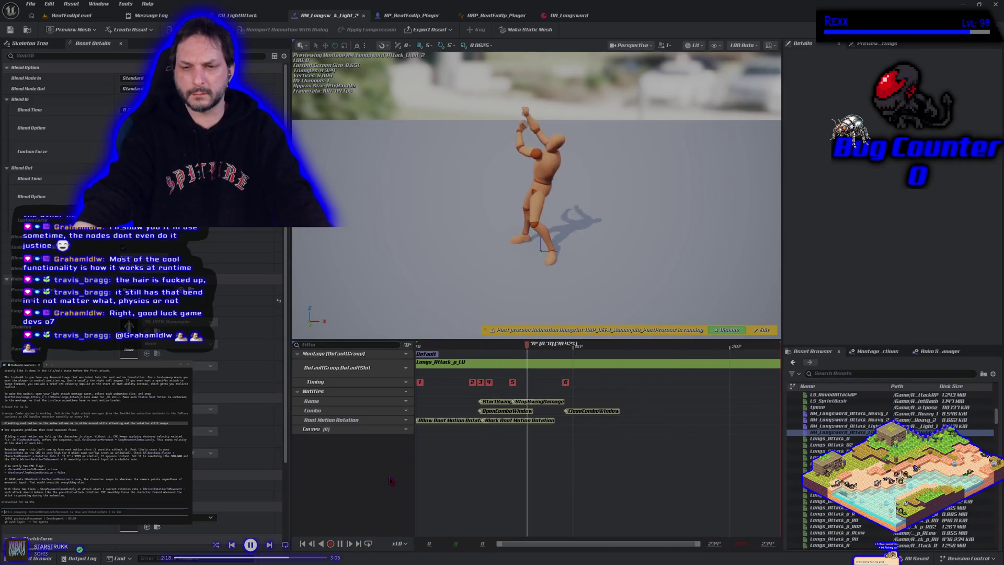
click(458, 421)
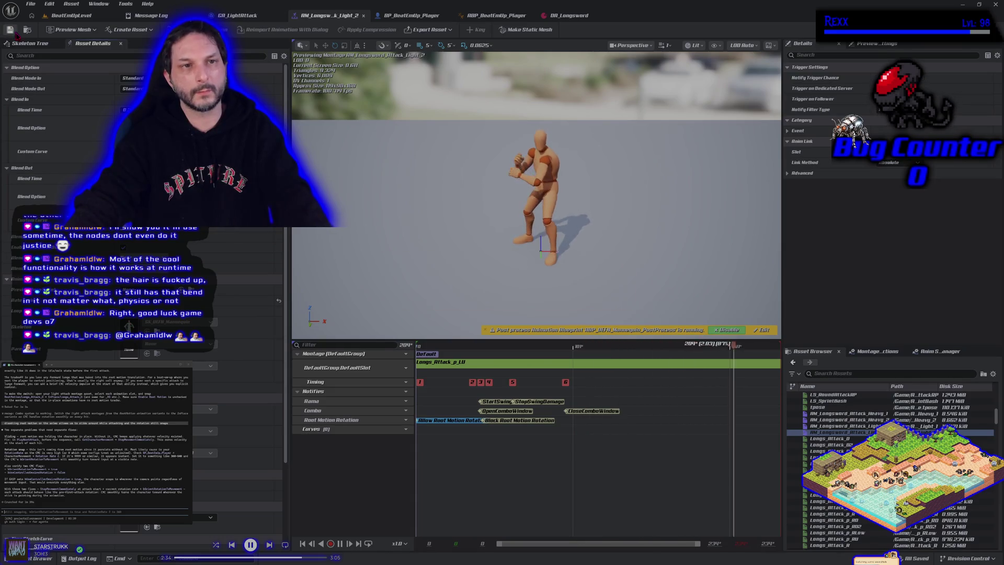
double_click(827, 425)
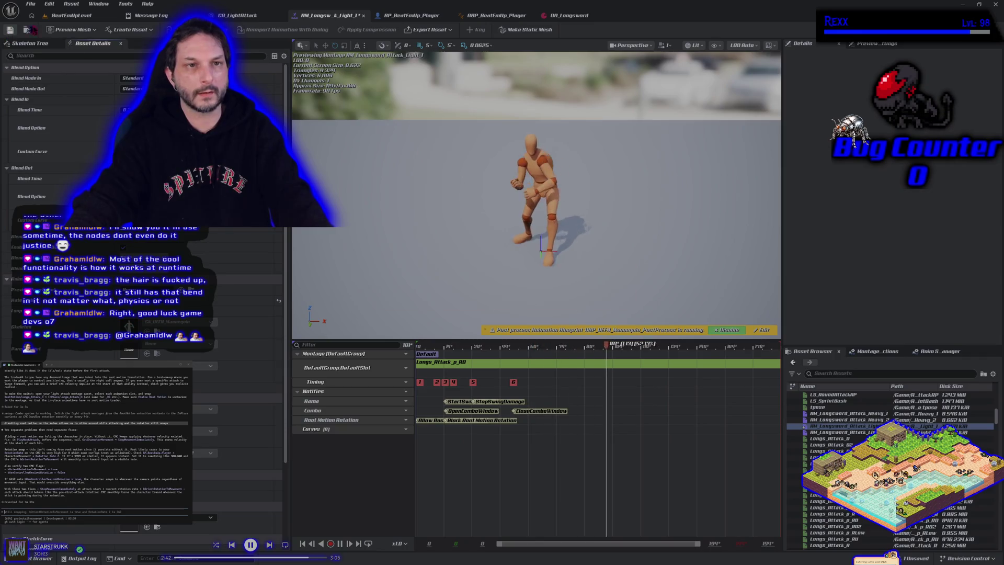
Play-test the level, stop it, and return to the GA_LightAttack graph.
click(70, 15)
key(alt+p)
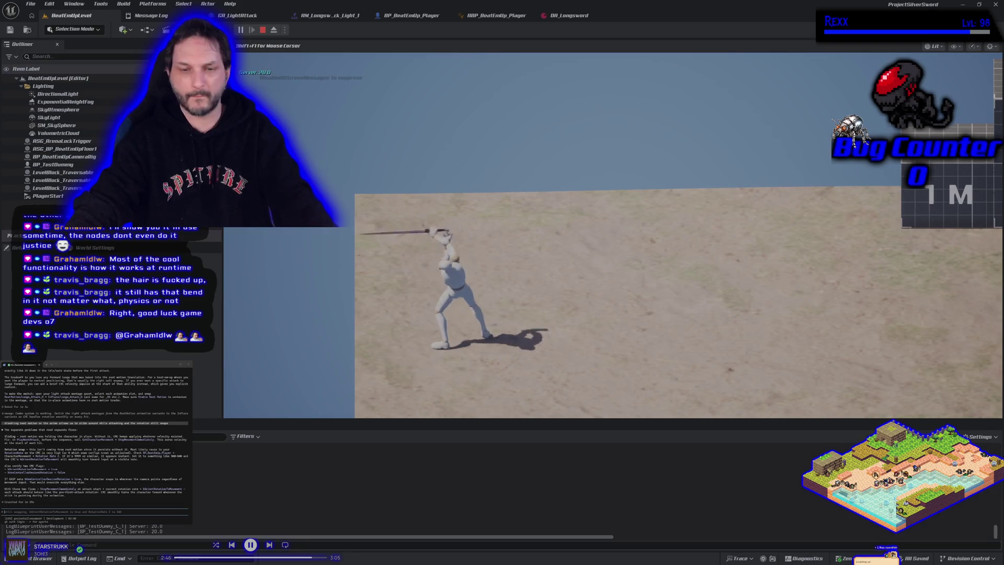
key(Escape)
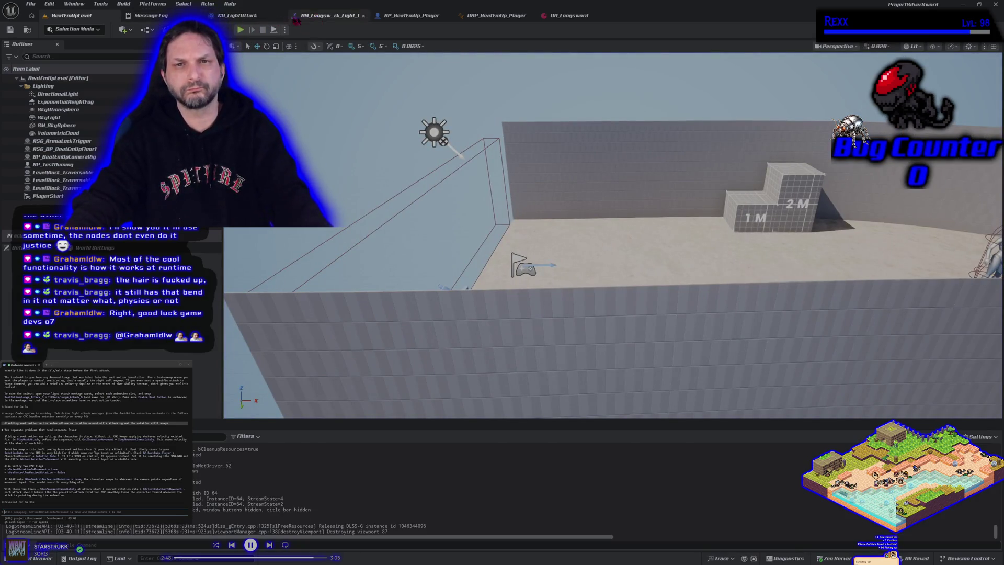
click(266, 17)
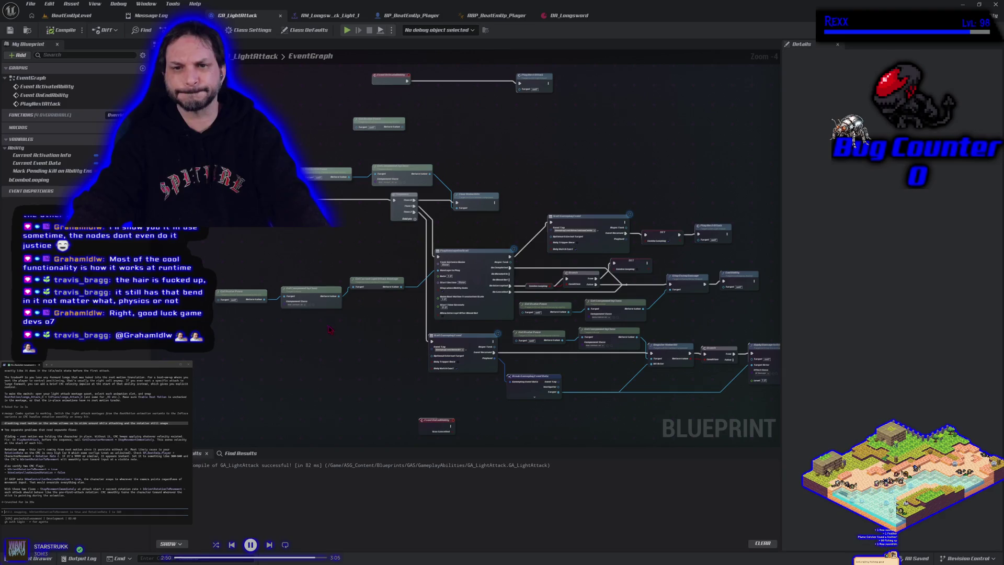
Save the AM_Longsword_Attack_Light_1 montage.
click(329, 15)
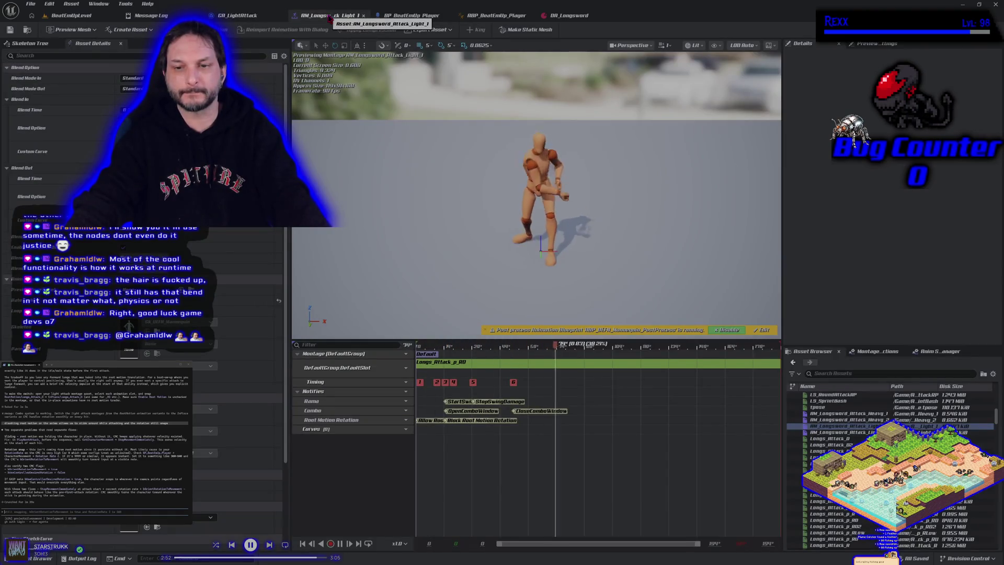
click(410, 16)
click(345, 15)
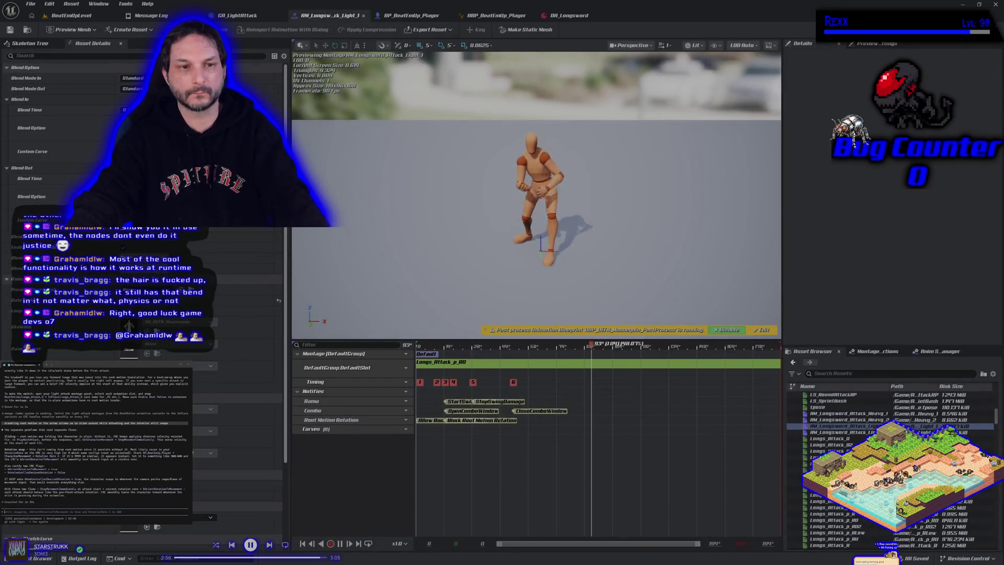
click(9, 29)
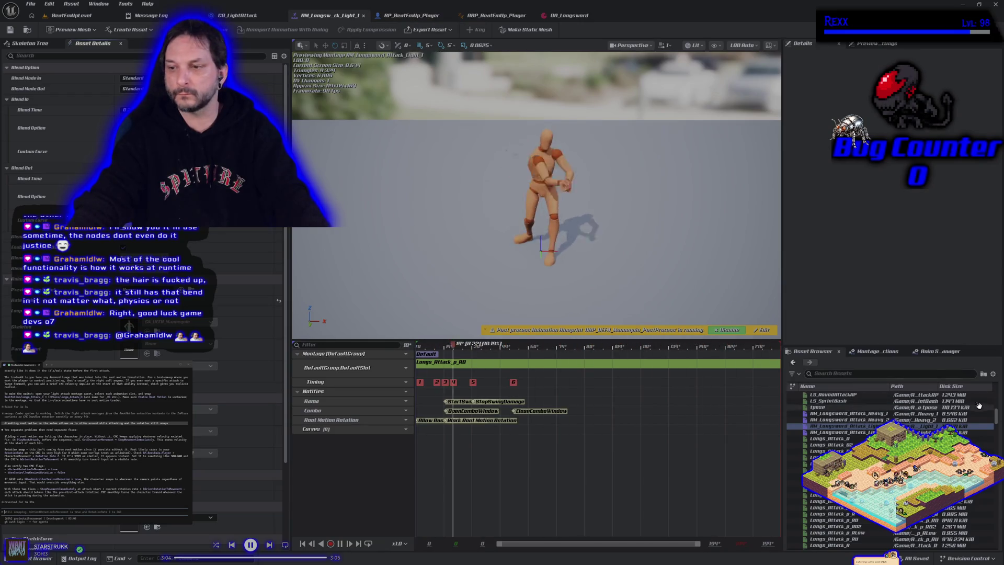
Open and save AM_Longsword_Attack_Light_2, reopen Light_1, and return to BeatEmUpLevel.
double_click(834, 431)
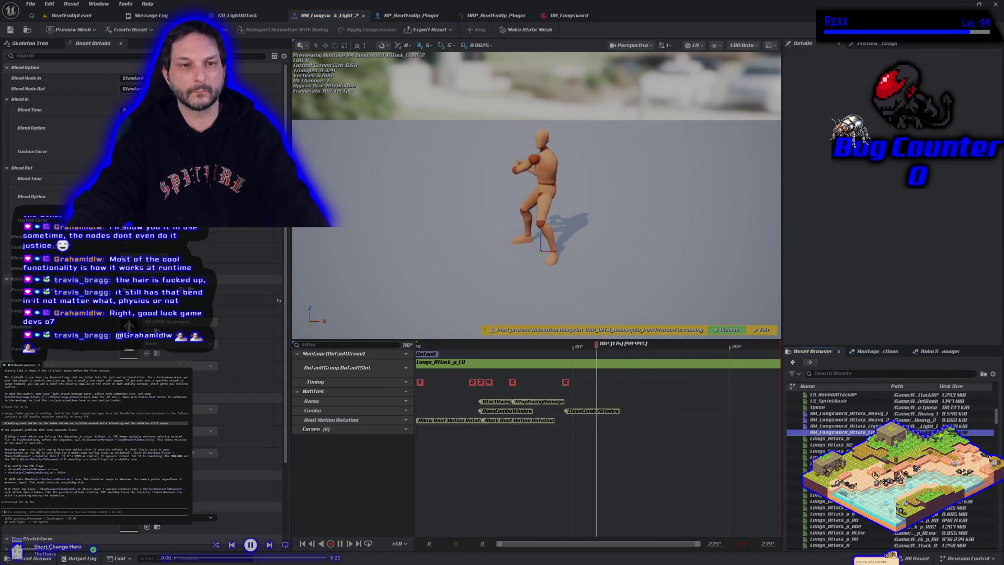
click(10, 30)
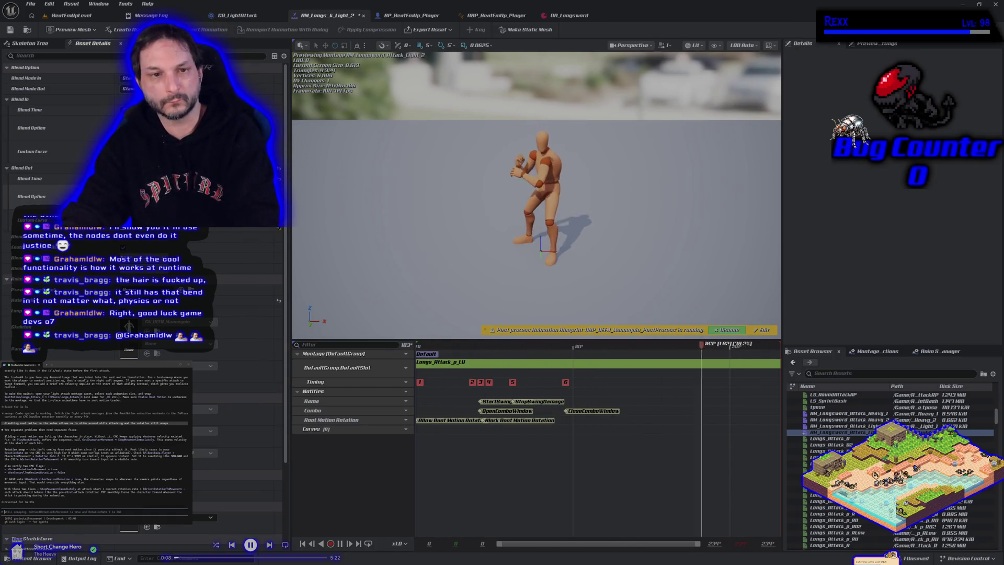
double_click(825, 425)
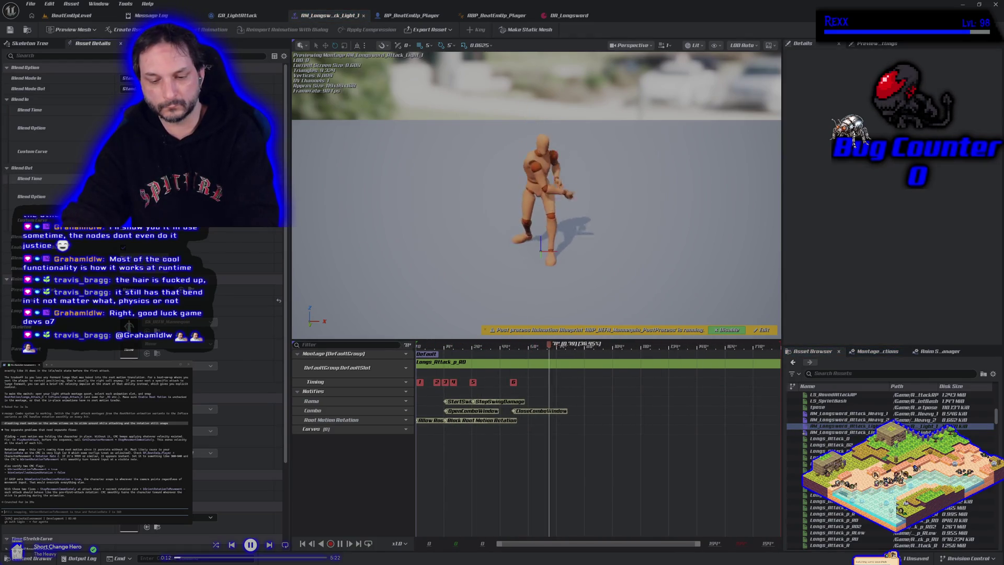
click(62, 19)
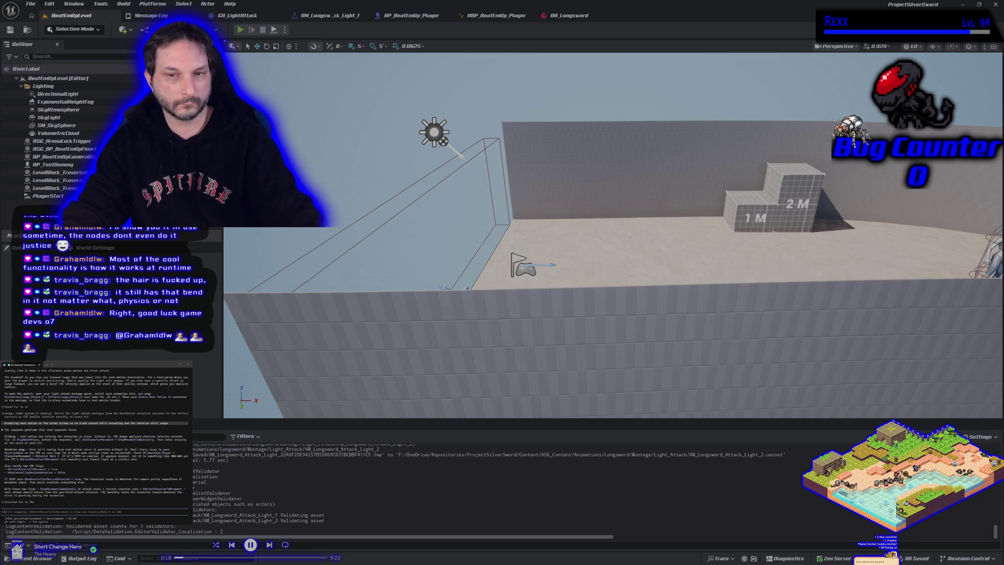
Play-test the longsword light attack in PIE, then return to the GA_LightAttack graph.
key(alt+p)
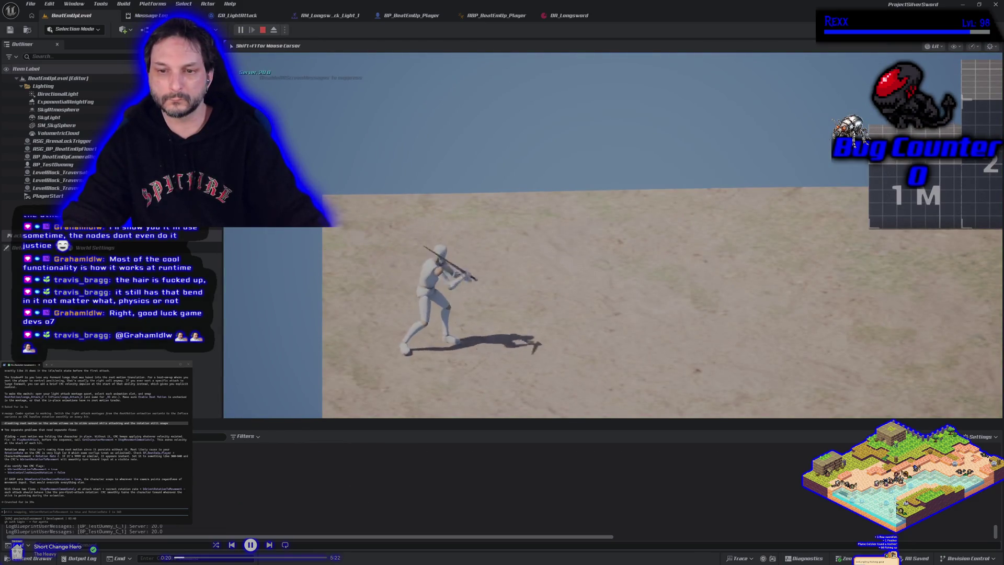
key(Escape)
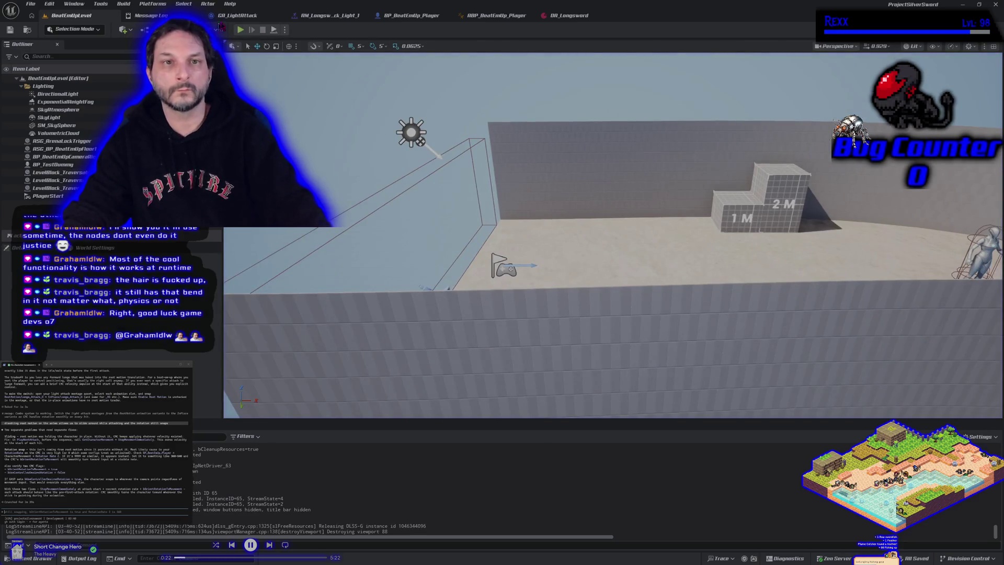
click(253, 17)
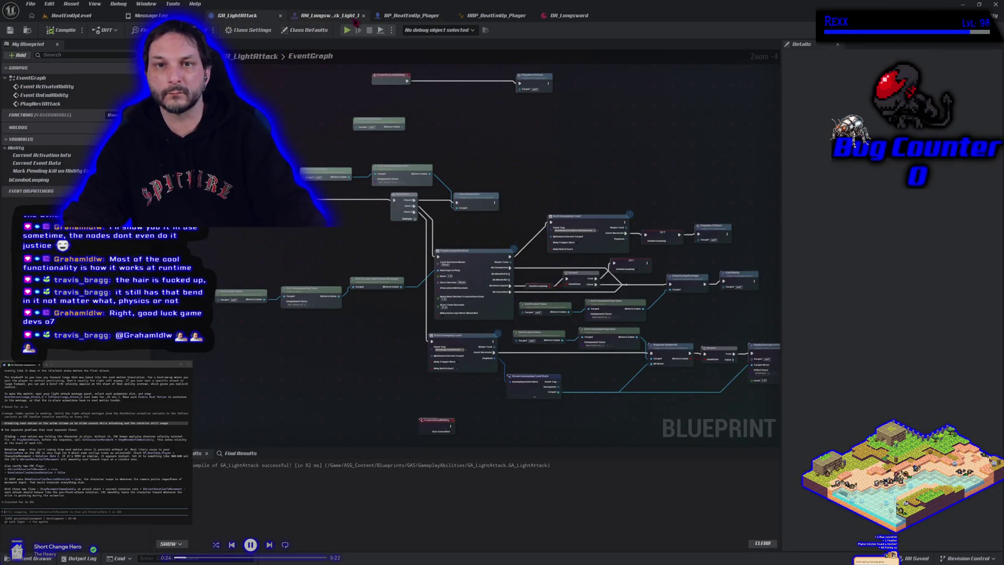
Review the BP_BeatEmUp_Player graph, GA_LightAttack ability and the Light_1 attack montage.
click(355, 22)
click(401, 18)
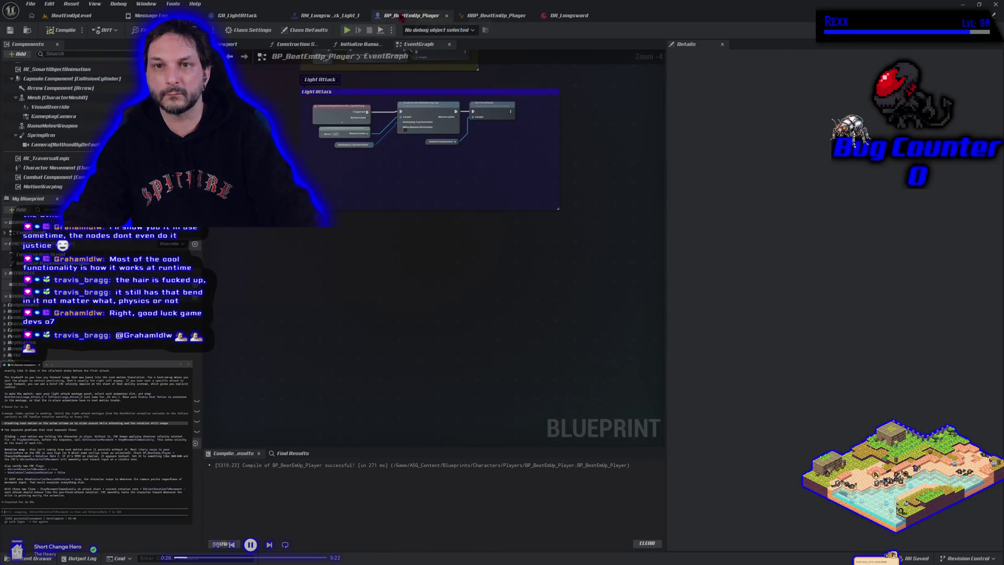
click(253, 14)
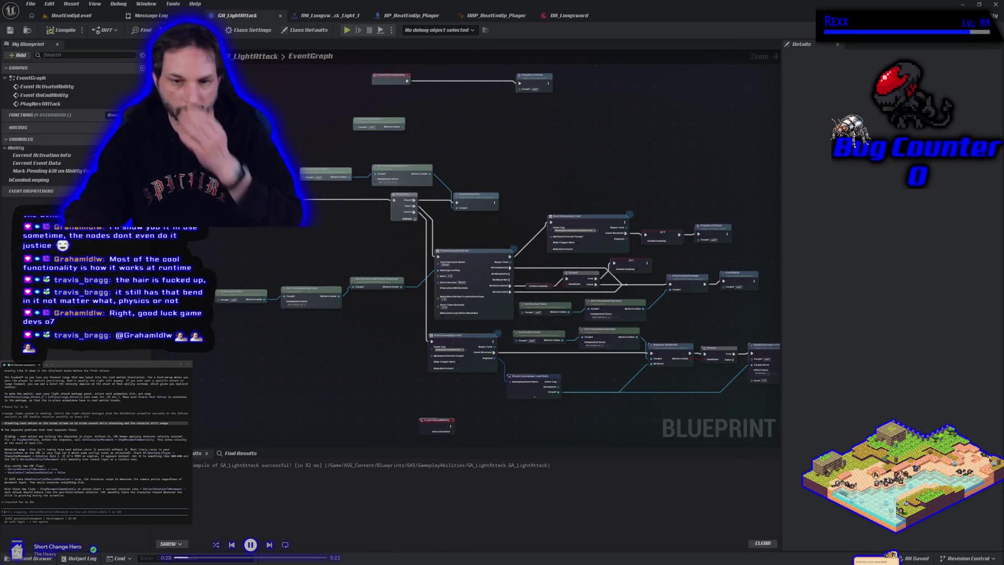
scroll(344, 354, up, 2)
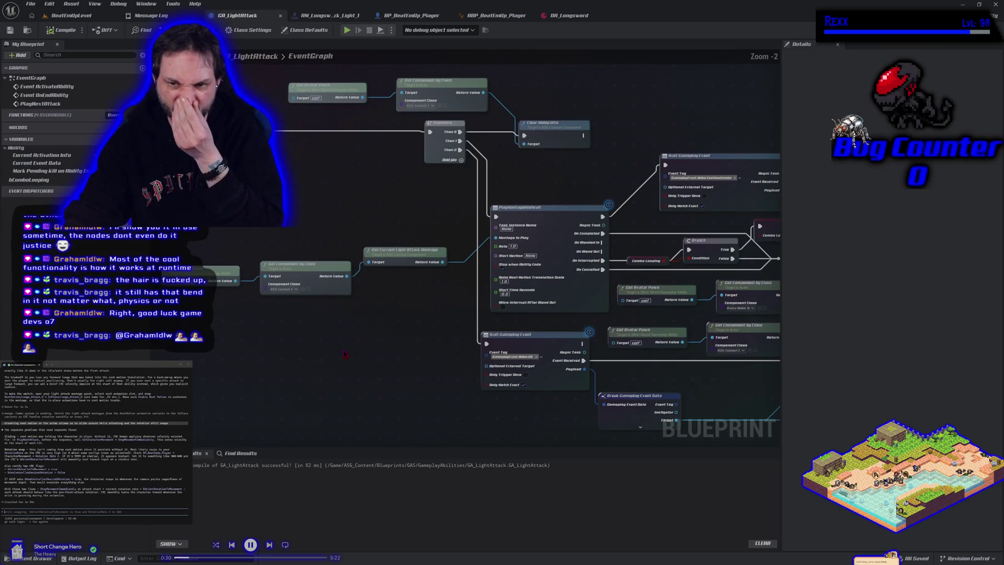
click(339, 15)
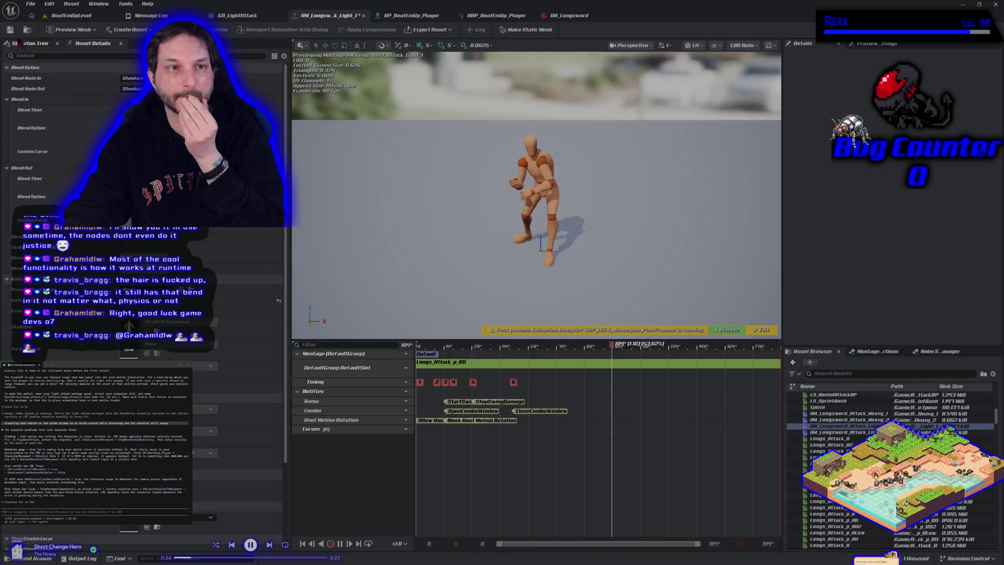
Open AM_Longsword_Attack_Light_2, then check GA_LightAttack, ABP_BeatEmUp_Player and BP_BeatEmUp_Player.
double_click(837, 432)
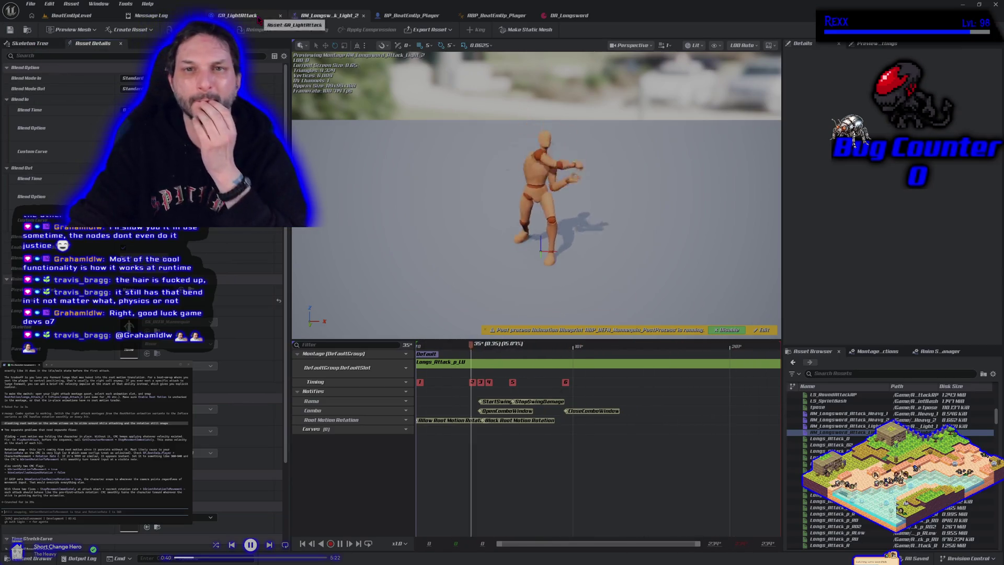
click(238, 16)
scroll(346, 203, down, 2)
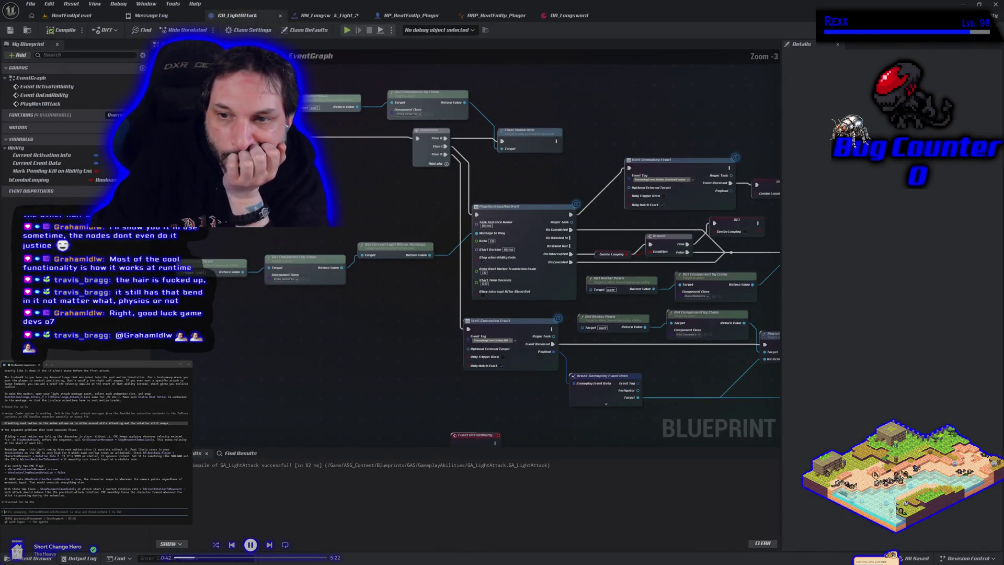
click(496, 16)
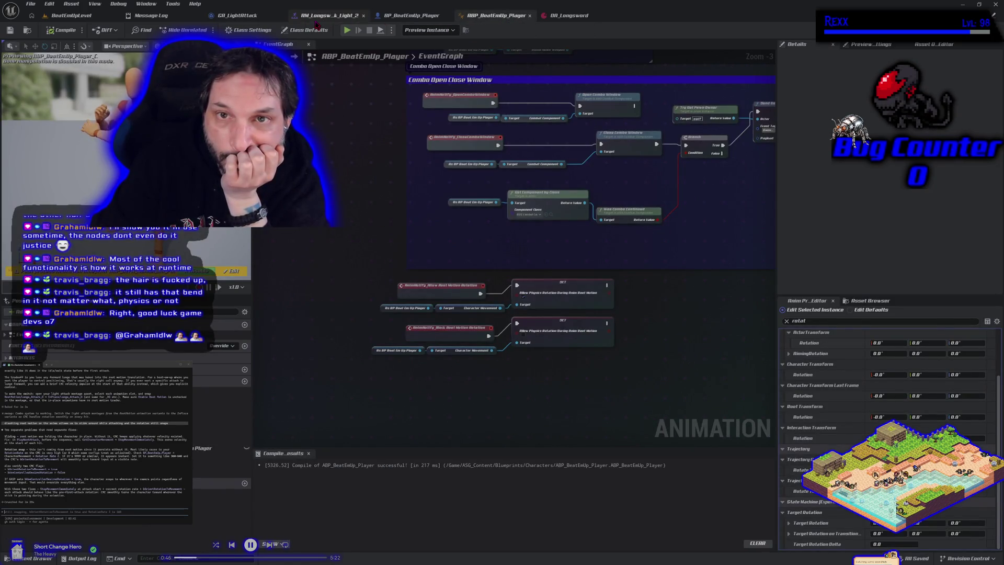
click(418, 16)
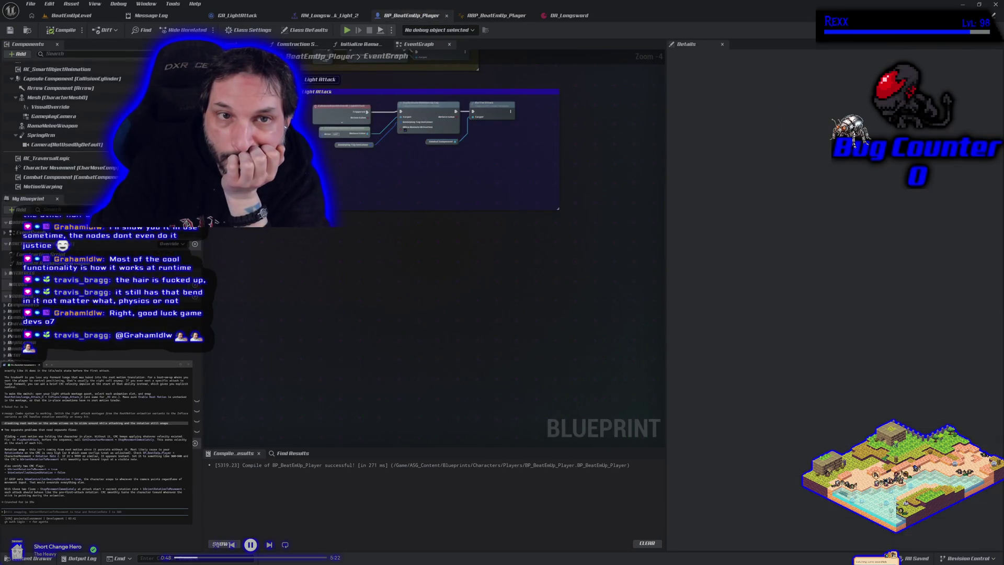
Select BP_BeatEmUp_Player's Character Movement component to show its rotation settings, including Orient Rotation to Movement.
drag(250, 172, 280, 290)
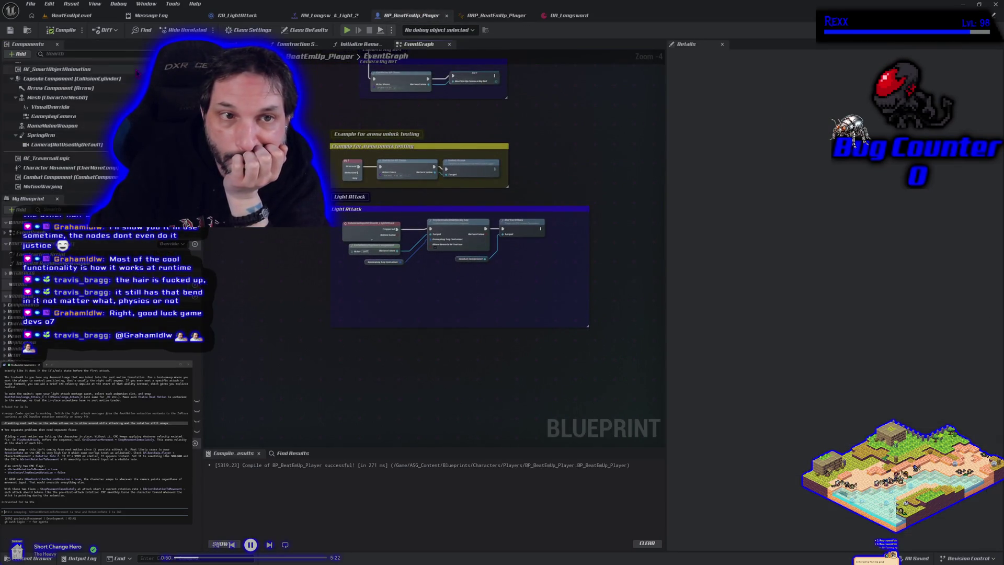
scroll(82, 157, up, 3)
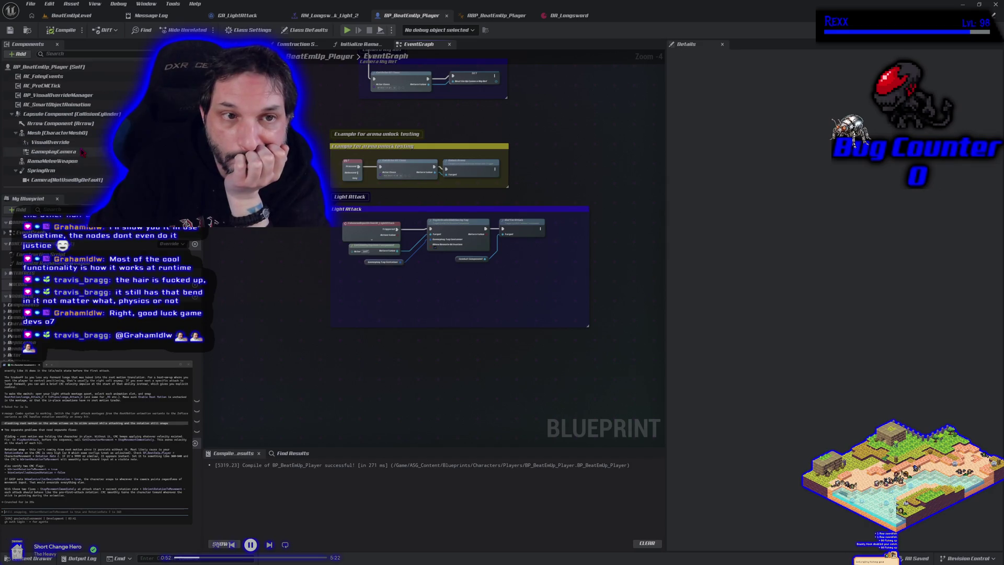
scroll(84, 113, down, 2)
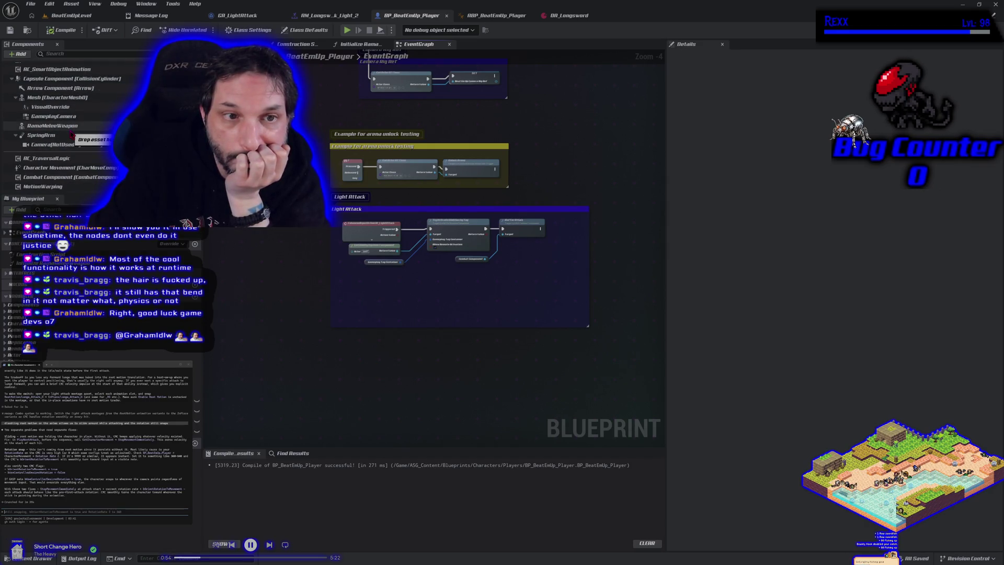
click(60, 169)
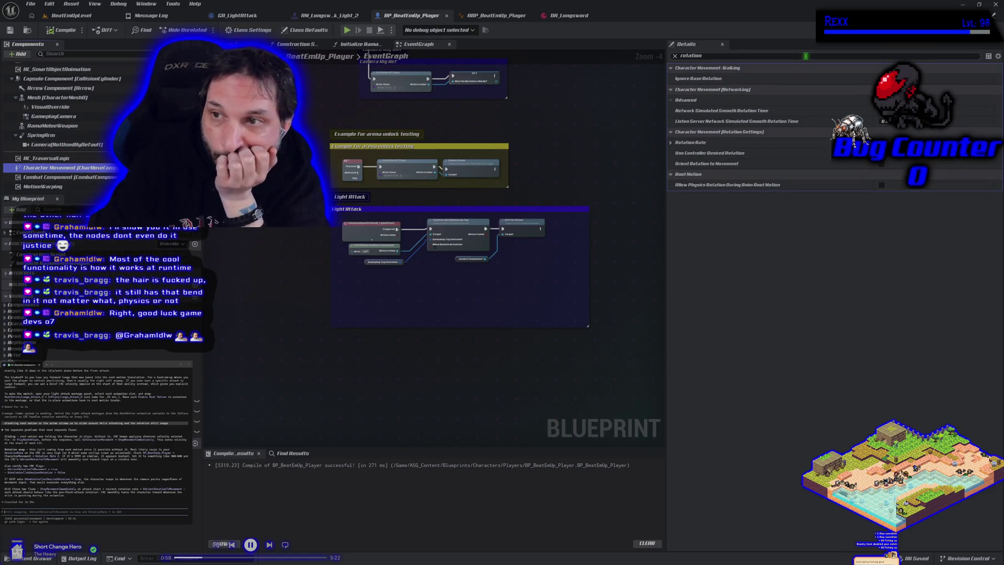
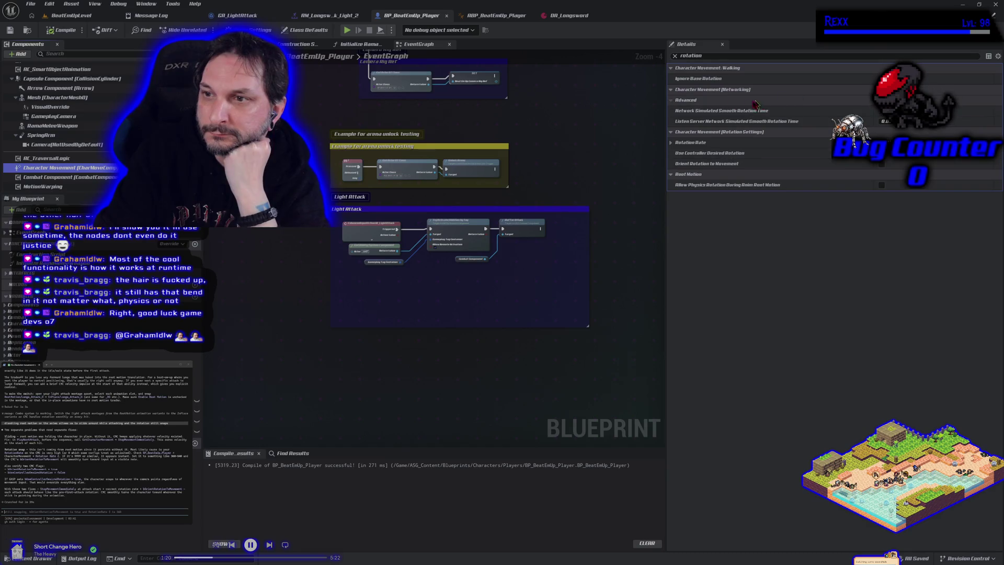
Select BP_BeatEmUp_Player (Self) to show its rotation class defaults, including Orient Rotation to Movement.
mouse_move(701, 82)
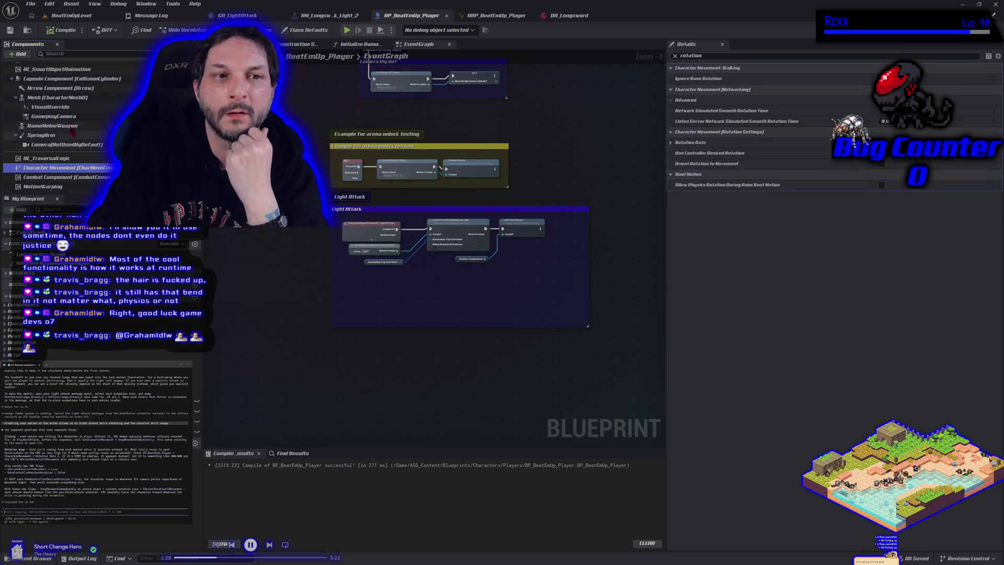
scroll(66, 115, up, 2)
click(47, 66)
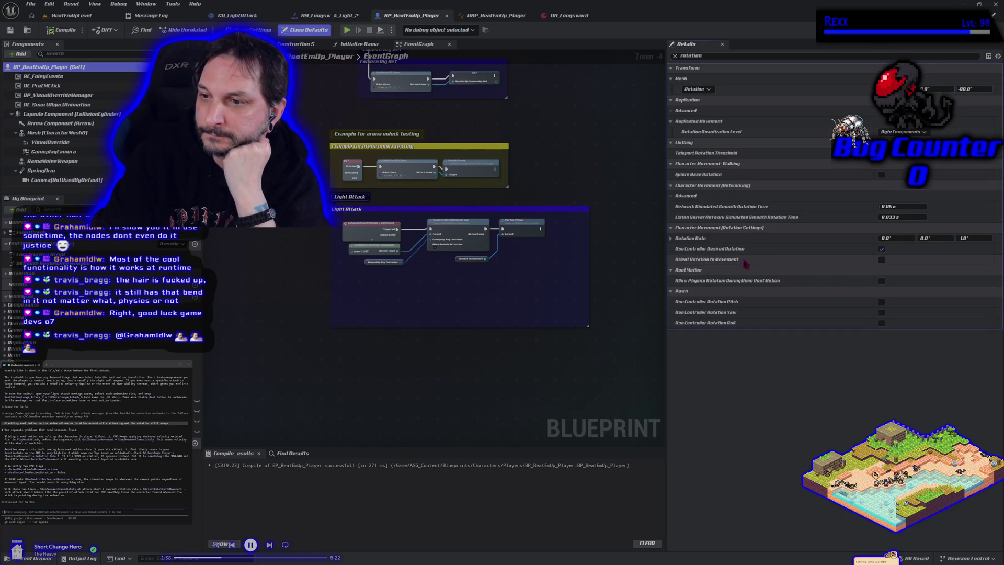
Enable Orient Rotation to Movement, recompile BP_BeatEmUp_Player, and switch to BeatEmUpLevel.
mouse_move(732, 265)
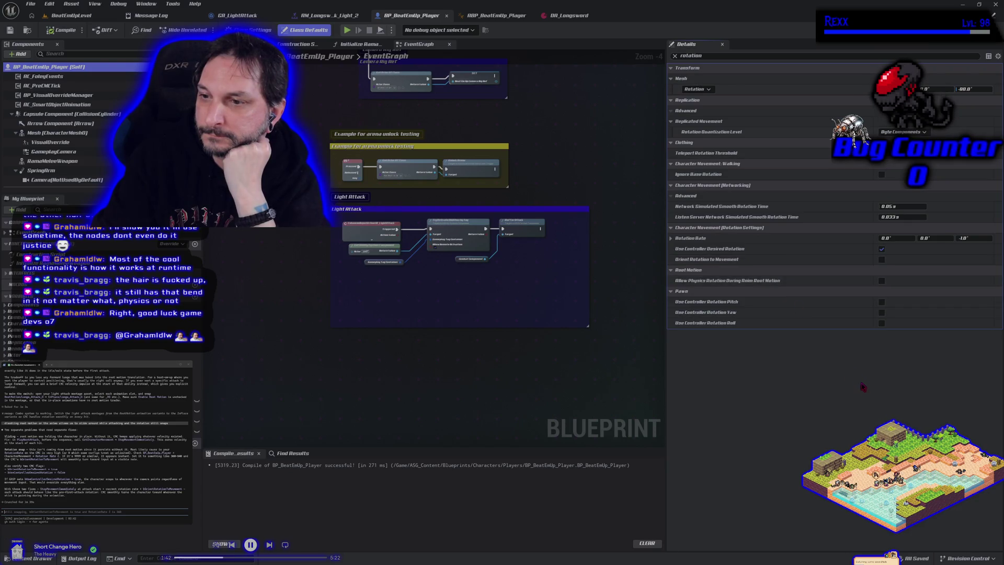
click(882, 260)
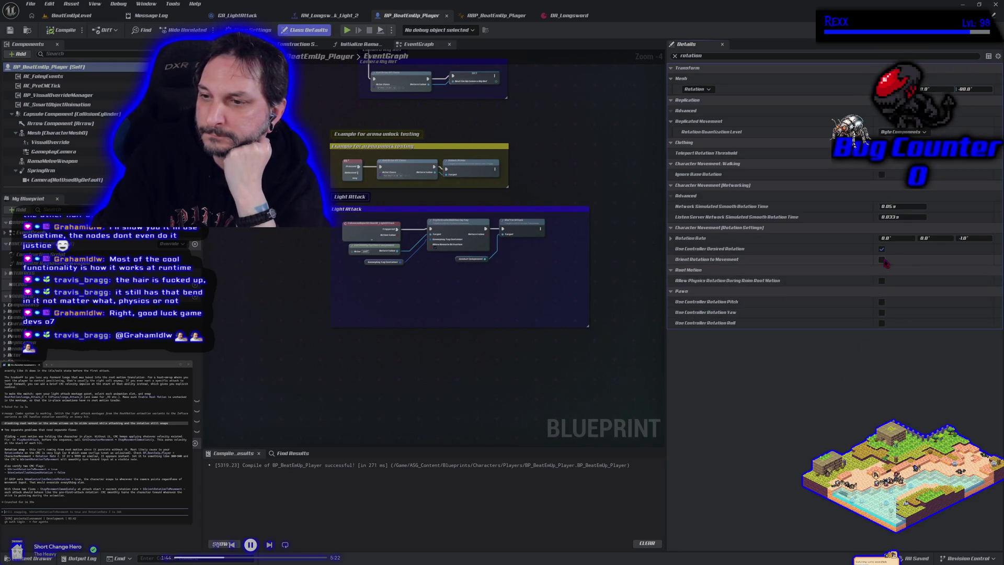
click(62, 31)
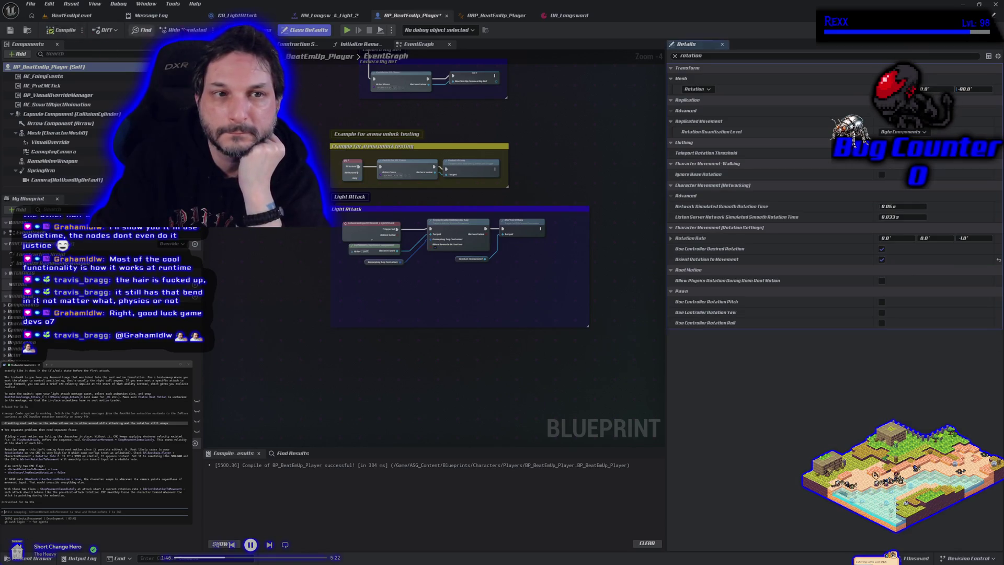
click(72, 15)
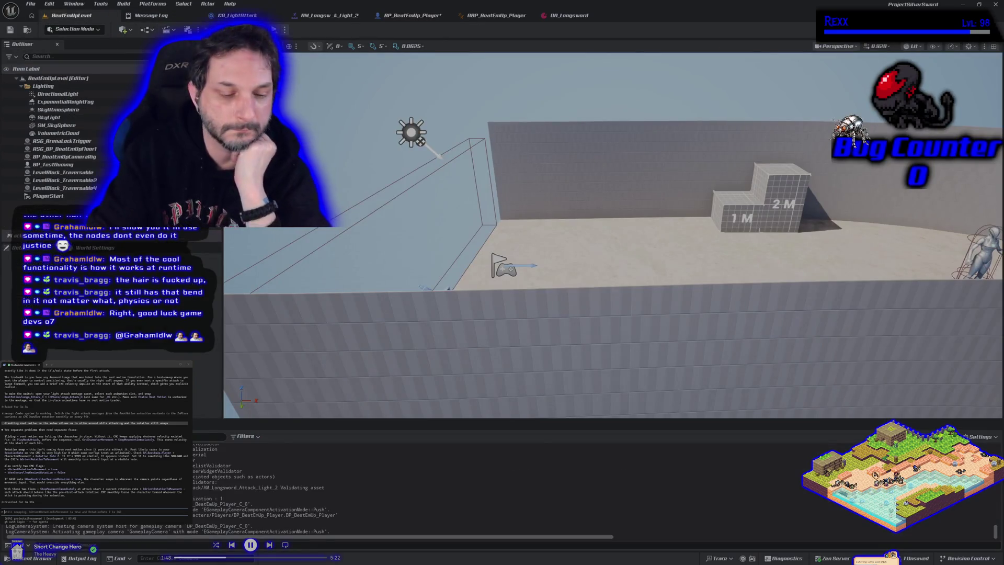
Play-test the level, then disable Orient Rotation to Movement in BP_BeatEmUp_Player and recompile.
key(alt+p)
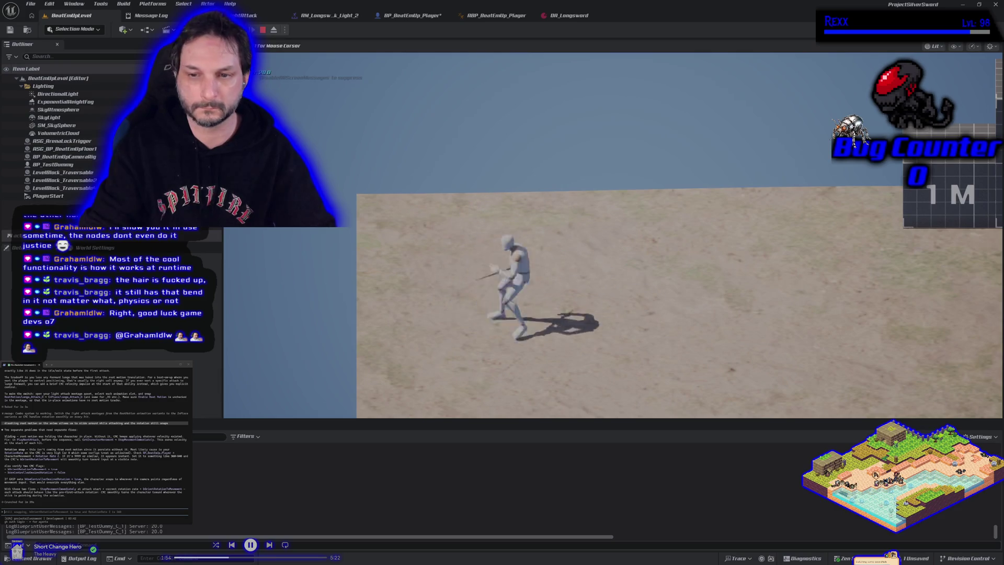
key(Escape)
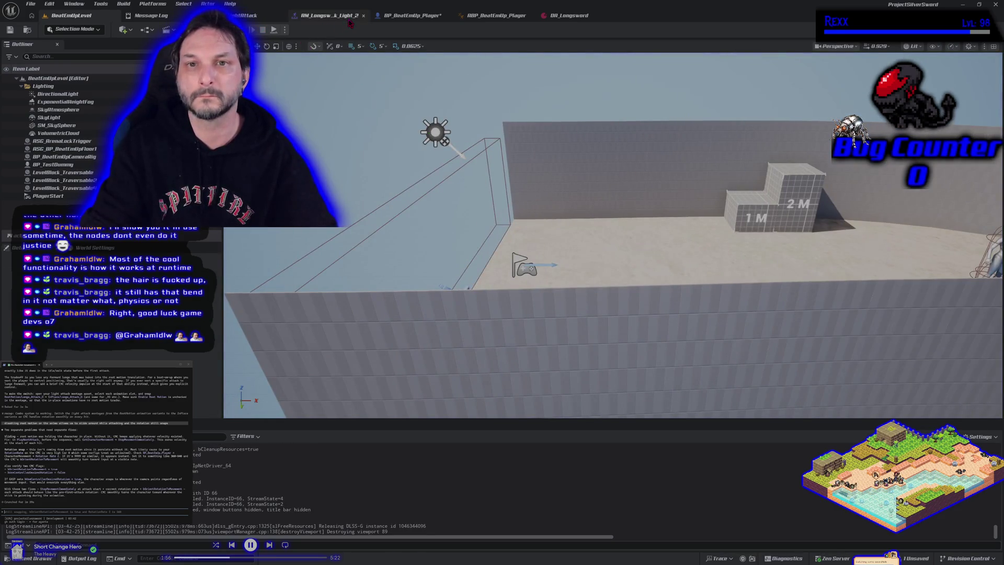
click(410, 15)
click(881, 259)
click(59, 32)
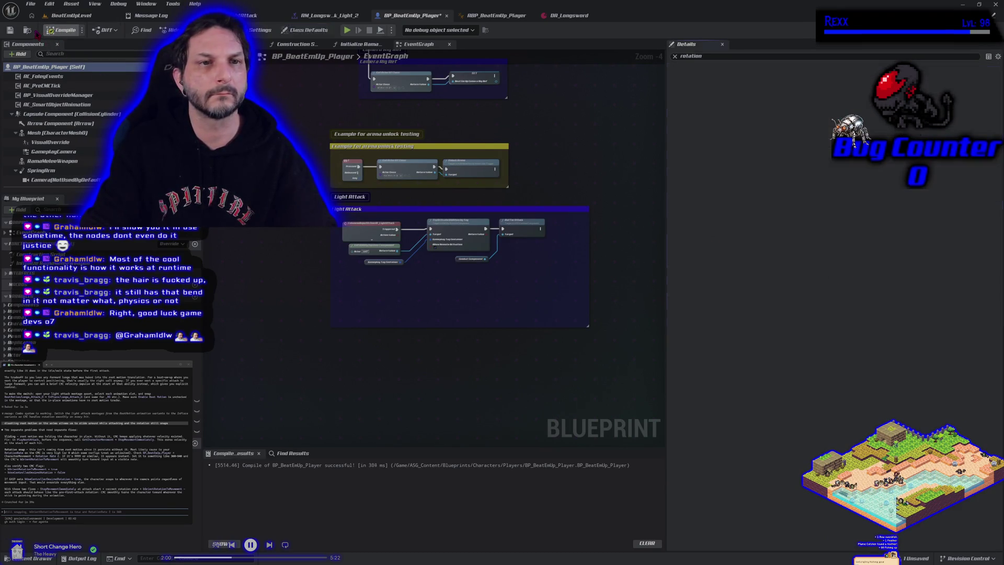
Save BP_BeatEmUp_Player with Ctrl+S.
key(ctrl+s)
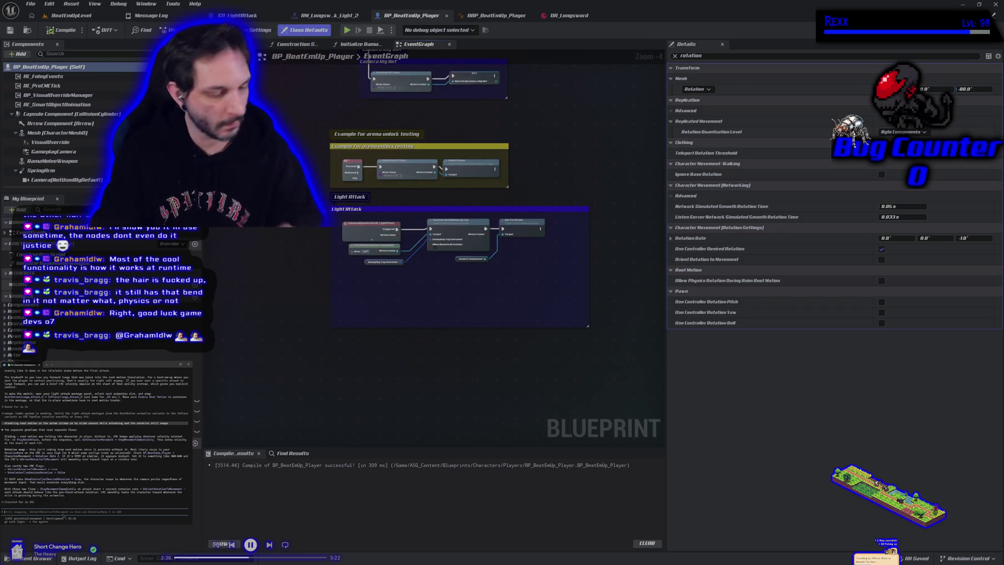
Send the assistant the message 'gasp animation and cmc character'.
text(hm)
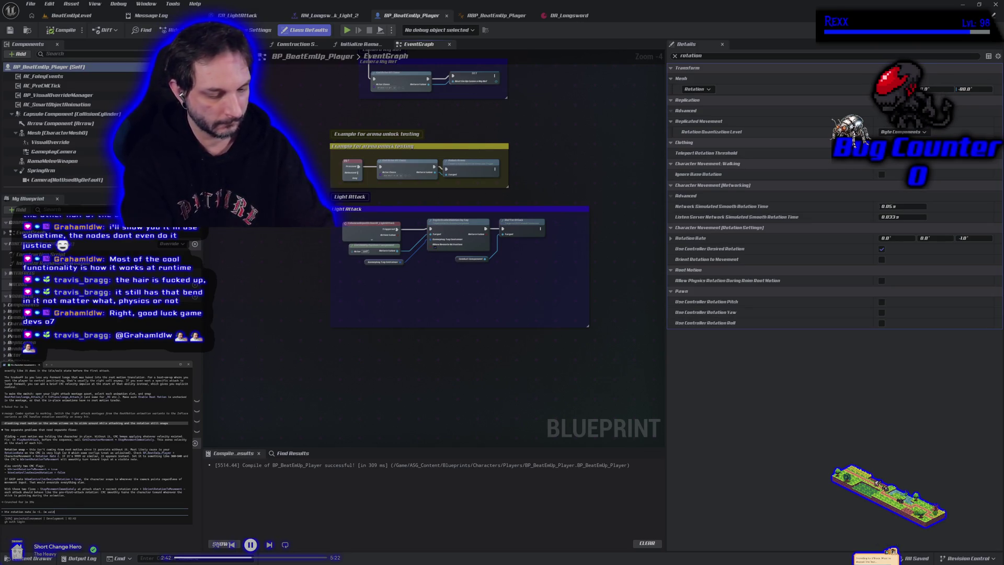
text(gasp a)
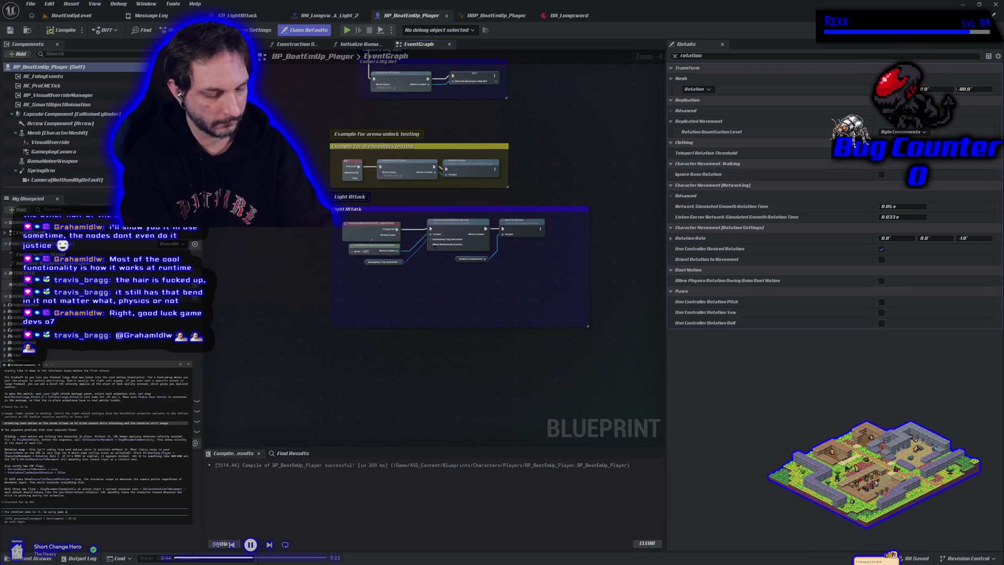
text(nimation and c)
text(mc)
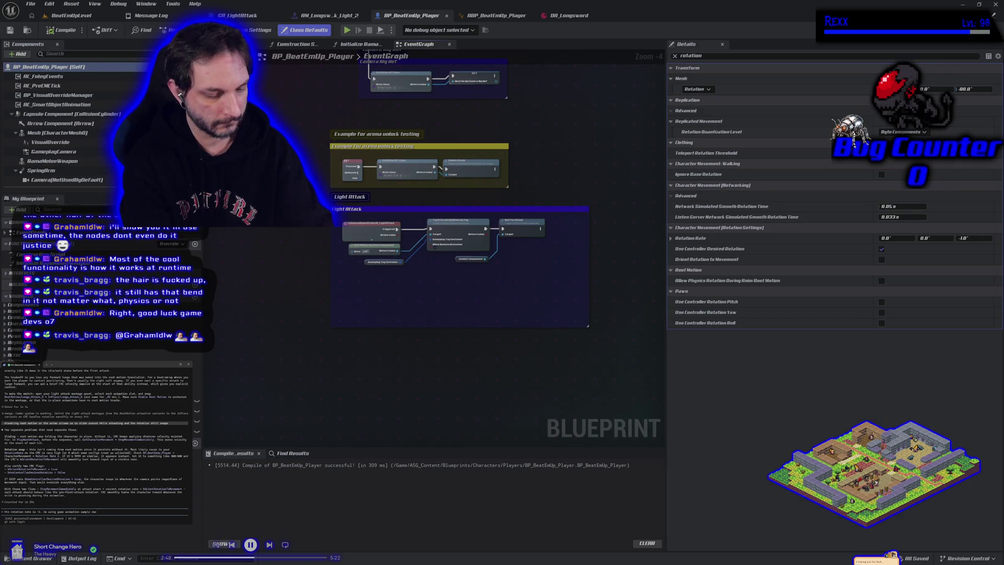
text( character)
key(Return)
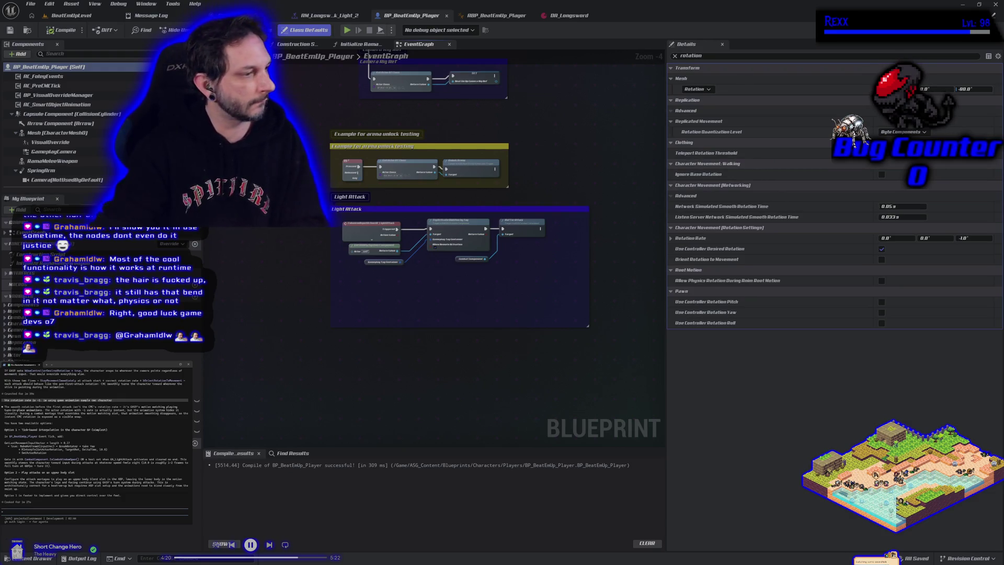
Reply 'ok with option 1' to the assistant and return to BeatEmUpLevel for play-testing.
text(ok with option 1)
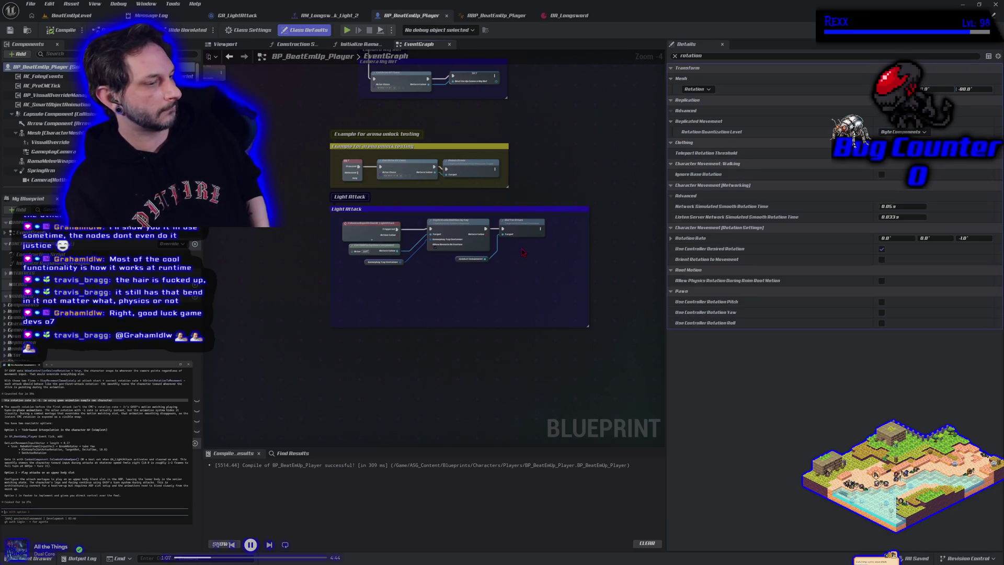
click(94, 17)
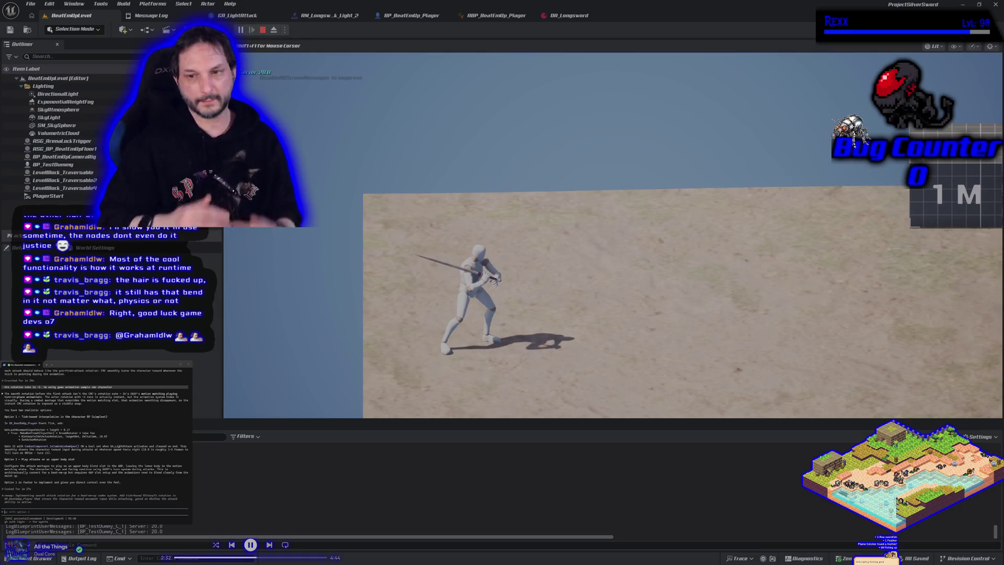
Stop the play session and reopen BP_BeatEmUp_Player's event graph.
key(Escape)
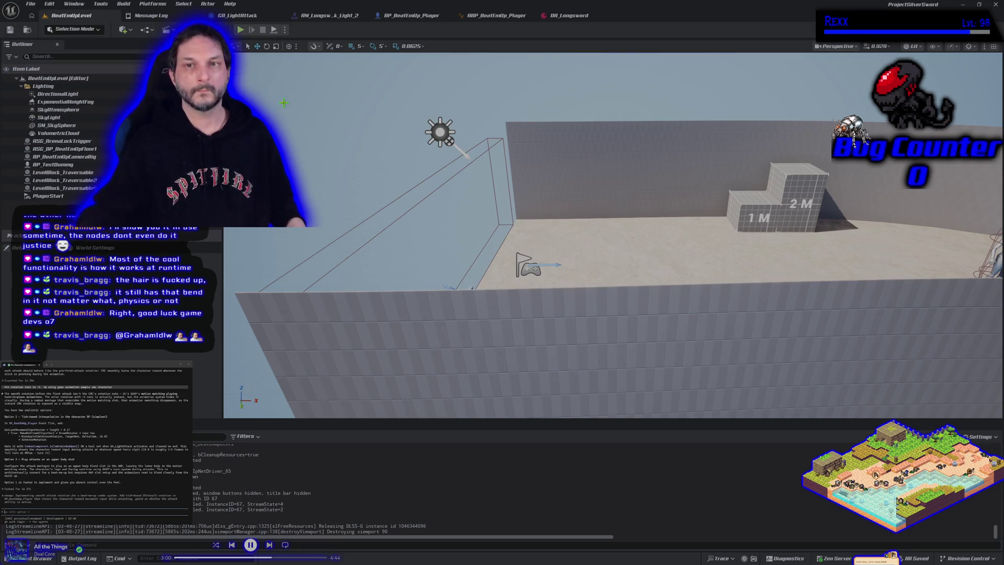
click(410, 16)
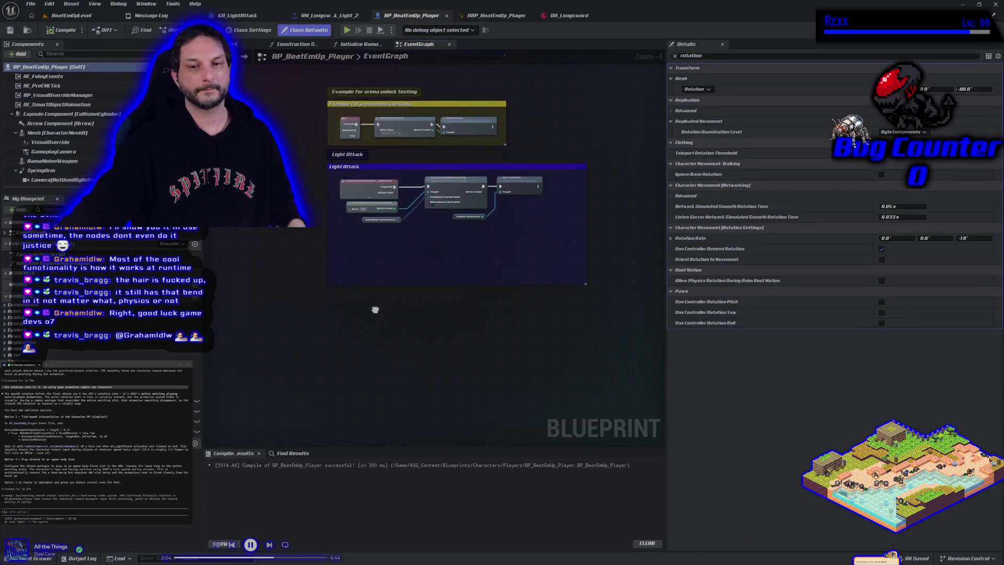
Add a Get Last Movement Input Vector node to the event graph.
mouse_move(373, 368)
mouse_down()
mouse_move(349, 368)
mouse_move(342, 381)
mouse_up()
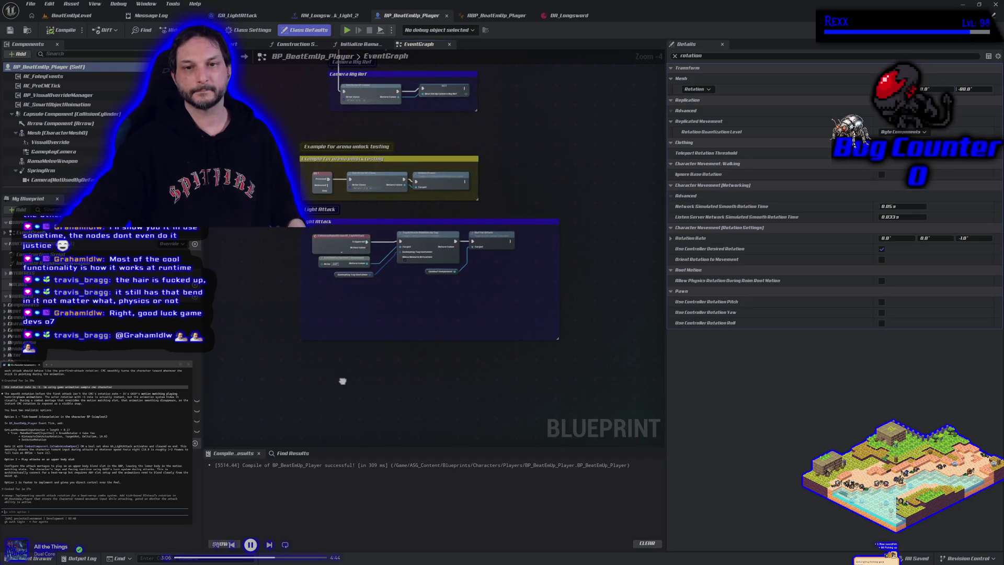
scroll(342, 381, down, 2)
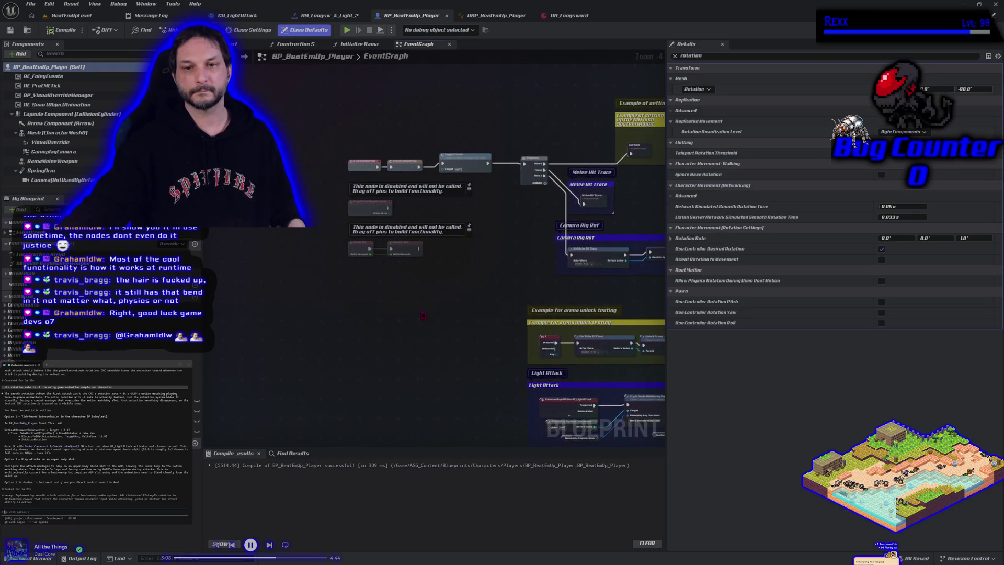
scroll(419, 313, up, 2)
drag(420, 313, 359, 311)
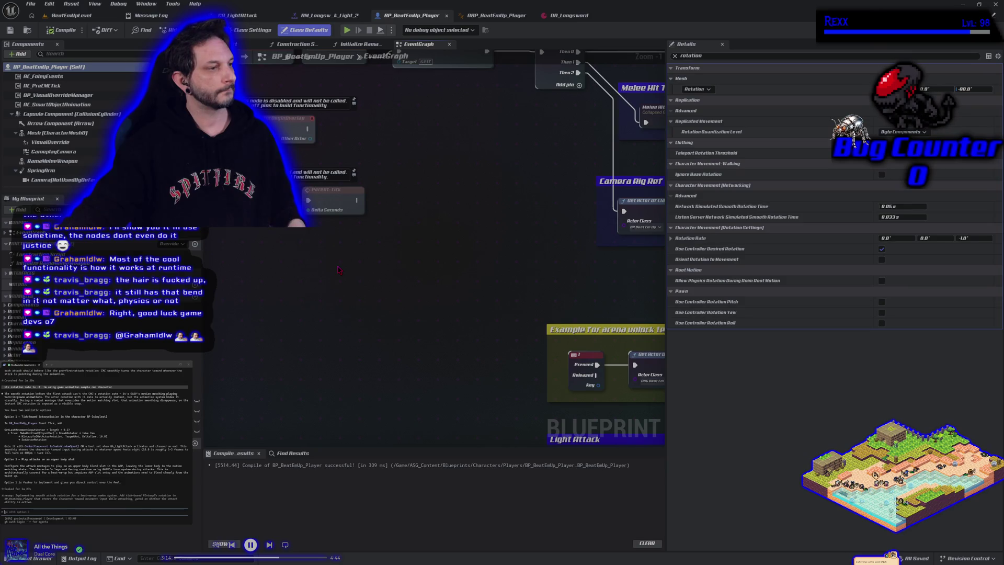
right_click(338, 269)
text(get )
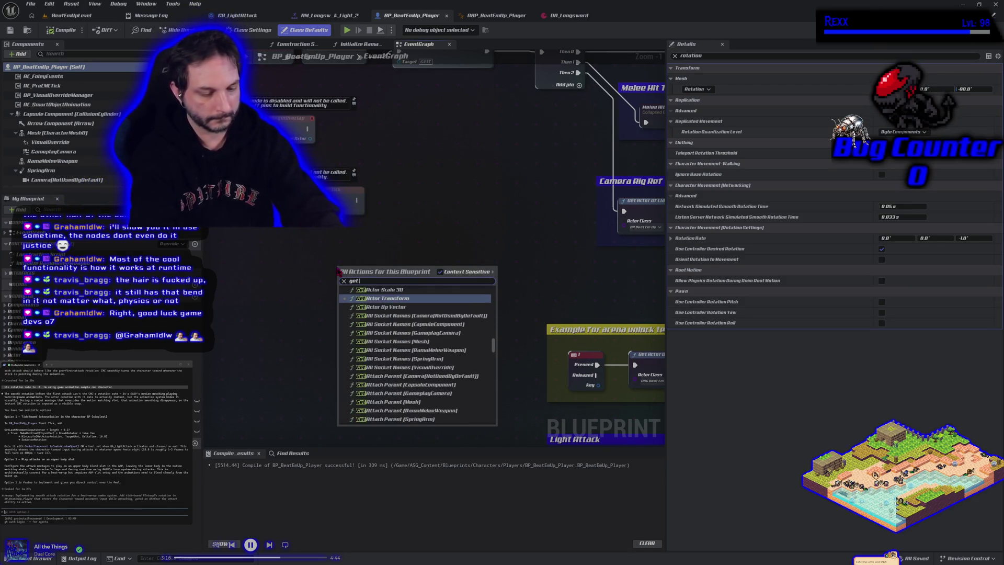
text(last movement)
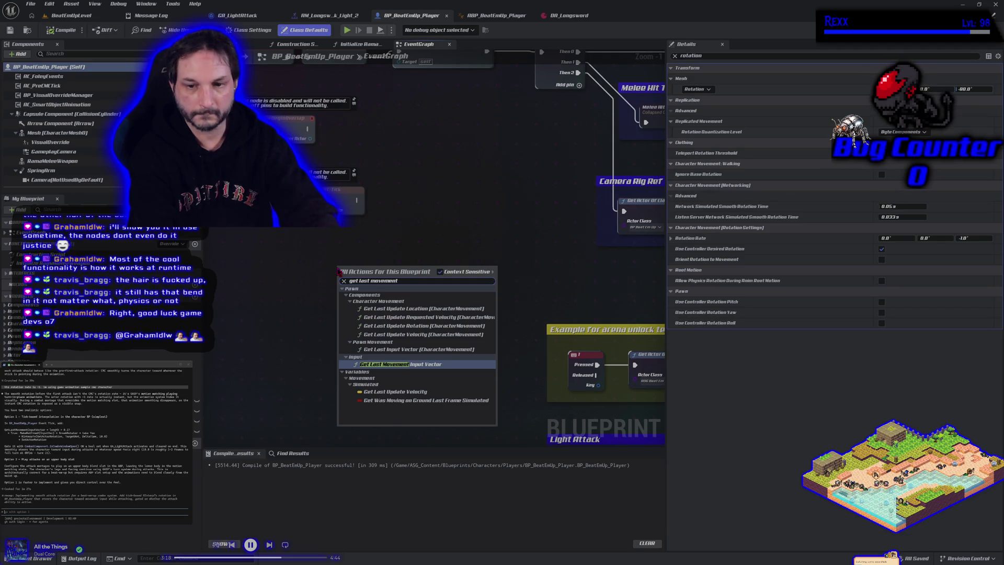
key(Return)
Feed the movement vector through Vector Length into a greater-than check against 0.1.
mouse_move(351, 273)
mouse_down()
mouse_move(267, 272)
mouse_move(413, 292)
mouse_move(373, 288)
mouse_up()
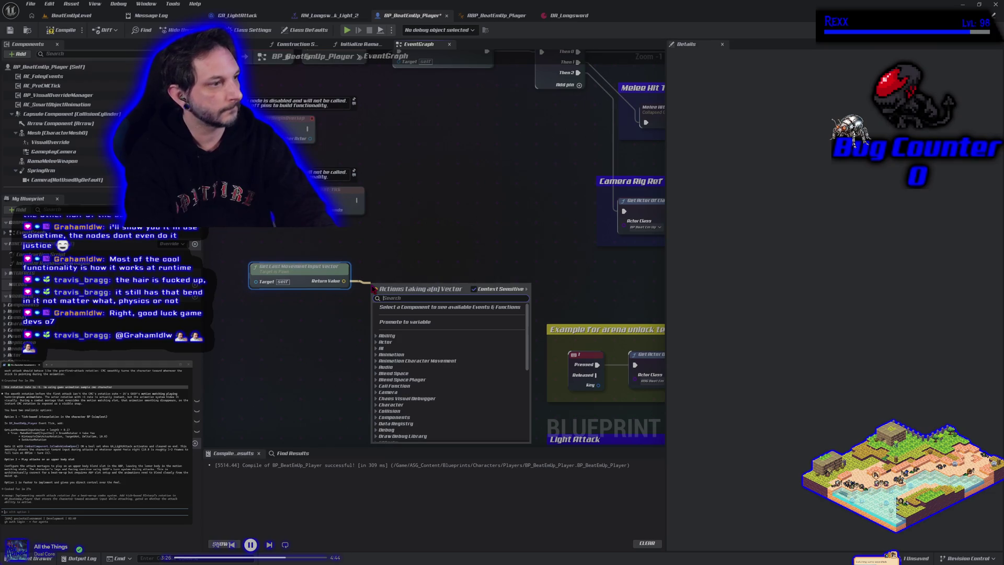
text(length)
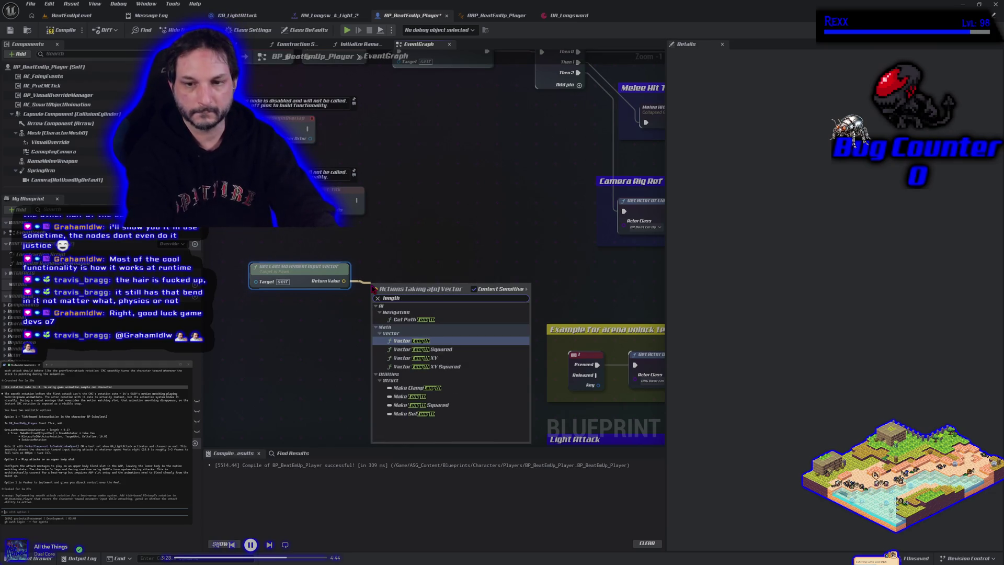
key(Return)
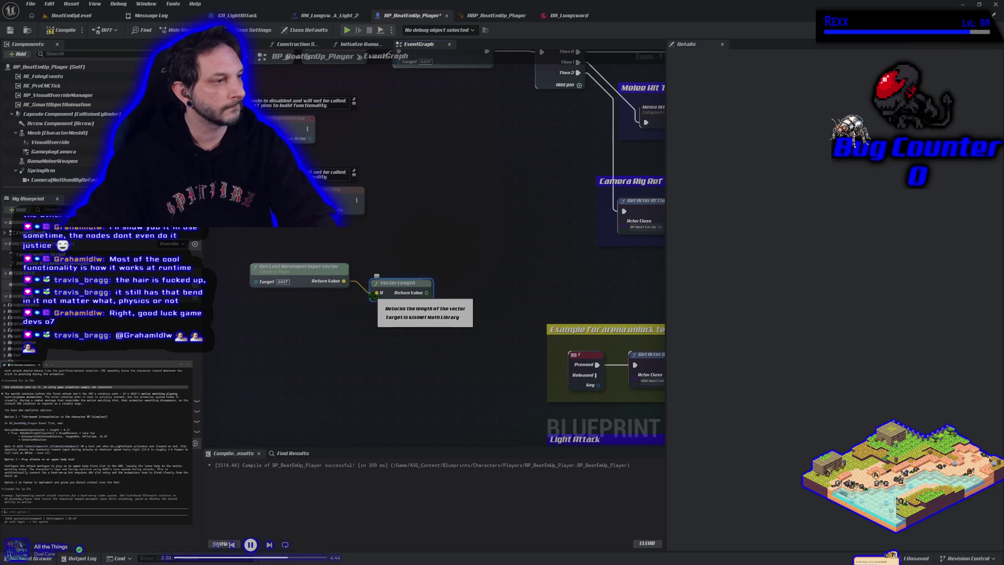
drag(426, 293, 445, 289)
text(>)
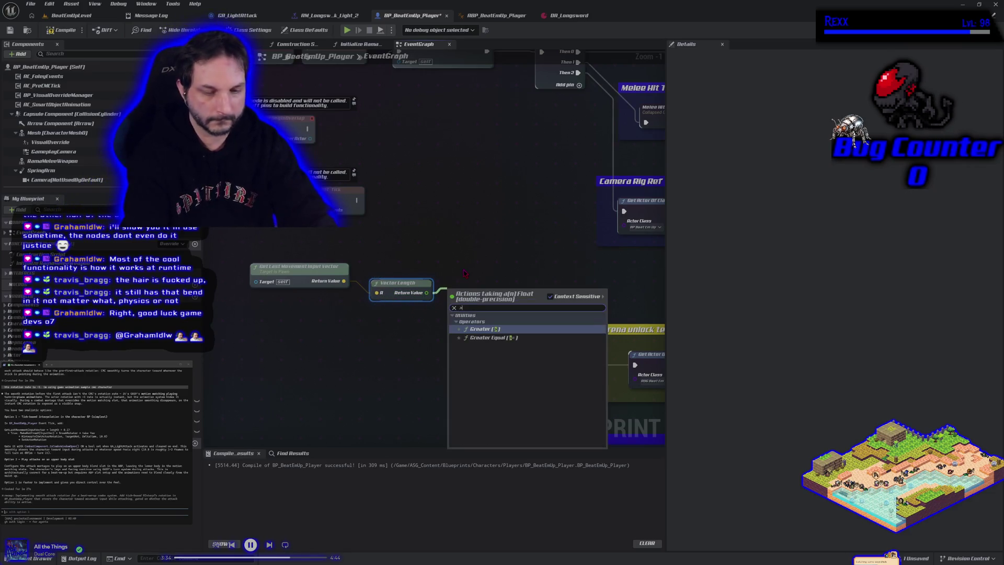
key(Return)
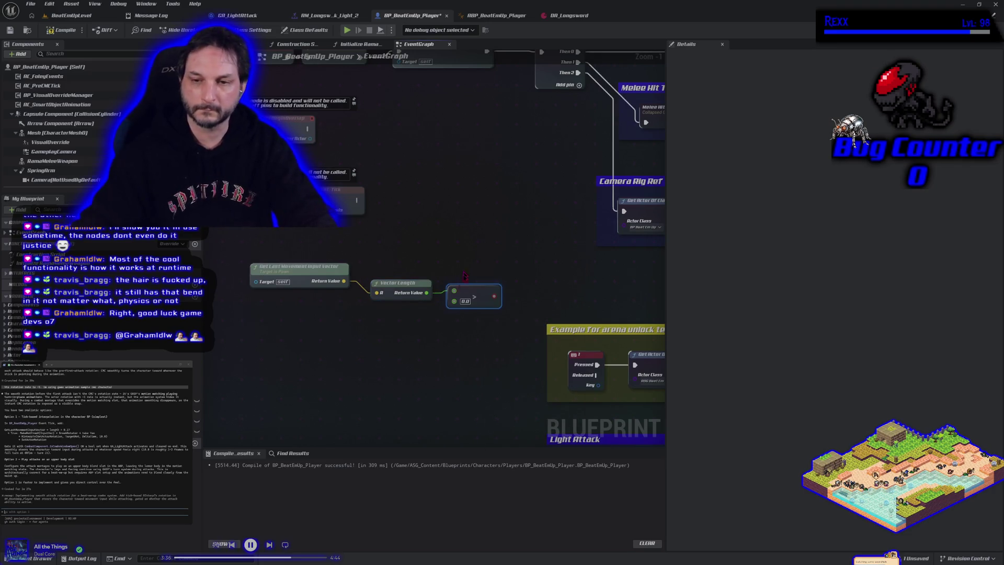
click(464, 302)
text(0.1)
key(Return)
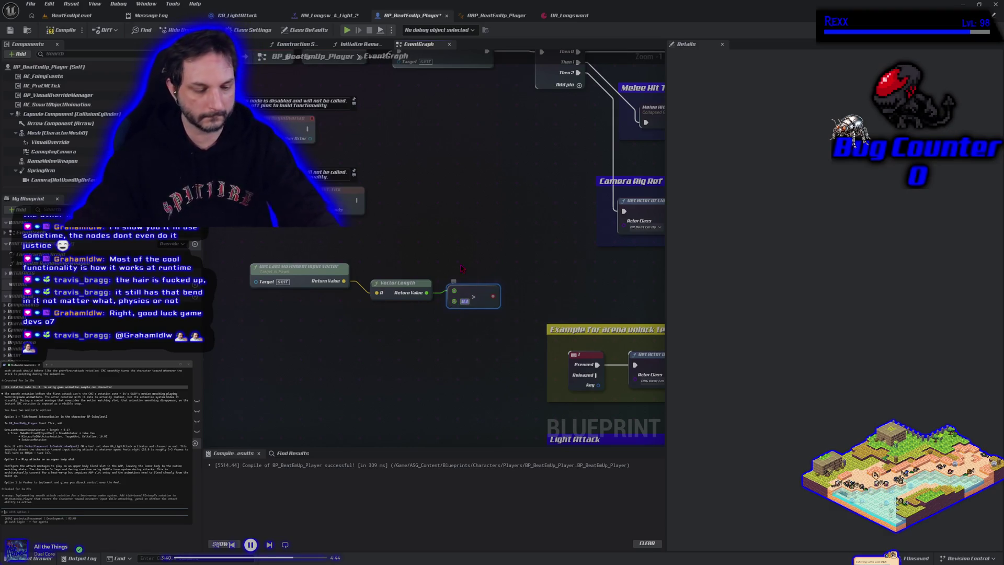
Add a Branch node driven by the comparison and select the four new nodes.
click(515, 263)
drag(493, 296, 522, 286)
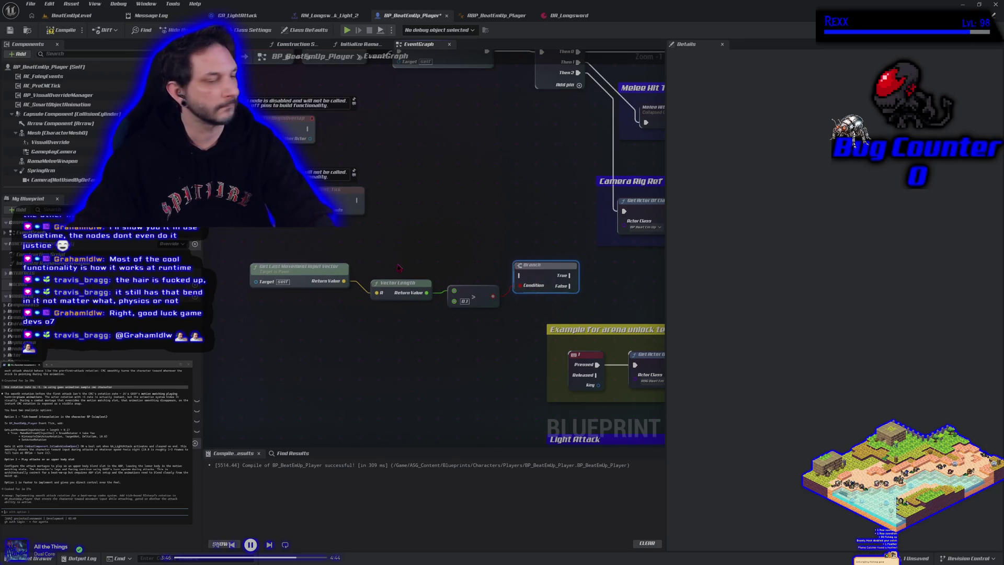
drag(332, 254, 527, 321)
Move the movement-check nodes beside Event Tick and wire Parent: Tick into the Branch.
drag(539, 282, 412, 239)
drag(463, 325, 468, 326)
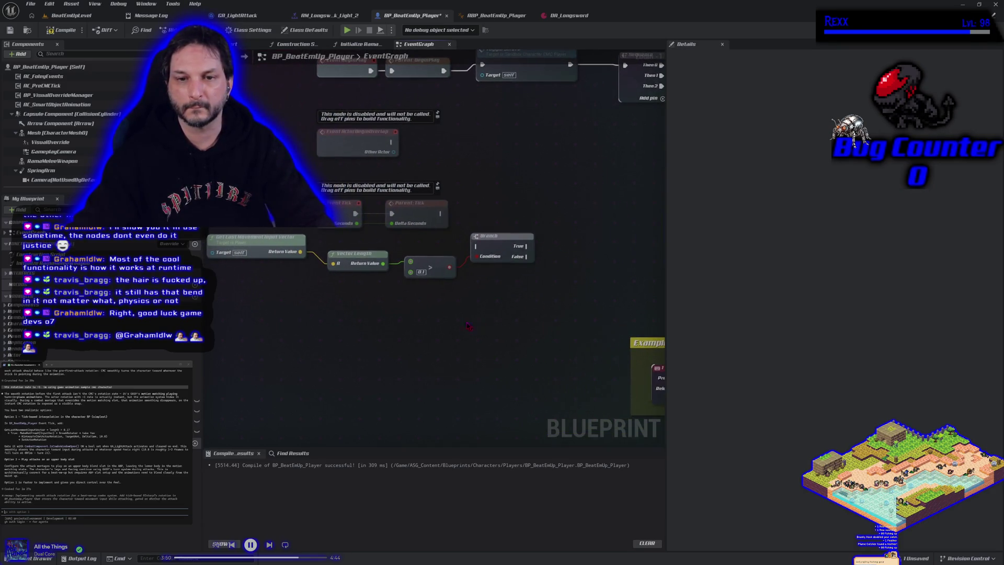
mouse_move(441, 213)
mouse_down()
mouse_move(475, 246)
mouse_move(389, 256)
mouse_up()
drag(326, 333, 446, 335)
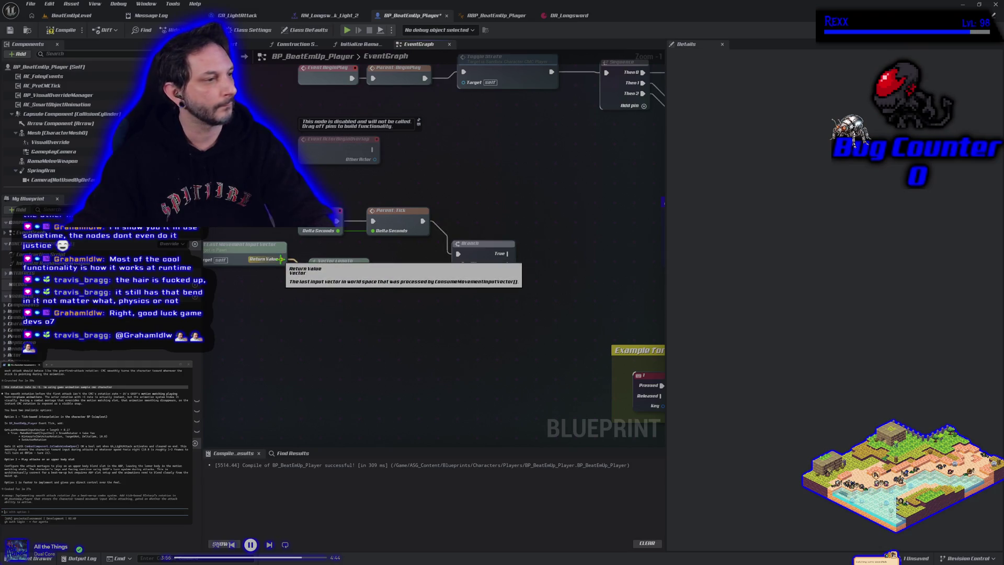
drag(281, 259, 308, 301)
Create a Make Rot From X node from the last movement input vector.
text(mak)
scroll(376, 387, down, 5)
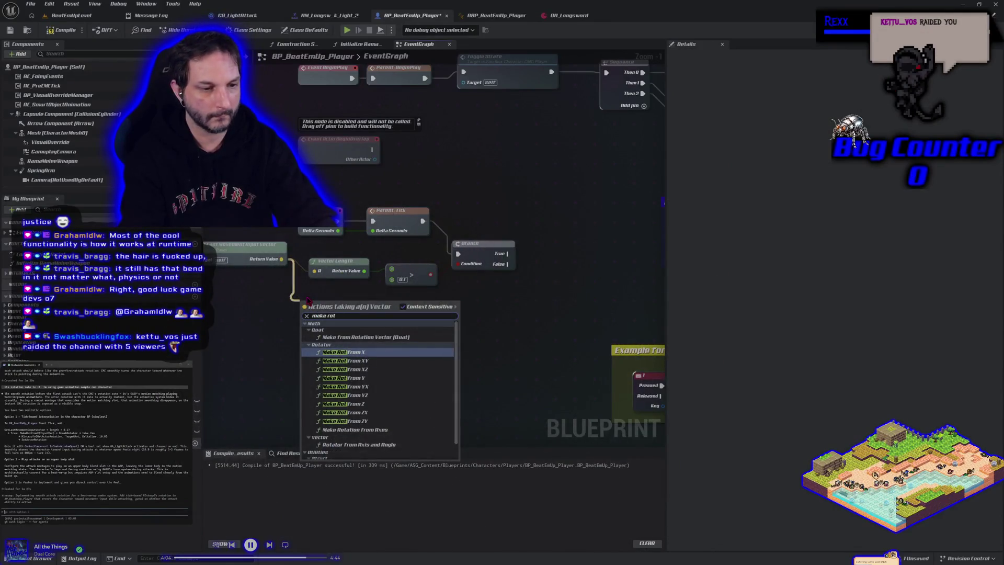
key(Return)
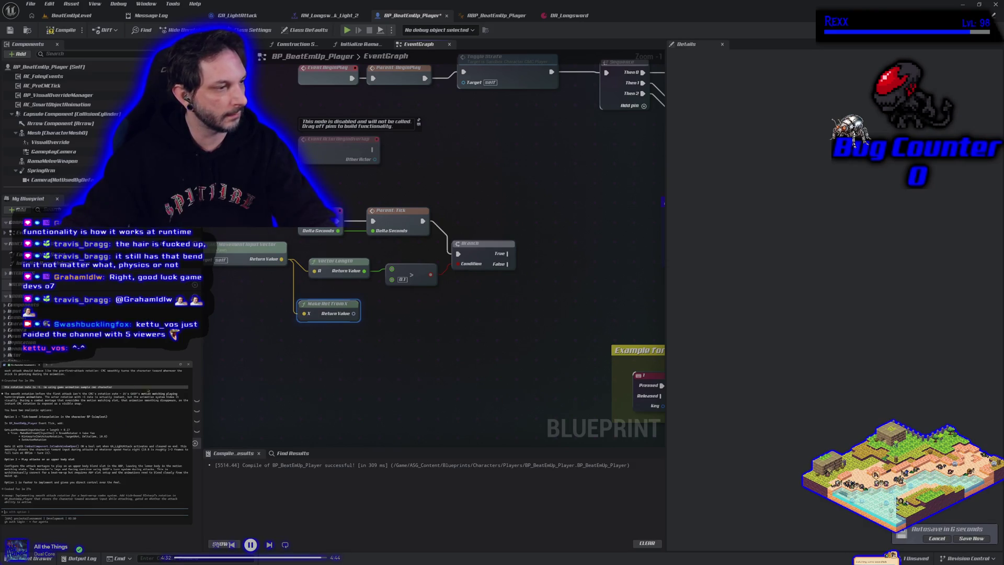
Expand the My Blueprint variable lists and open the options on the rotator output.
click(173, 364)
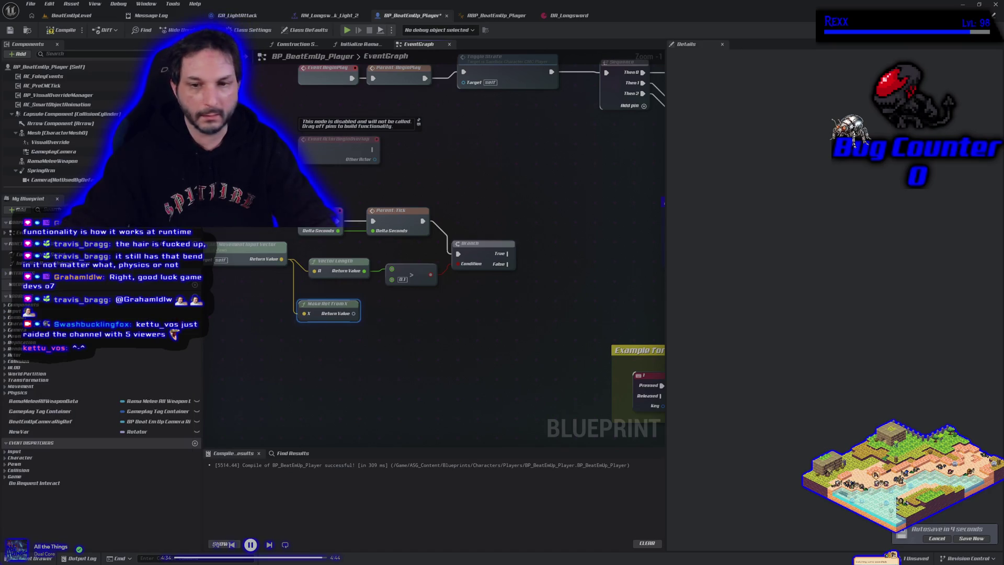
click(370, 328)
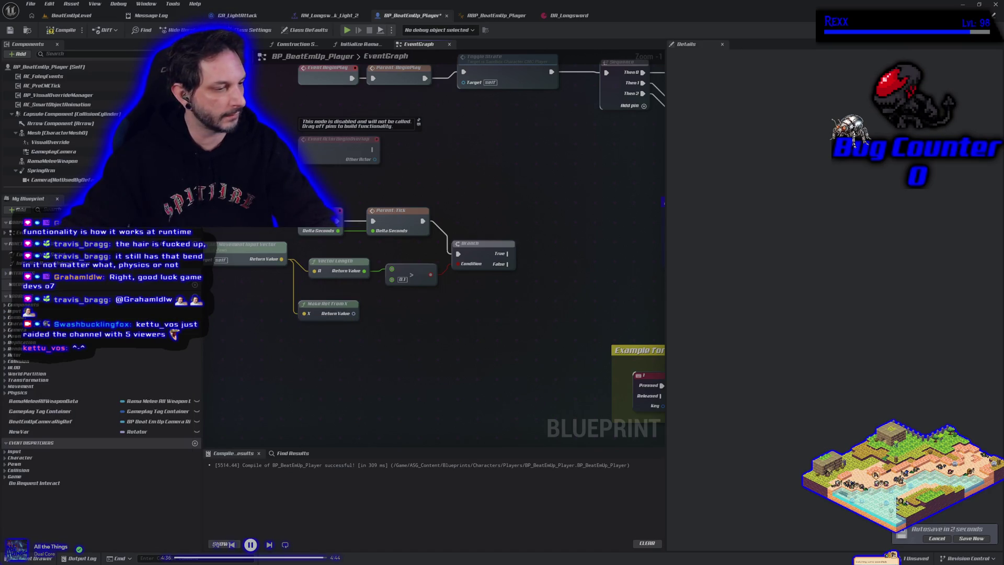
key(alt+Tab)
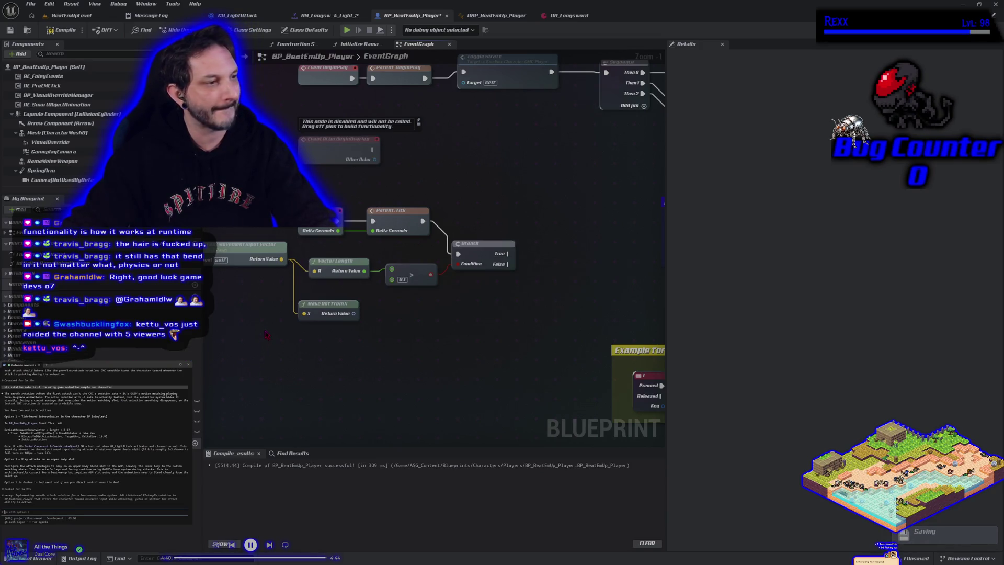
right_click(356, 319)
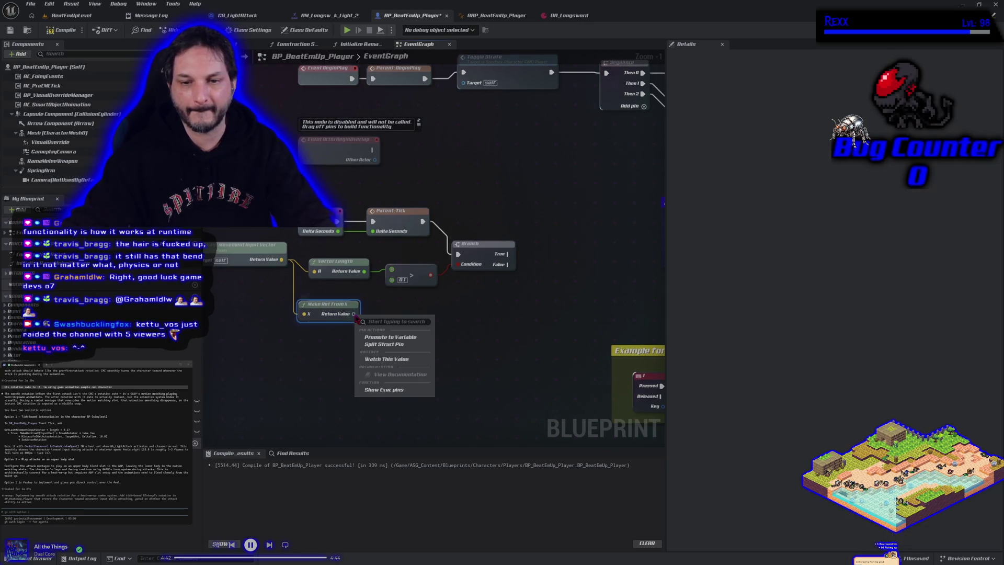
Split Make Rot From X's Return Value pin into separate Roll, Pitch and Yaw pins.
click(377, 355)
mouse_move(371, 335)
mouse_down()
mouse_move(433, 345)
mouse_move(403, 341)
mouse_up()
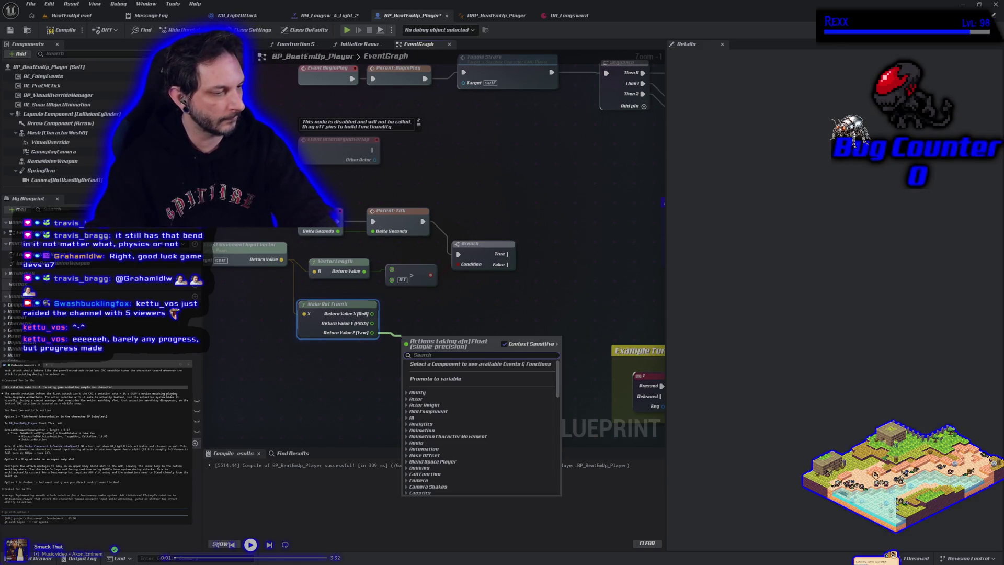
key(Escape)
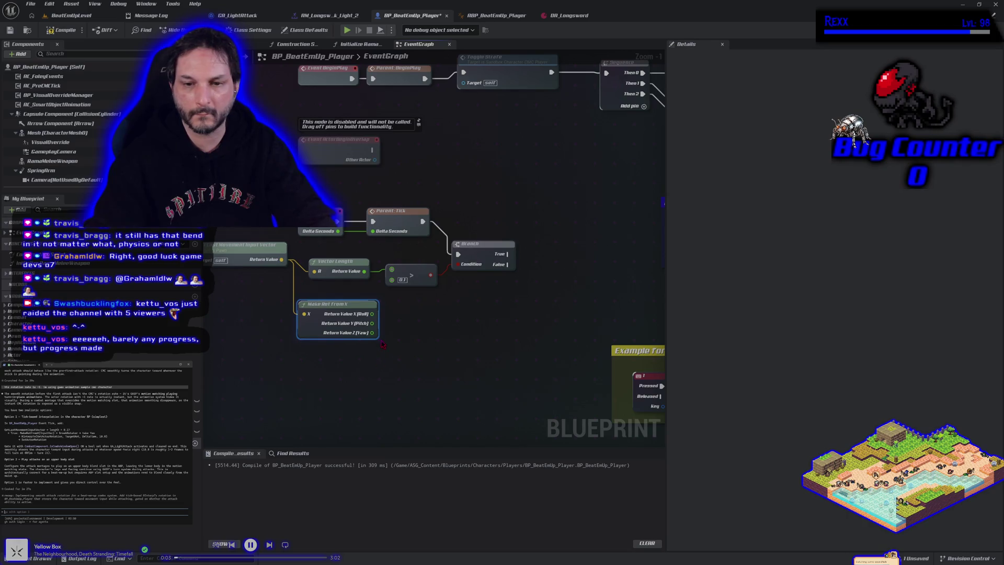
Add an RInterp To node wired from Make Rot From X's Yaw (Z) output.
drag(373, 332, 400, 337)
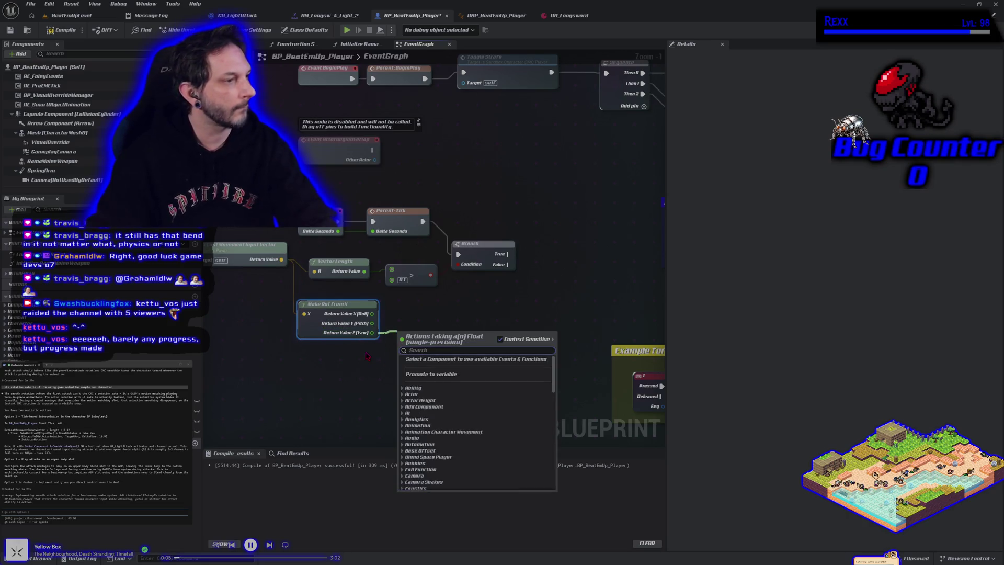
text(rinter)
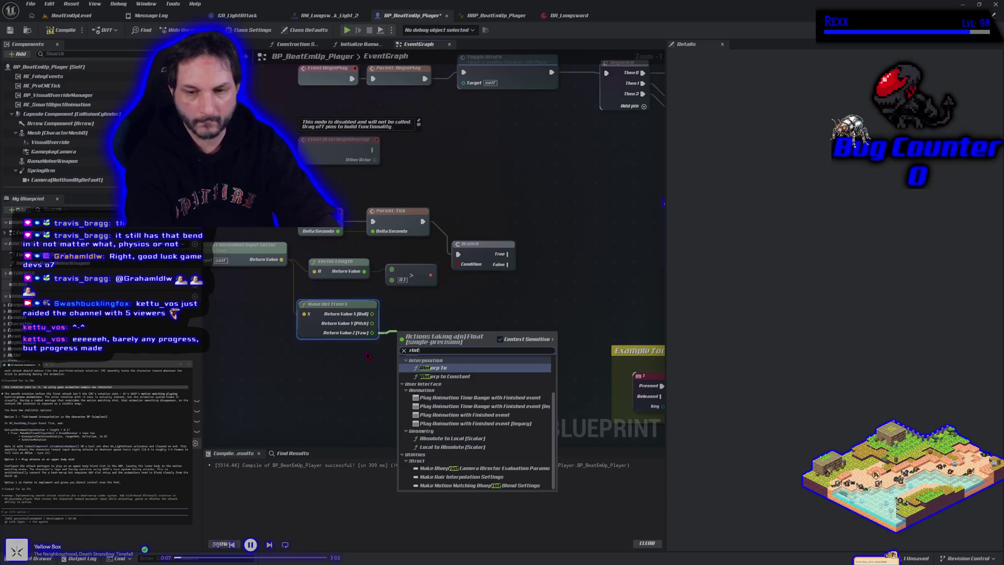
key(Return)
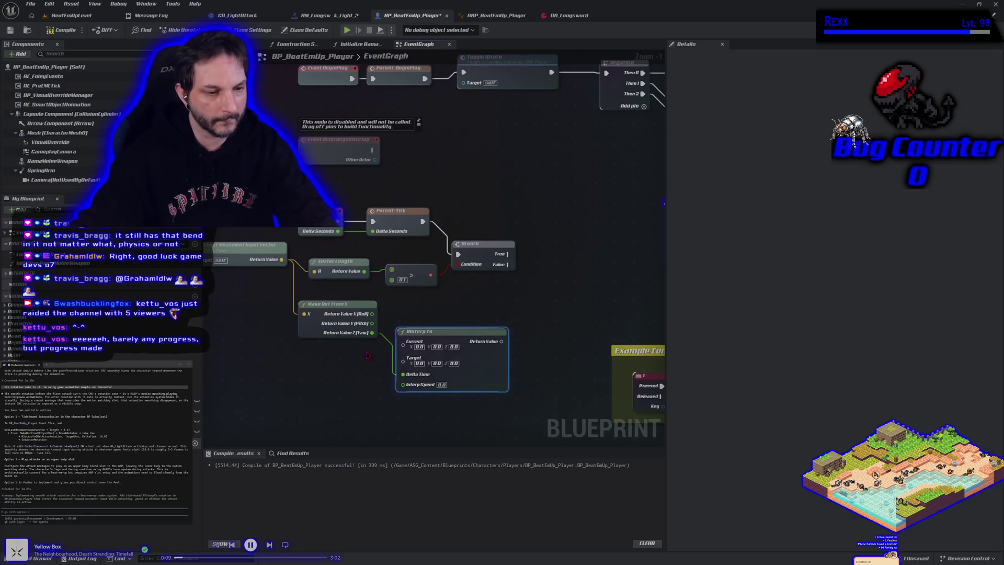
drag(453, 373, 482, 356)
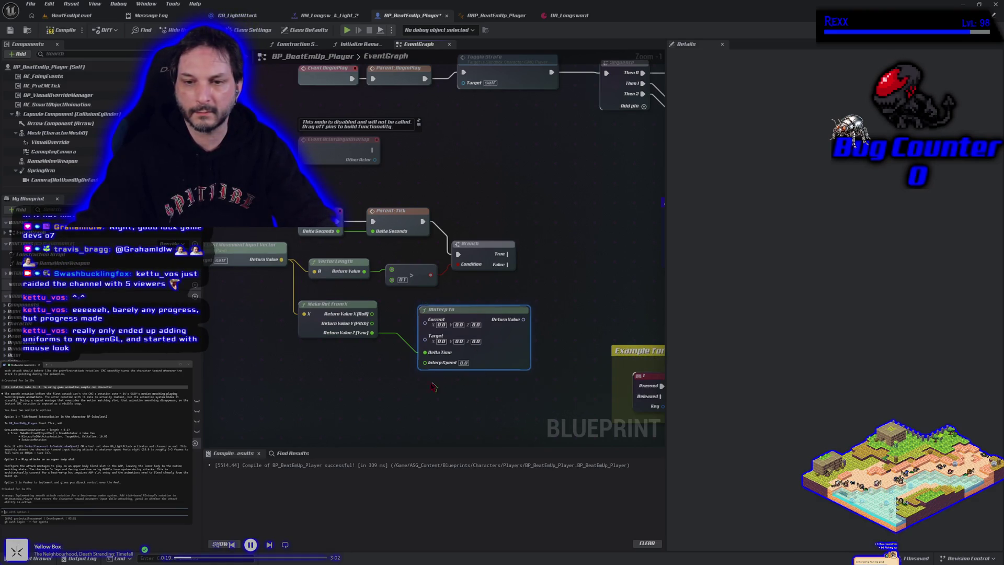
drag(397, 393, 524, 386)
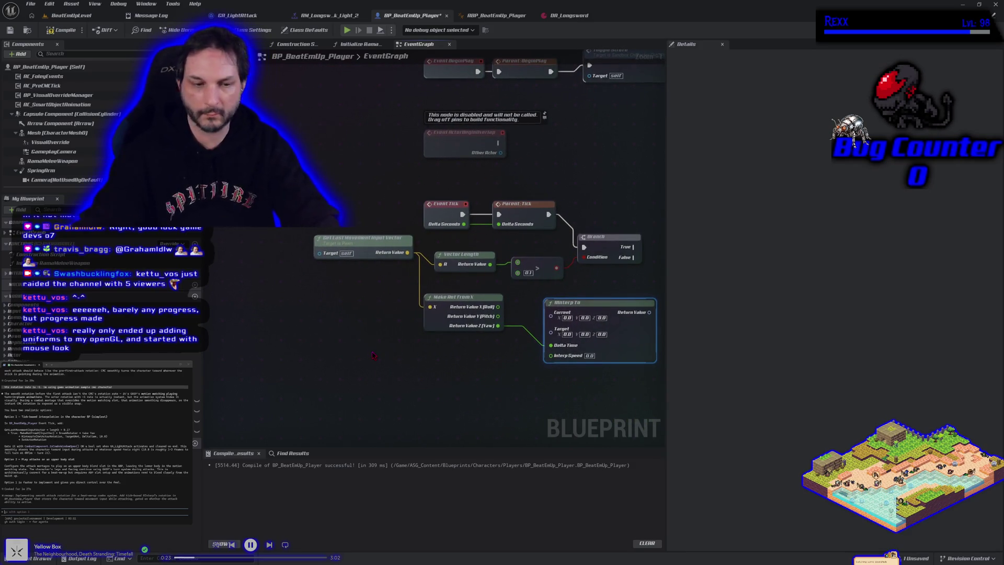
right_click(372, 355)
text(get ac)
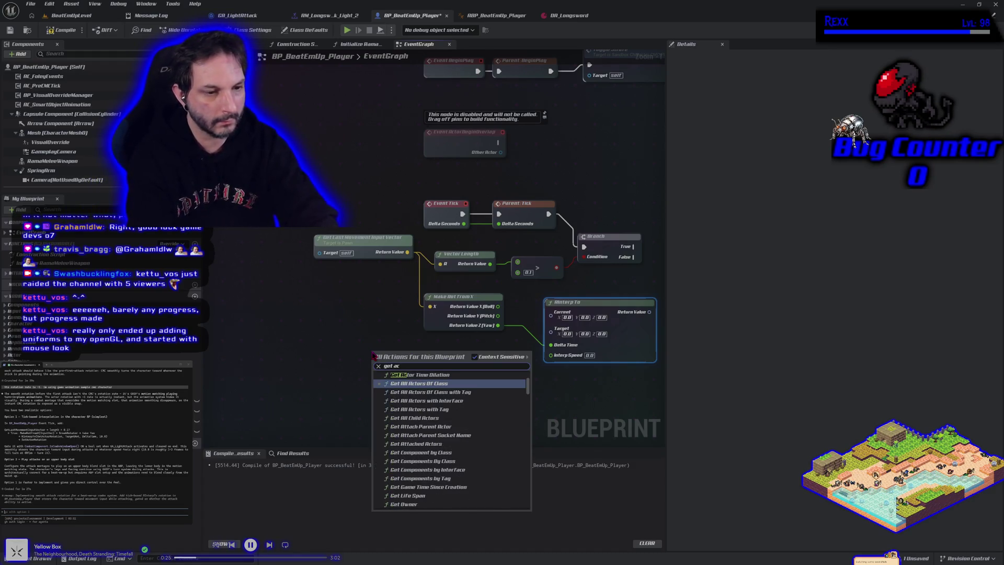
text(tor)
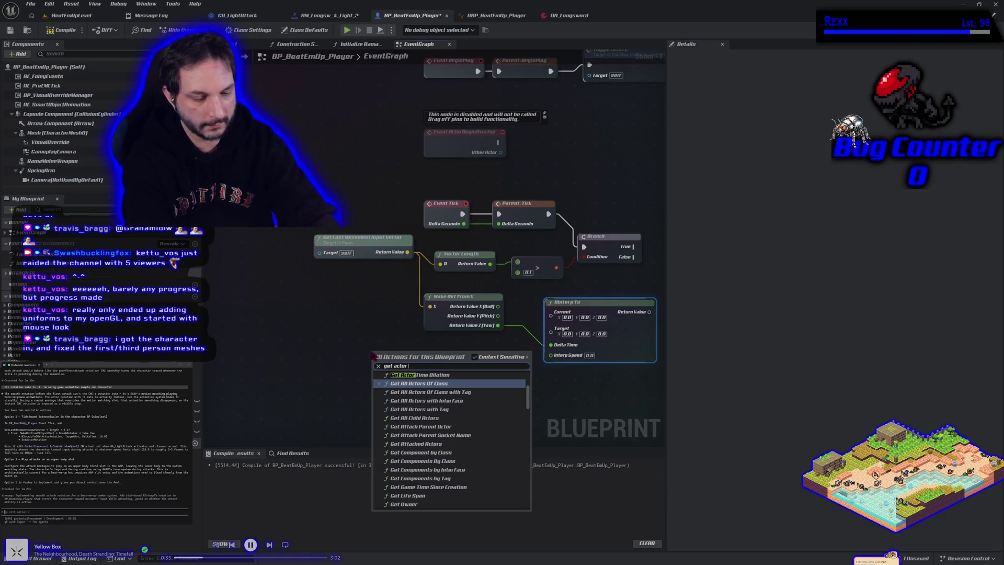
Add a Get Actor Rotation node feeding RInterp To's Current input.
text(rot)
click(470, 380)
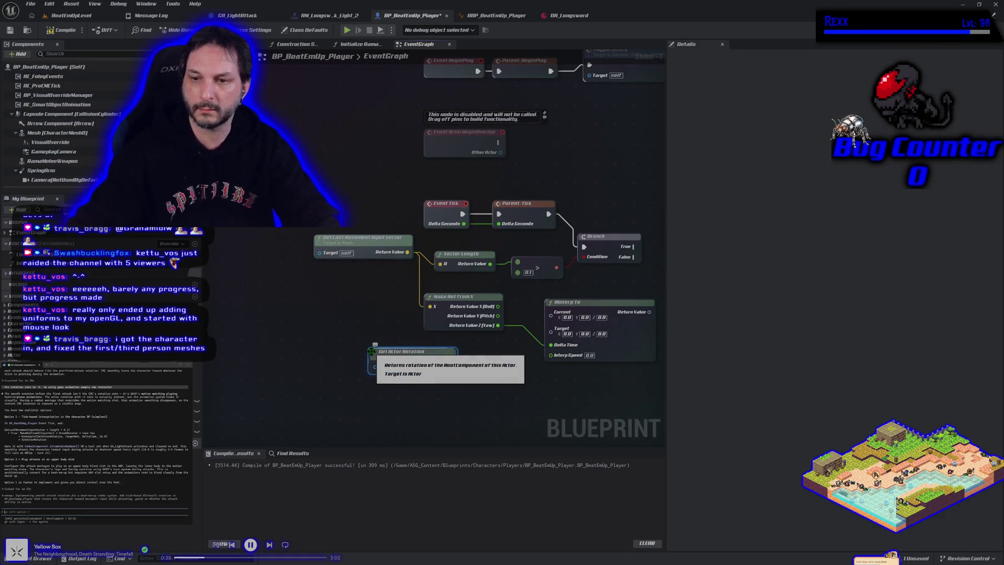
mouse_move(450, 366)
mouse_down()
mouse_move(511, 374)
mouse_move(551, 312)
mouse_up()
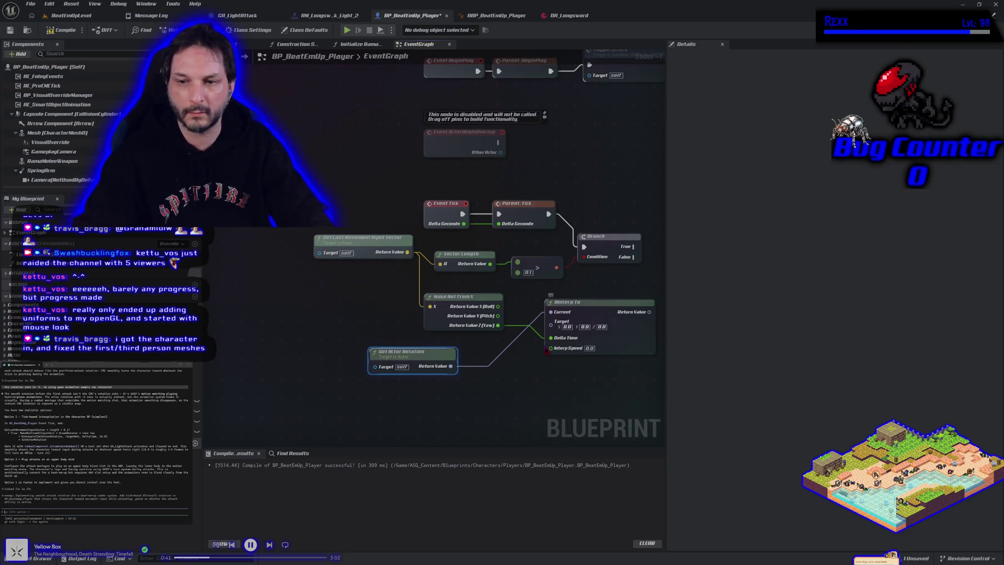
drag(563, 316, 617, 321)
drag(498, 325, 519, 331)
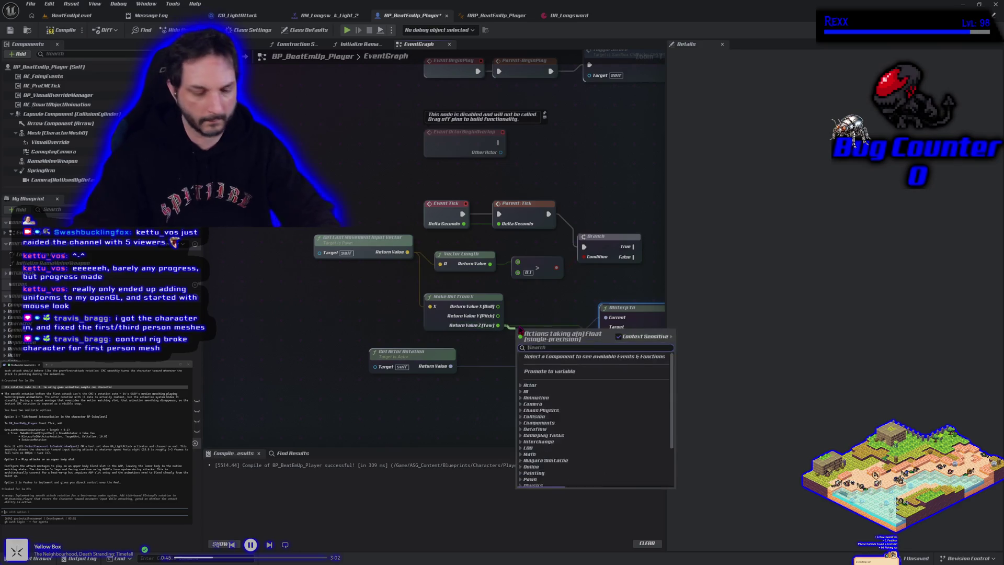
Create a Make Rotator node with the Yaw value connected to its Z (Yaw) input.
text(make)
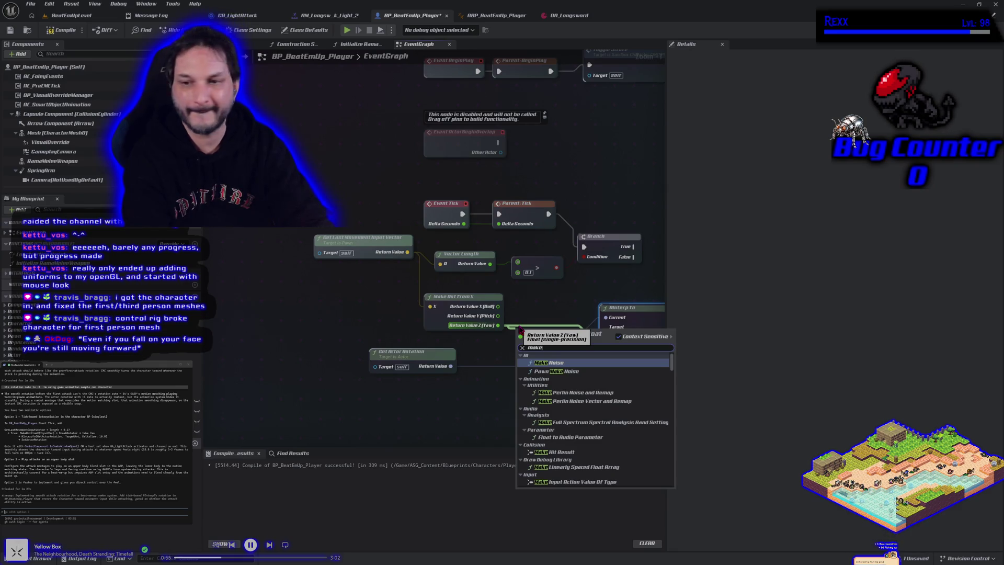
text(rotator)
key(Return)
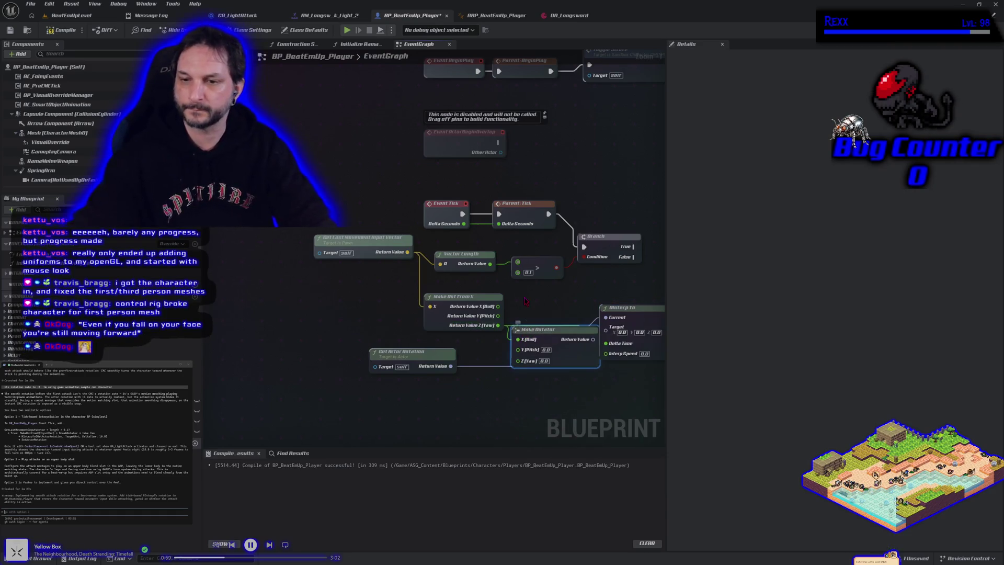
drag(517, 339, 526, 370)
Wire Make Rotator into RInterp To's Target and remove the stray Delta Time connection.
mouse_move(581, 351)
mouse_down()
mouse_move(569, 307)
mouse_move(606, 337)
mouse_move(606, 328)
mouse_move(659, 310)
mouse_move(567, 288)
mouse_up()
alt+click(527, 309)
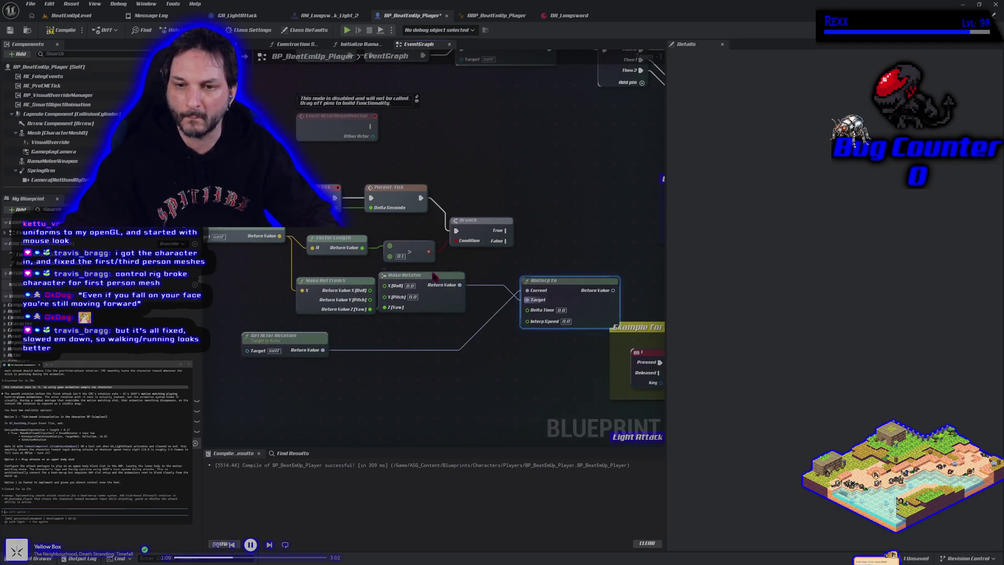
drag(433, 276, 465, 271)
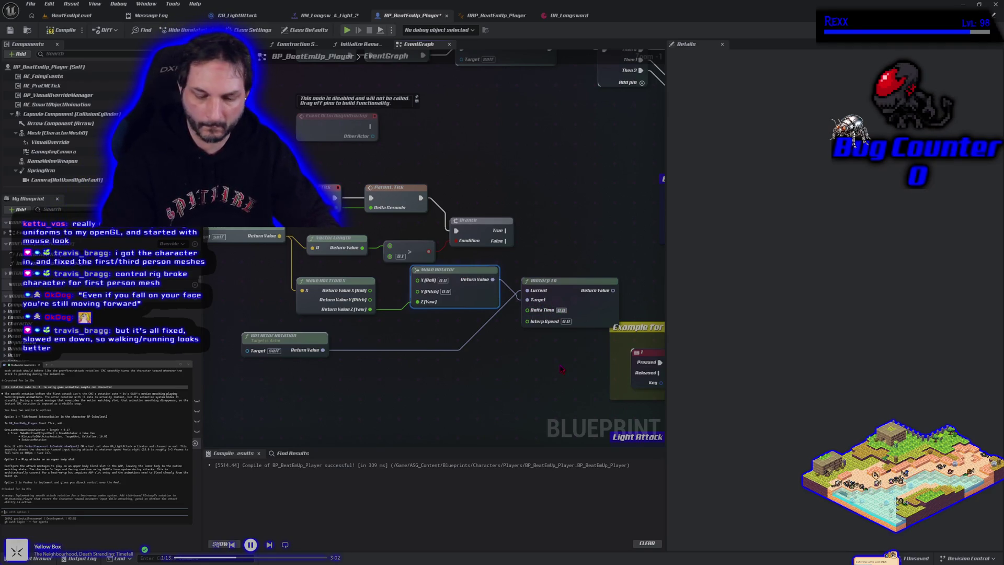
click(476, 413)
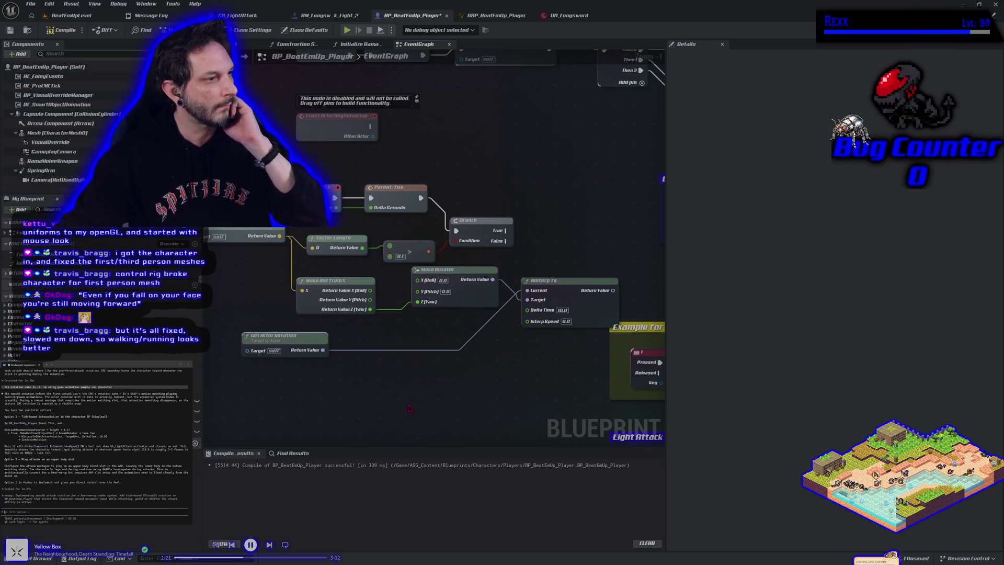
scroll(418, 403, down, 1)
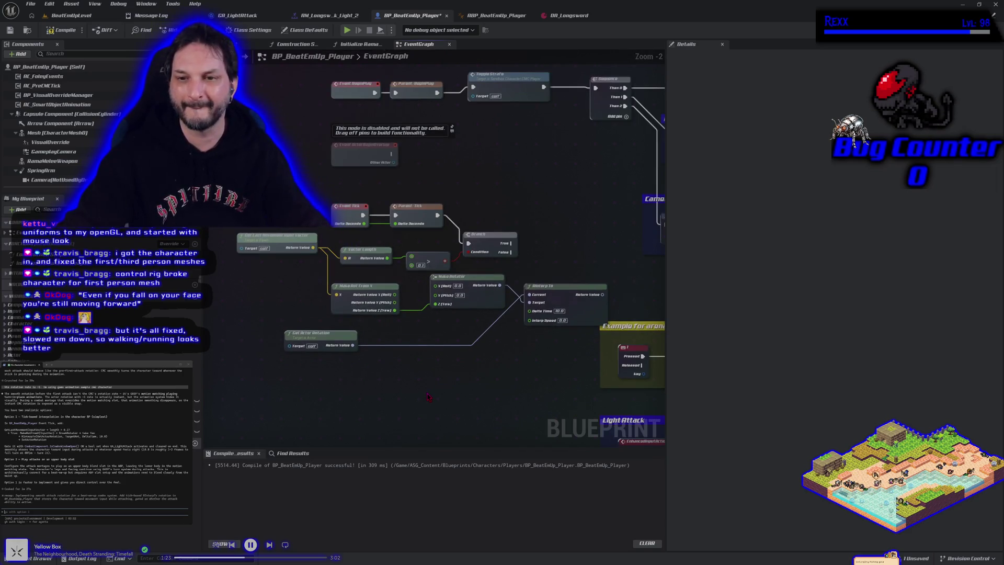
Add a Set Actor Rotation node after the Branch, with RInterp To's result as New Rotation.
drag(482, 383, 393, 373)
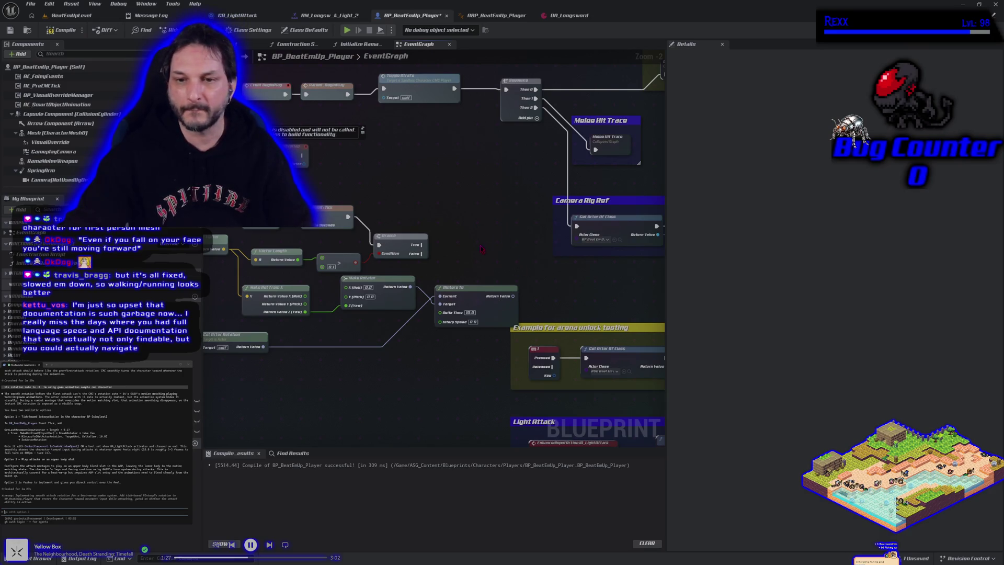
right_click(467, 256)
text(set actor rot)
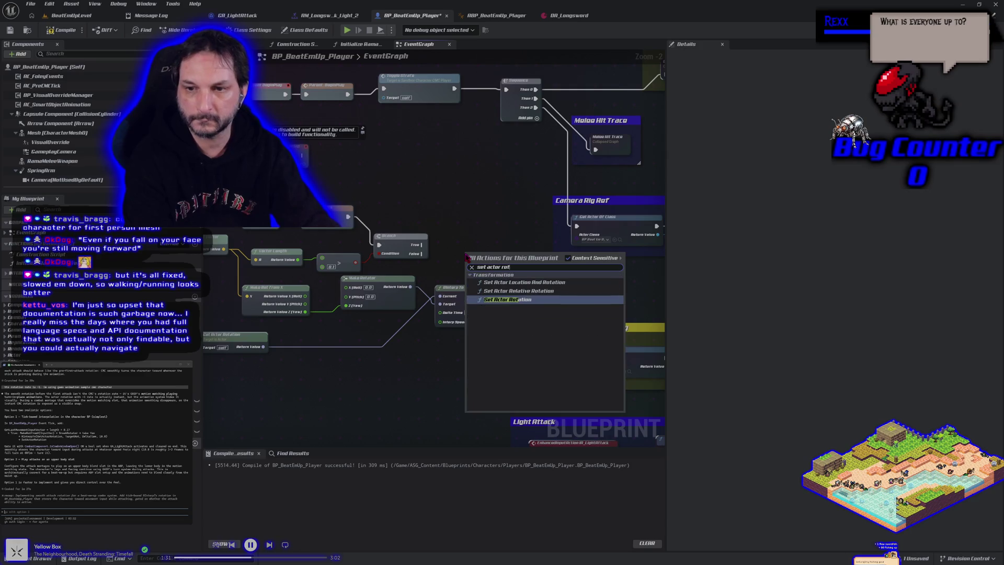
key(Escape)
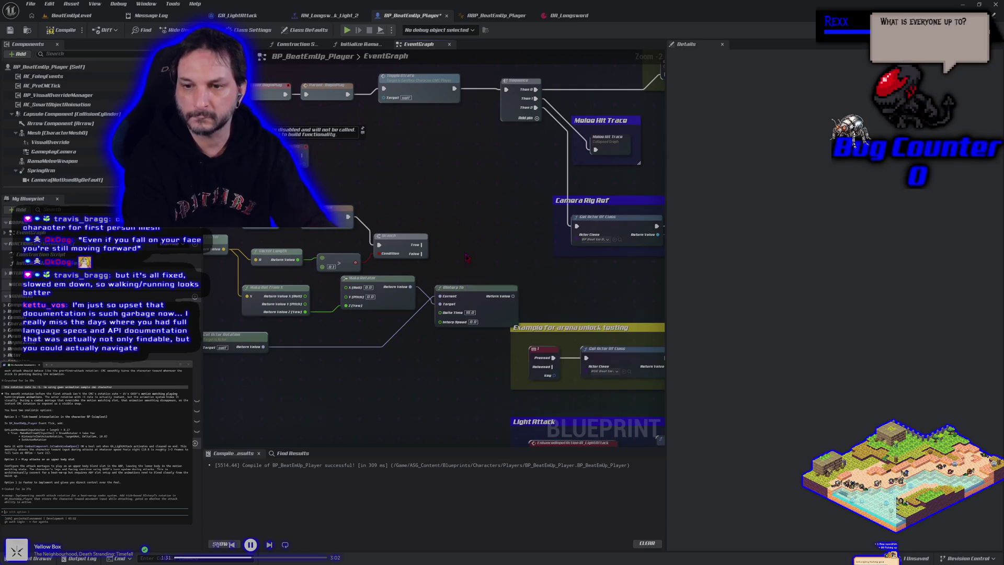
right_click(466, 256)
click(488, 257)
drag(487, 228, 486, 224)
mouse_move(513, 296)
mouse_down()
mouse_move(517, 304)
mouse_move(463, 252)
mouse_move(470, 256)
mouse_move(464, 236)
mouse_up()
drag(352, 386, 435, 332)
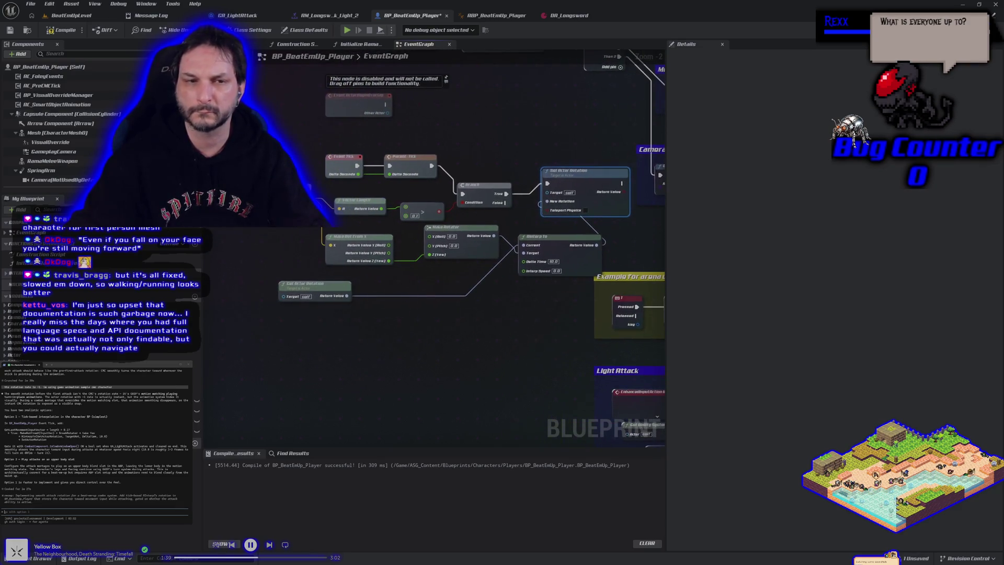
Compile BP_BeatEmUp_Player and switch to ABP_BeatEmUp_Player.
click(59, 30)
scroll(313, 345, down, 1)
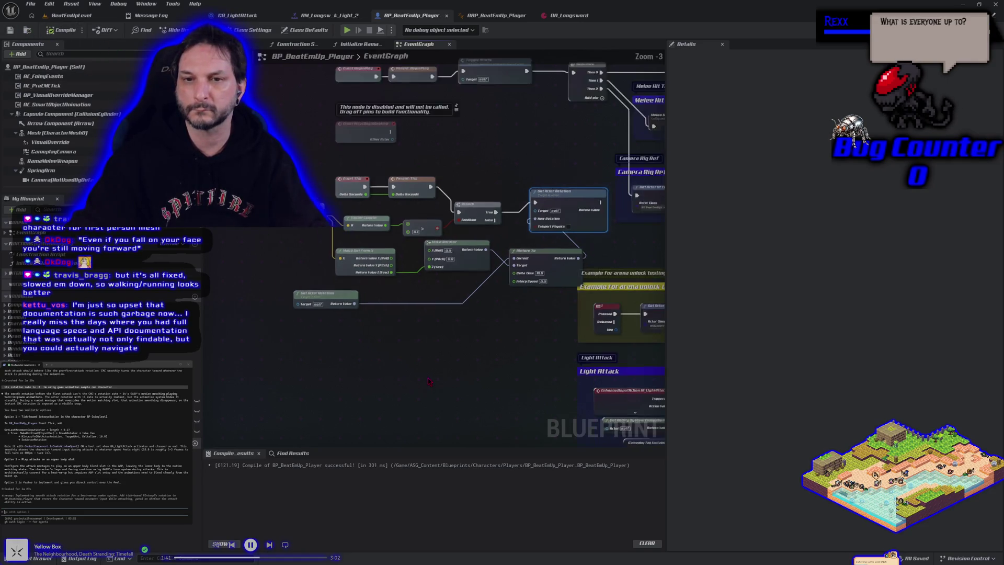
drag(261, 334, 323, 358)
click(497, 15)
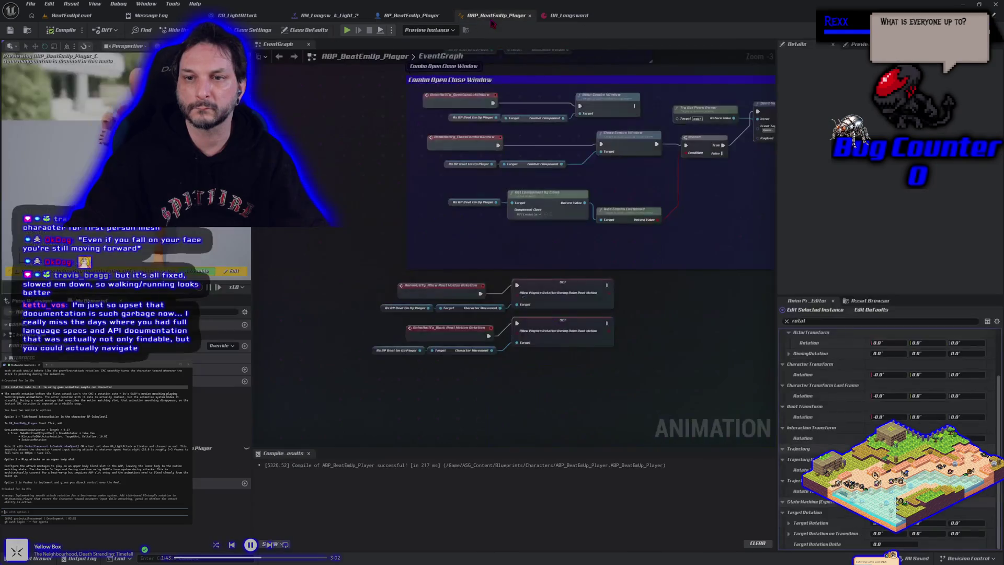
Enable the upper SET node's value and save ABP_BeatEmUp_Player.
click(522, 296)
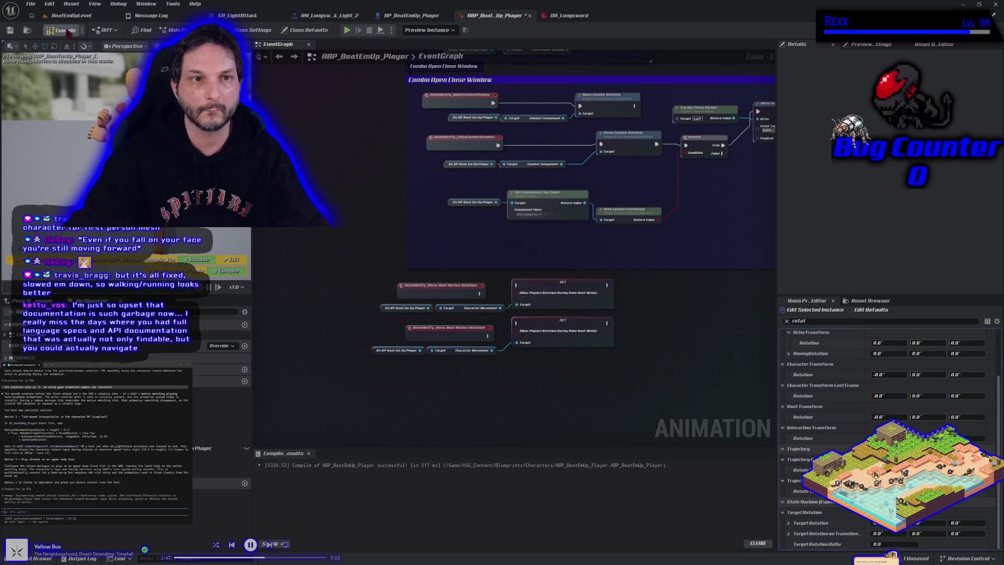
click(9, 30)
click(70, 15)
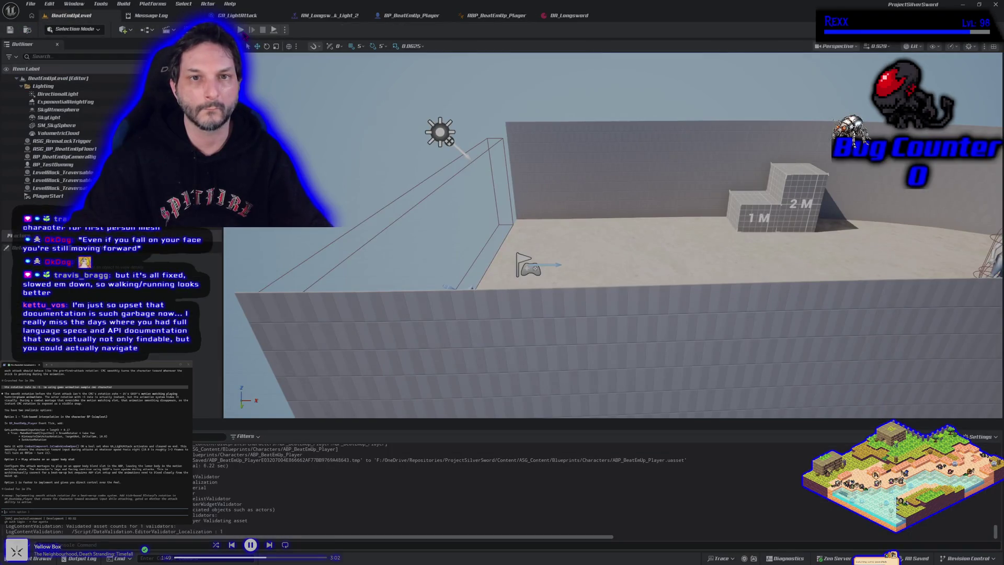
Play-test BeatEmUpLevel to check the character's turning, then return to the animation blueprint.
key(alt+p)
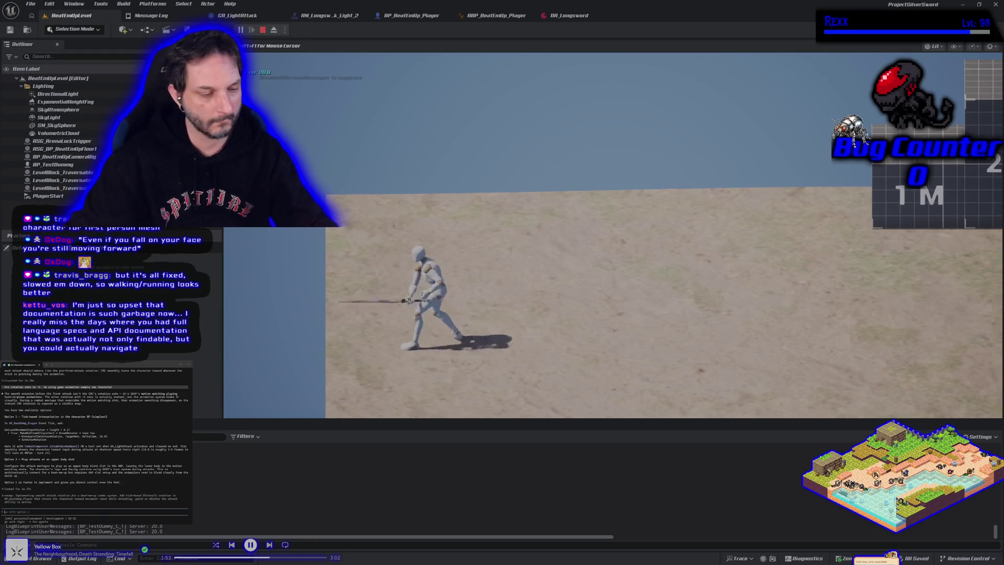
key(Escape)
click(508, 20)
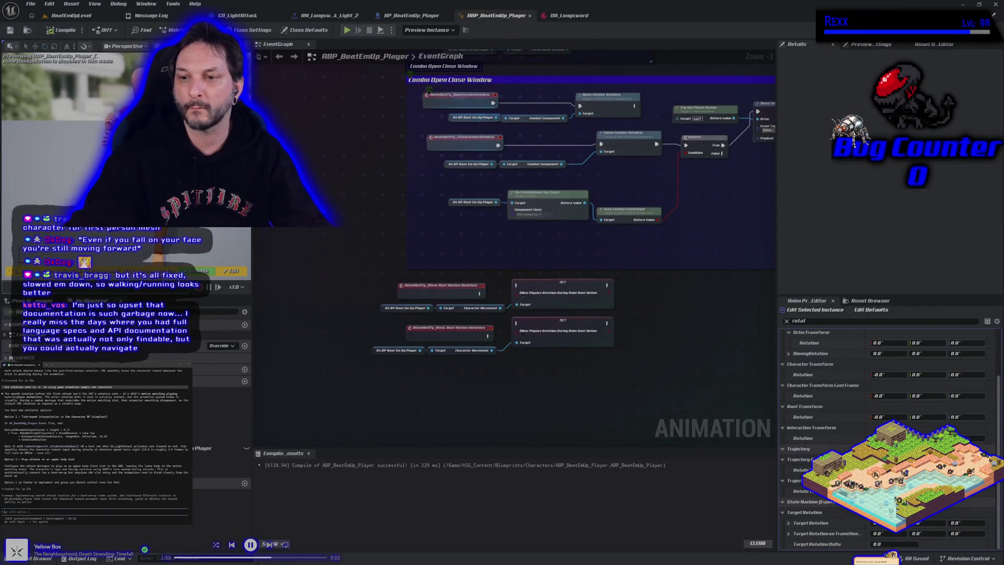